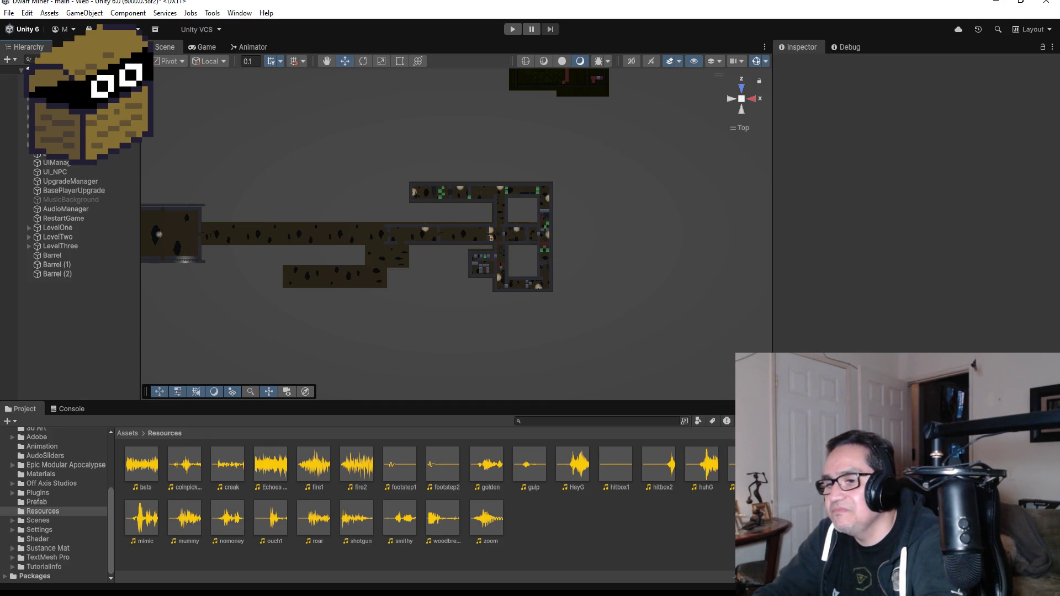
Step: Save all changes to the Barrel script in Visual Studio, then switch back to Unity
{"action": "key", "text": "alt+Tab"}
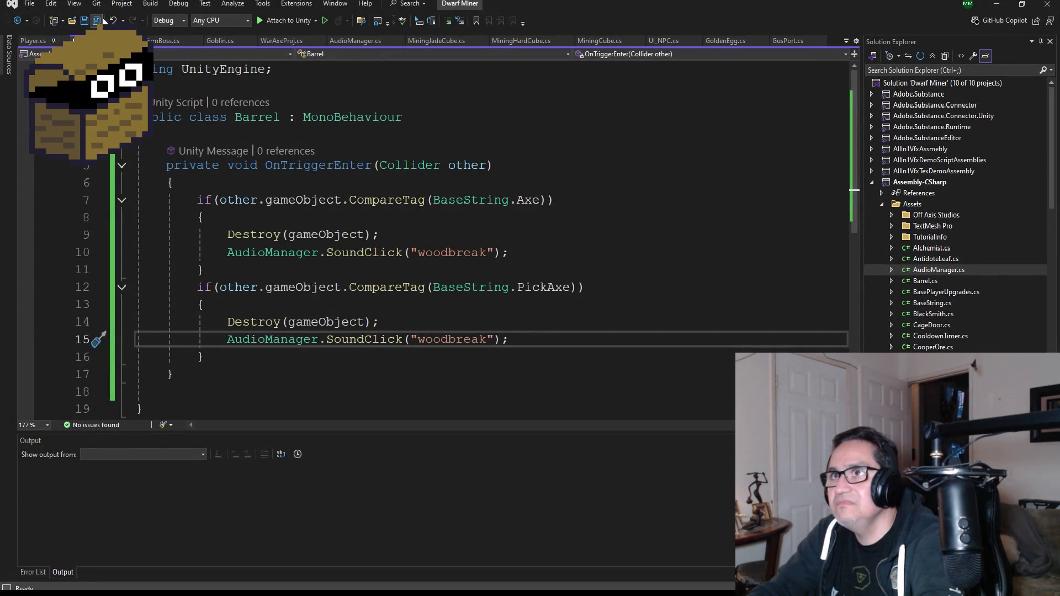
{"action": "left_click", "coordinate": [103, 20]}
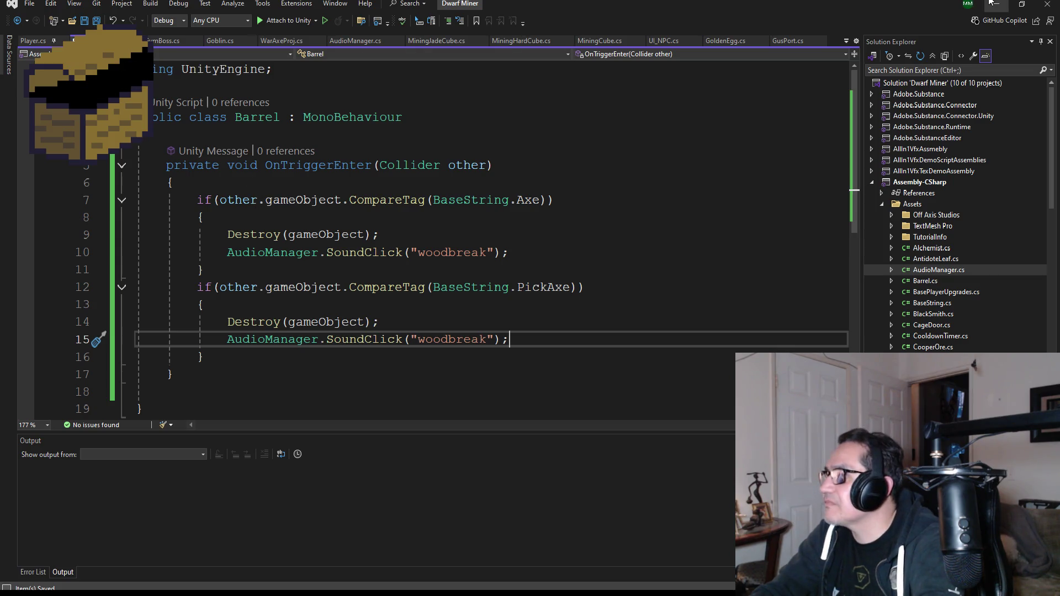
{"action": "key", "text": "alt+Tab"}
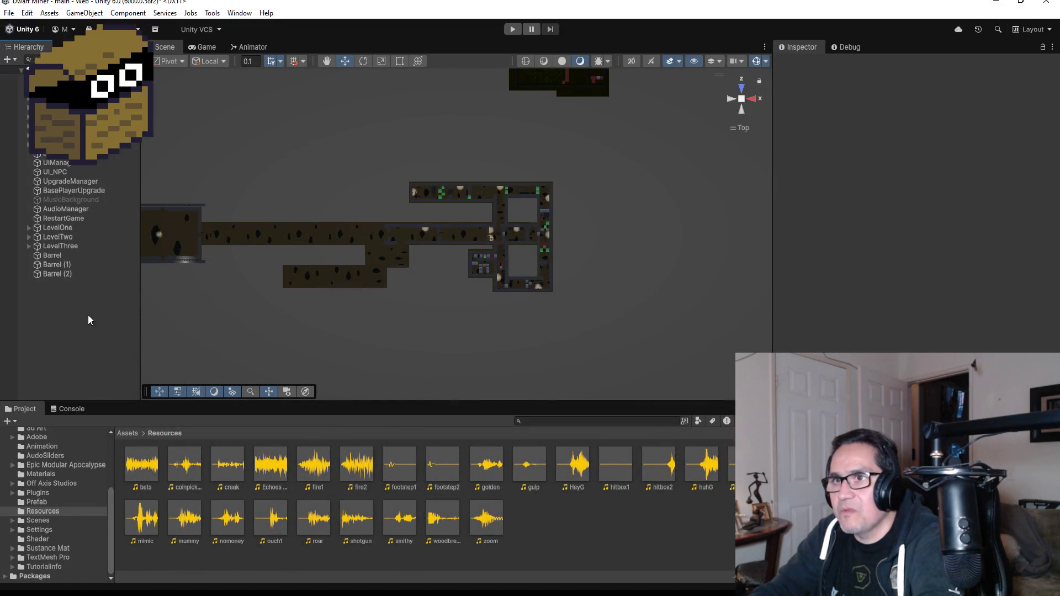
Step: Open the Prefab folder under Assets in the Project window
{"action": "left_click", "coordinate": [128, 433]}
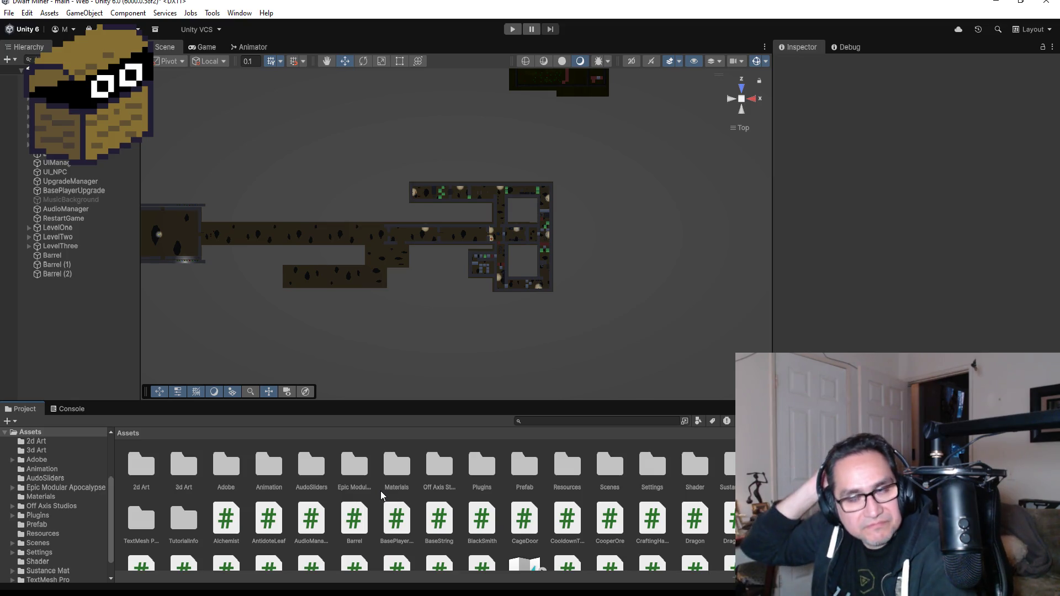
{"action": "left_click", "coordinate": [281, 473]}
{"action": "left_click", "coordinate": [233, 466]}
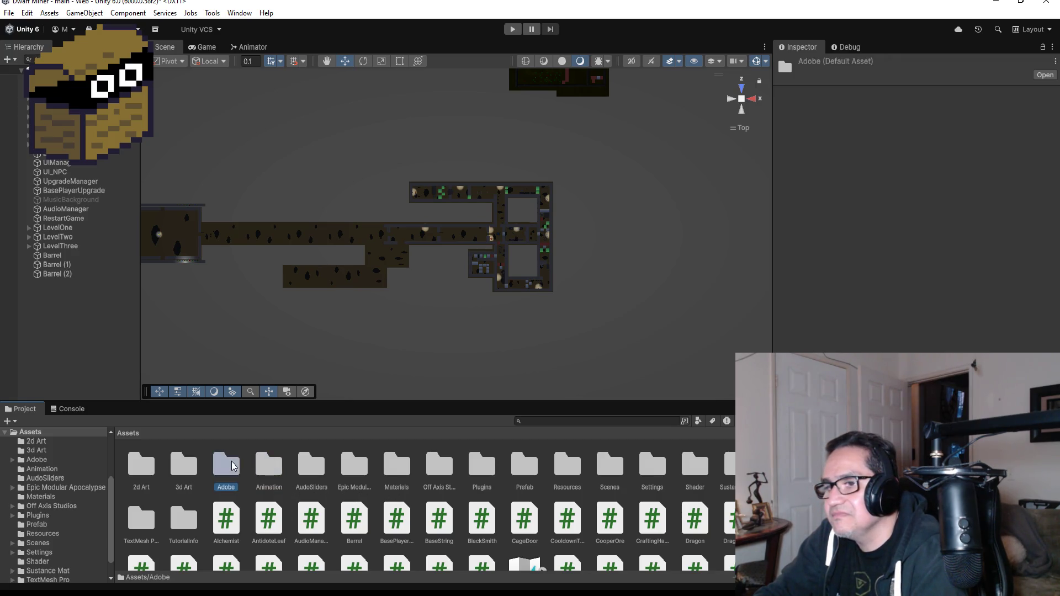
{"action": "double_click", "coordinate": [520, 468]}
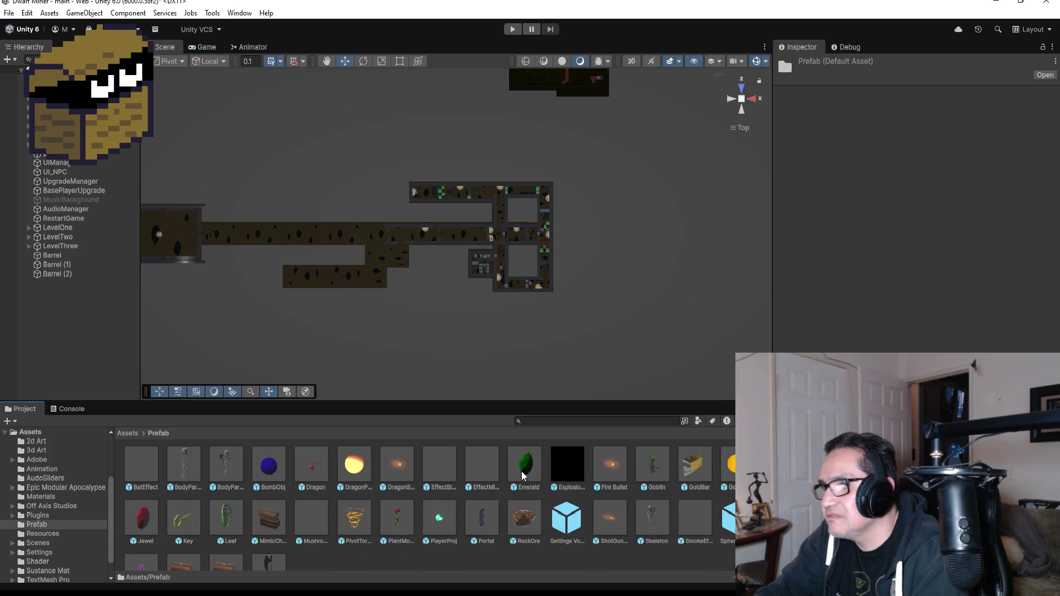
Step: Inspect the Explosion Bomb and other effect prefabs, select EffectMineBreak, then return to Visual Studio
{"action": "left_click", "coordinate": [565, 518]}
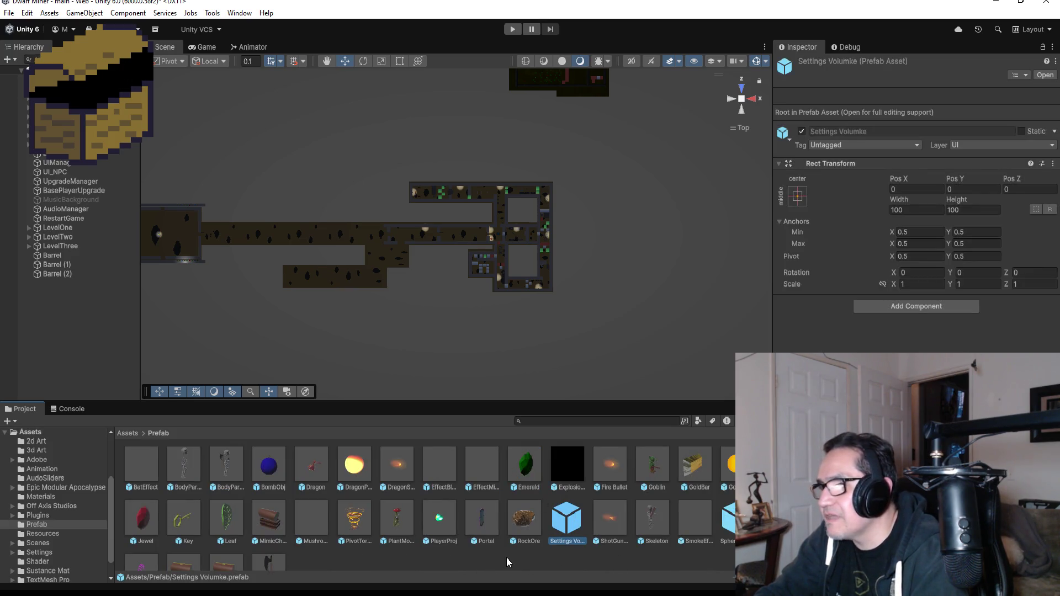
{"action": "left_click", "coordinate": [556, 462]}
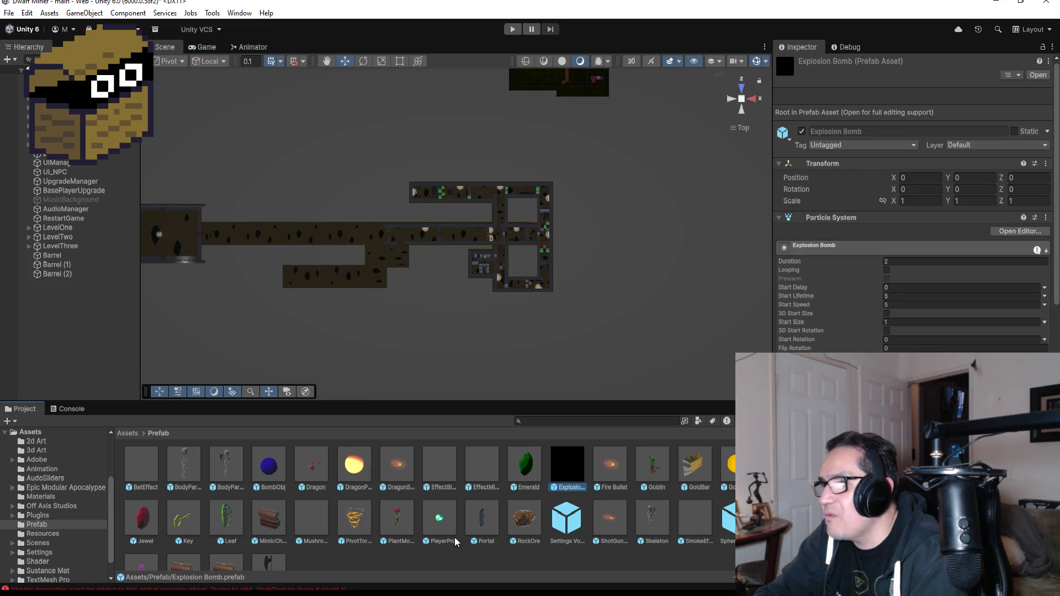
{"action": "left_click", "coordinate": [439, 468]}
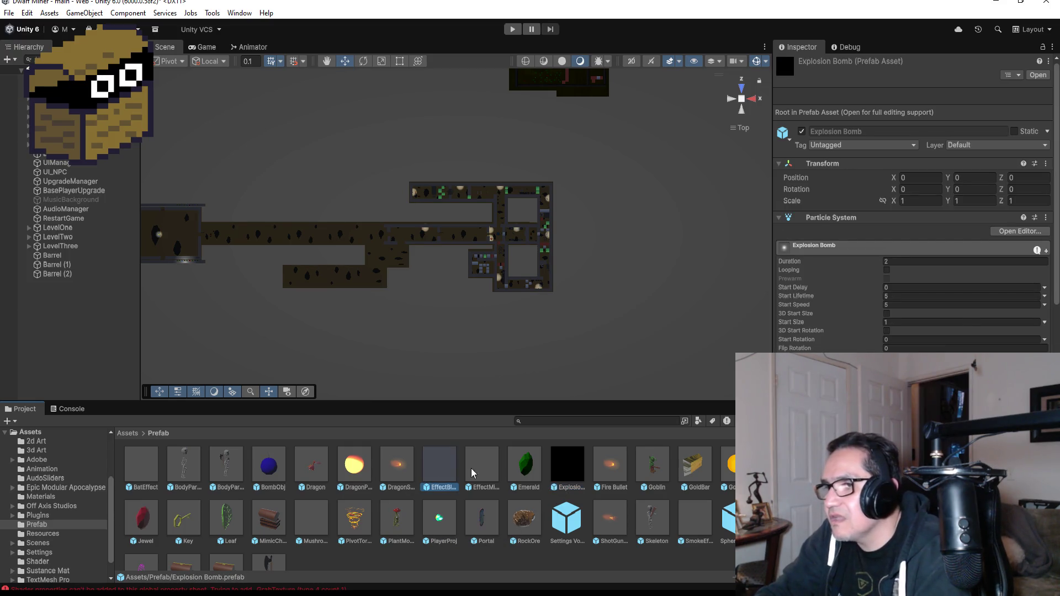
{"action": "left_click", "coordinate": [482, 464]}
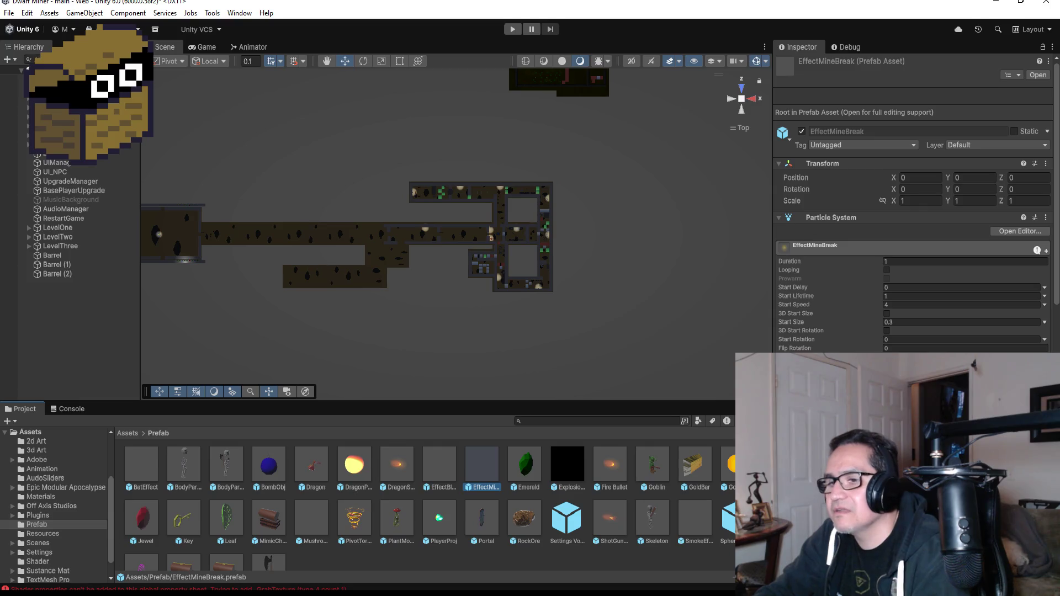
{"action": "key", "text": "alt+Tab"}
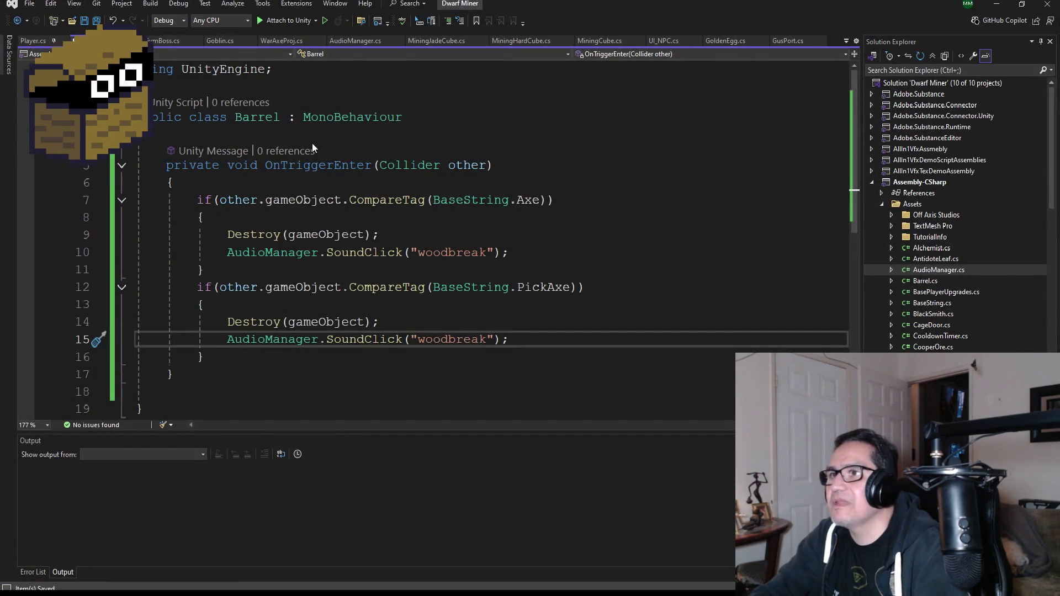
Step: Declare 'public GameObject breakEffect;' at the top of the Barrel class
{"action": "left_click", "coordinate": [326, 139]}
{"action": "key", "text": "Return"}
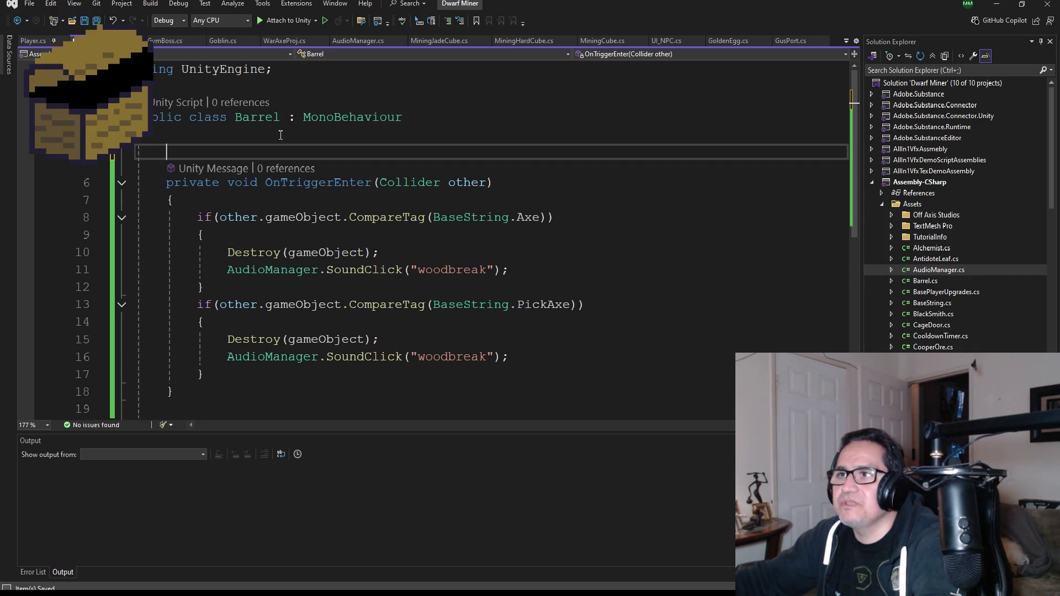
{"action": "type", "text": "public "}
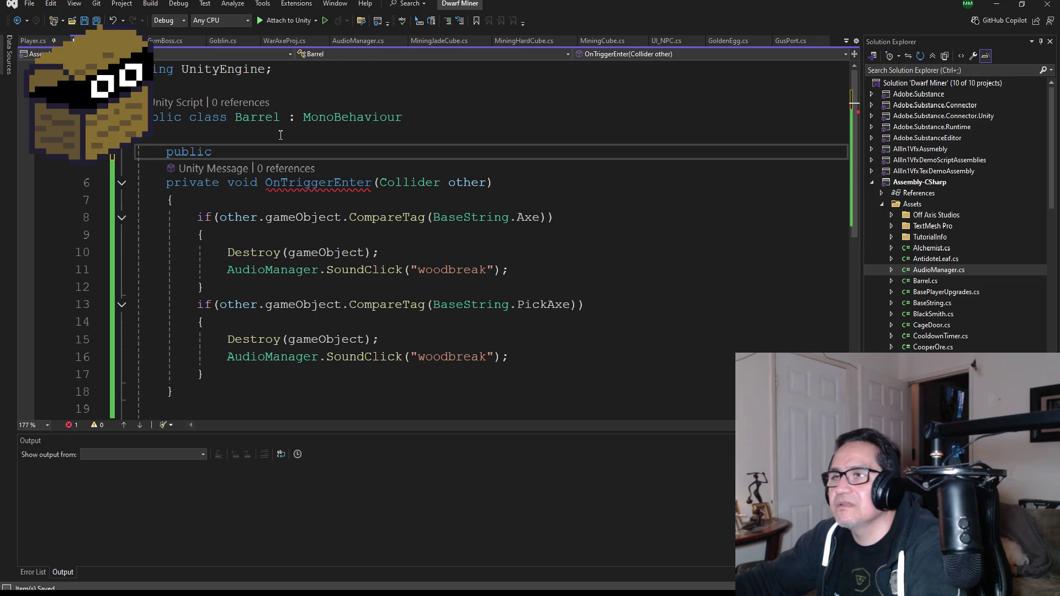
{"action": "type", "text": "GameObject "}
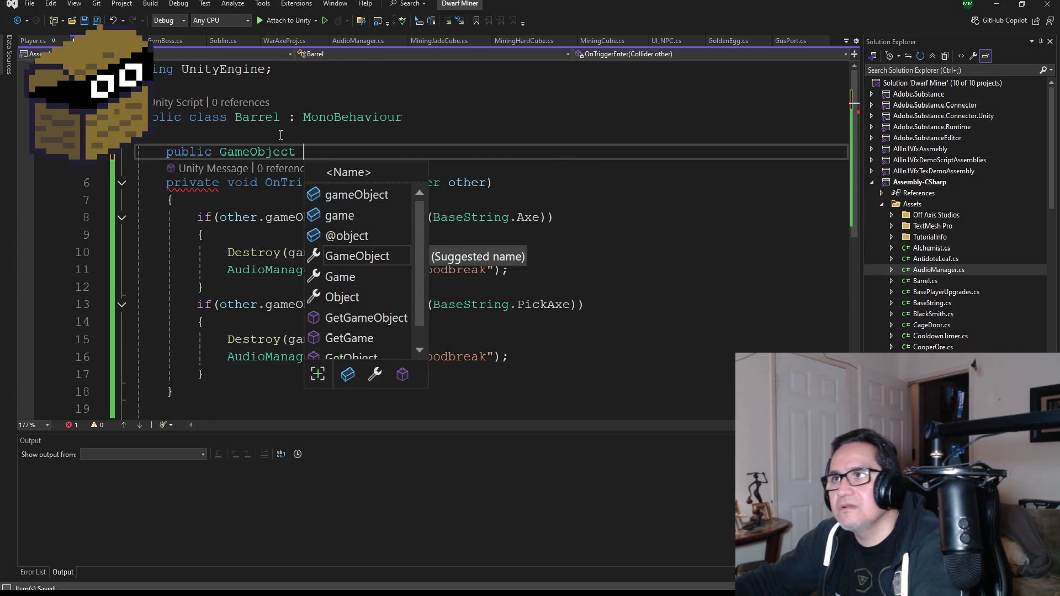
{"action": "type", "text": "effe"}
{"action": "key", "text": "BackSpace"}
{"action": "key", "text": "BackSpace"}
{"action": "key", "text": "BackSpace"}
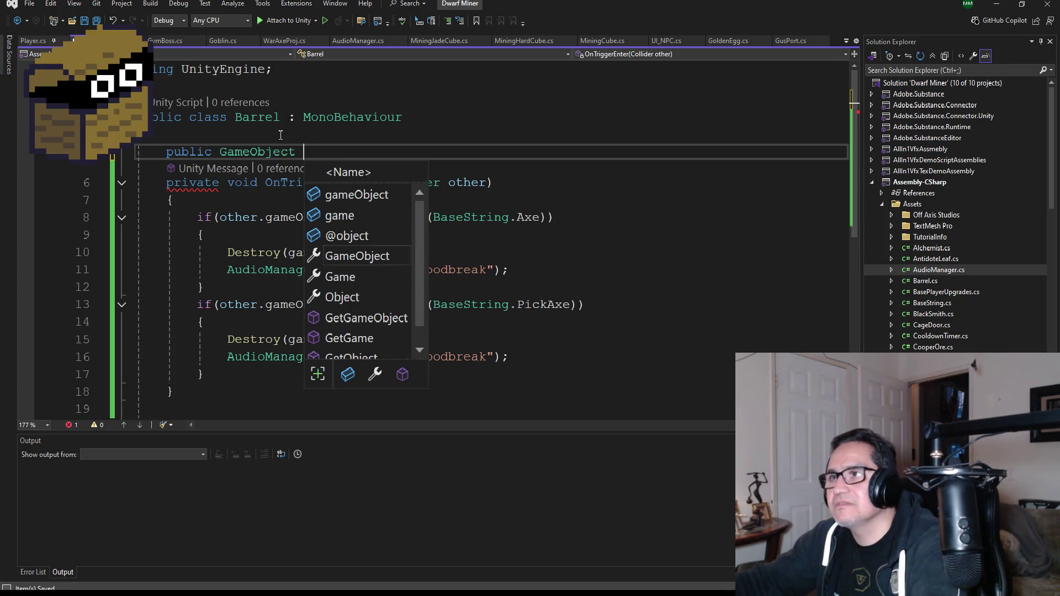
{"action": "type", "text": "breake"}
{"action": "key", "text": "BackSpace"}
{"action": "key", "text": "BackSpace"}
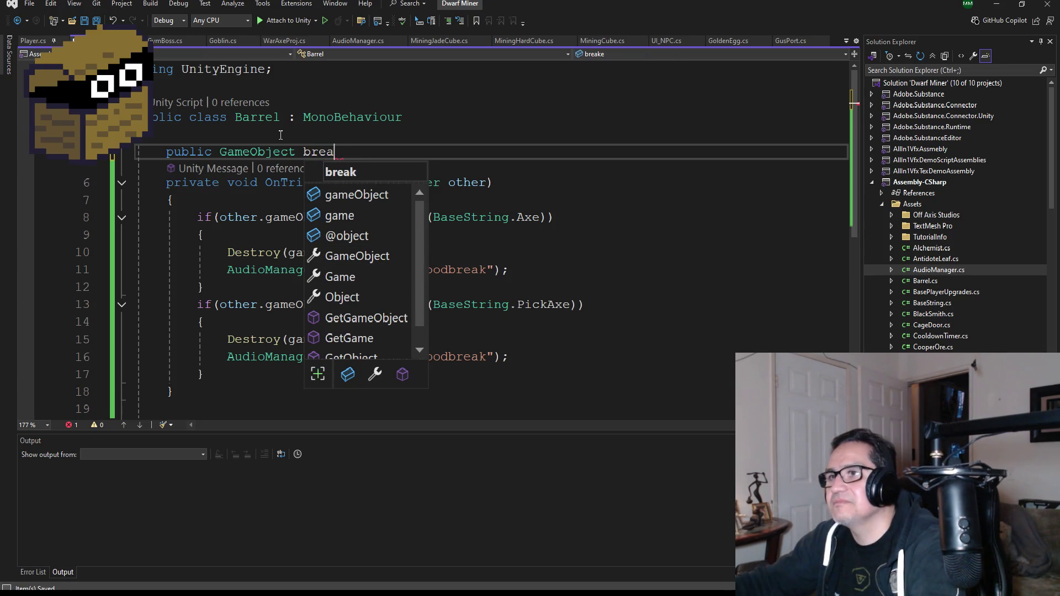
{"action": "type", "text": "kEffe"}
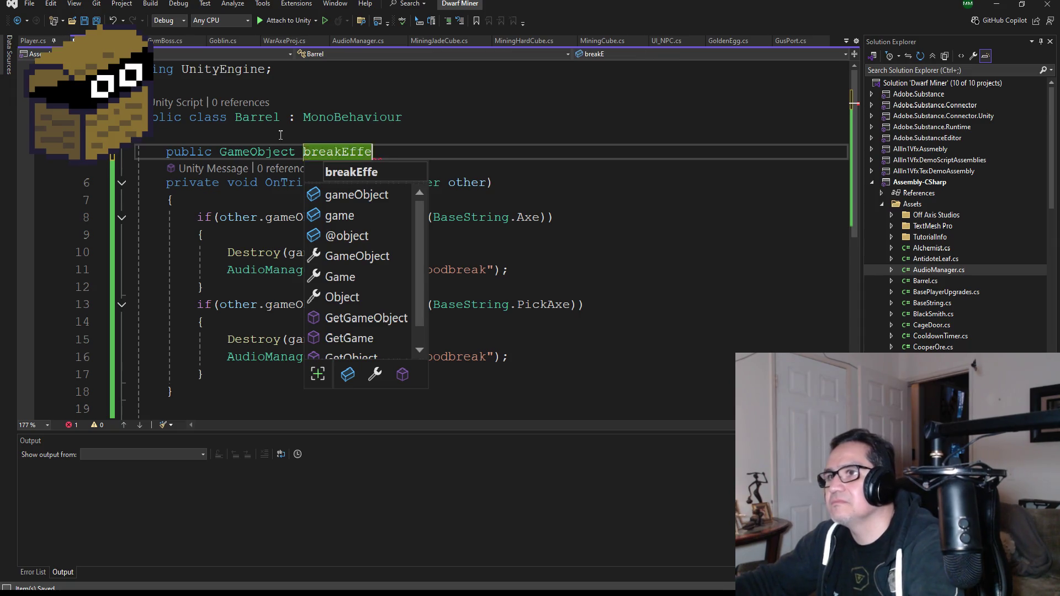
{"action": "type", "text": "ct;"}
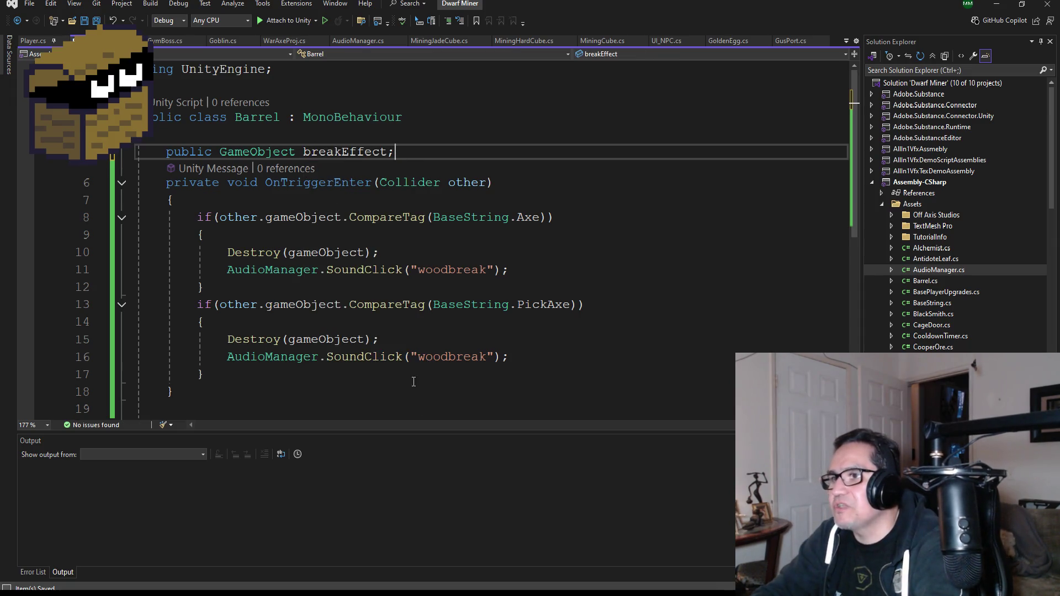
Step: Add 'Instantiate(breakEffect, transform.position, transform.rotation);' after the Axe branch's sound call
{"action": "left_click", "coordinate": [554, 268]}
{"action": "key", "text": "Return"}
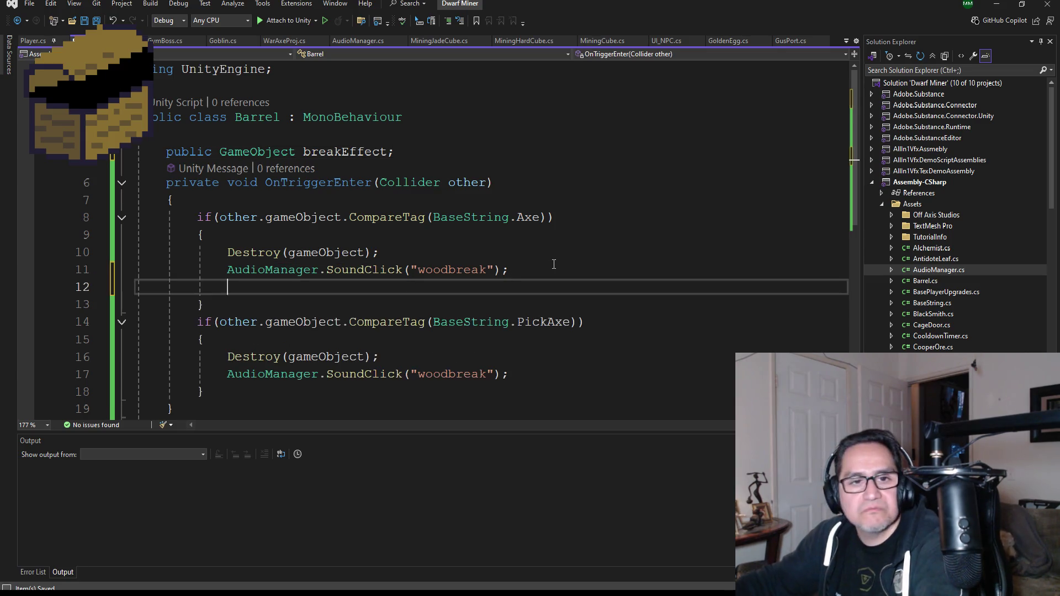
{"action": "type", "text": "instan"}
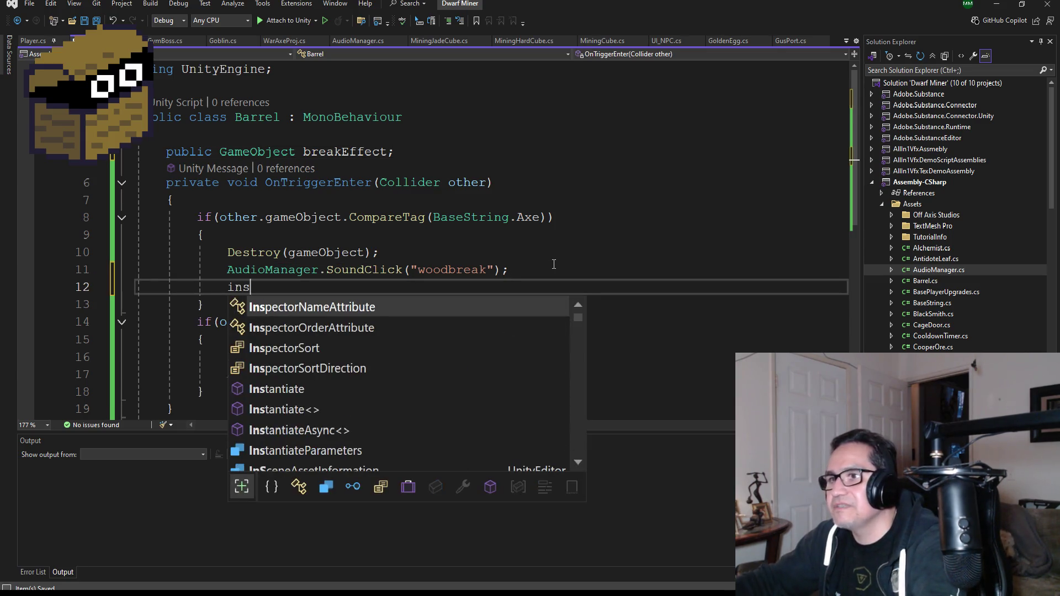
{"action": "key", "text": "Tab"}
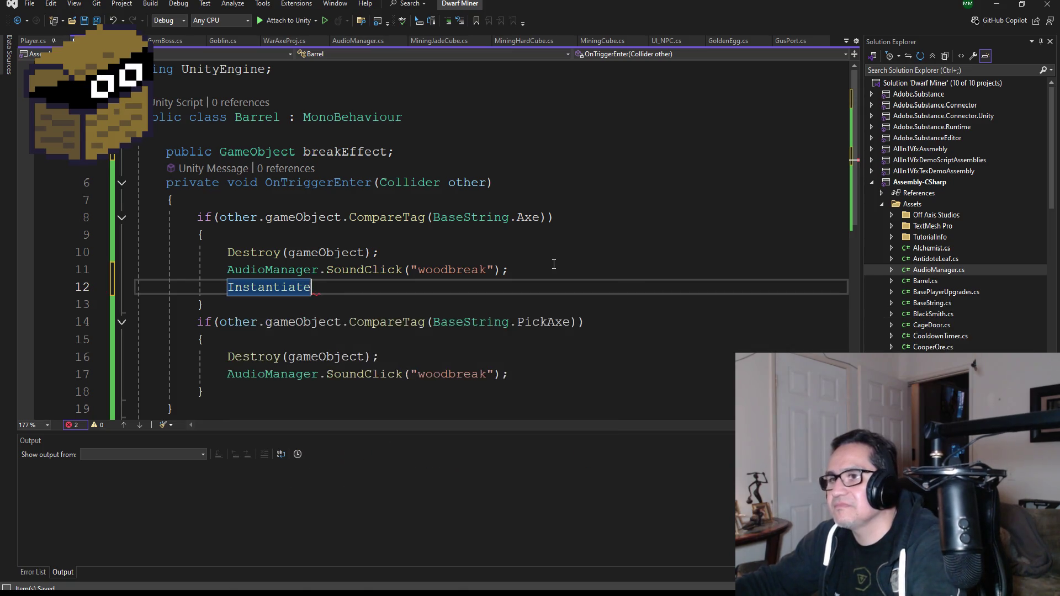
{"action": "type", "text": "(brea"}
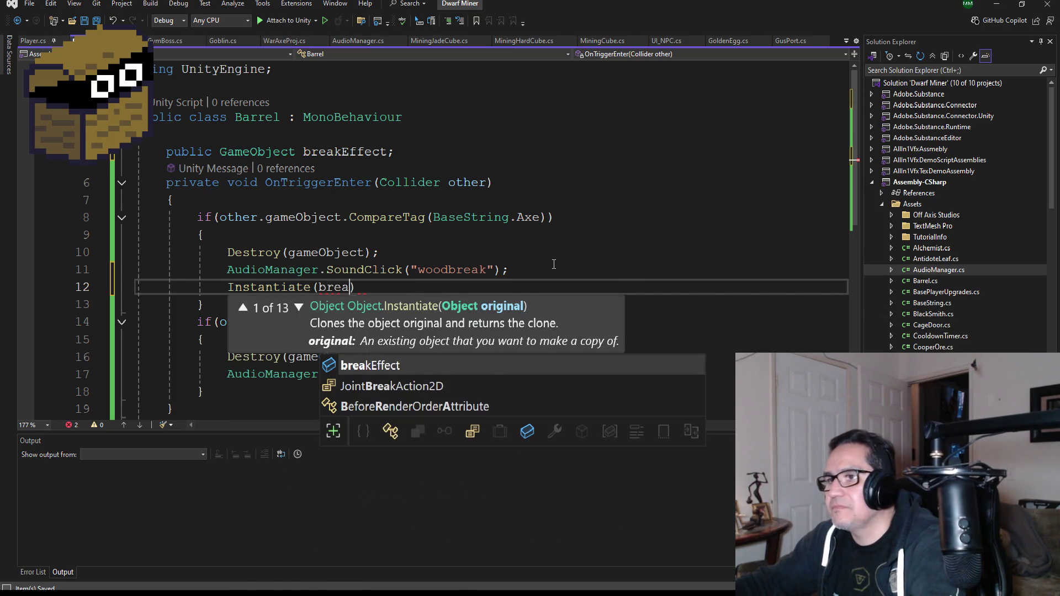
{"action": "key", "text": "Tab"}
{"action": "type", "text": ", t"}
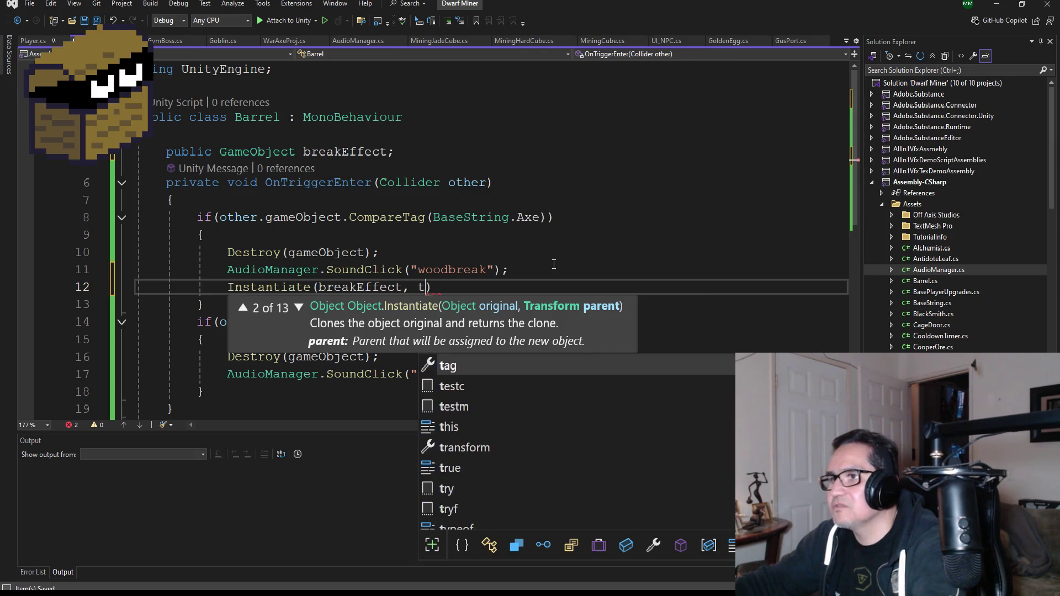
{"action": "type", "text": "an"}
{"action": "key", "text": "BackSpace"}
{"action": "key", "text": "BackSpace"}
{"action": "type", "text": "ransform.positionl"}
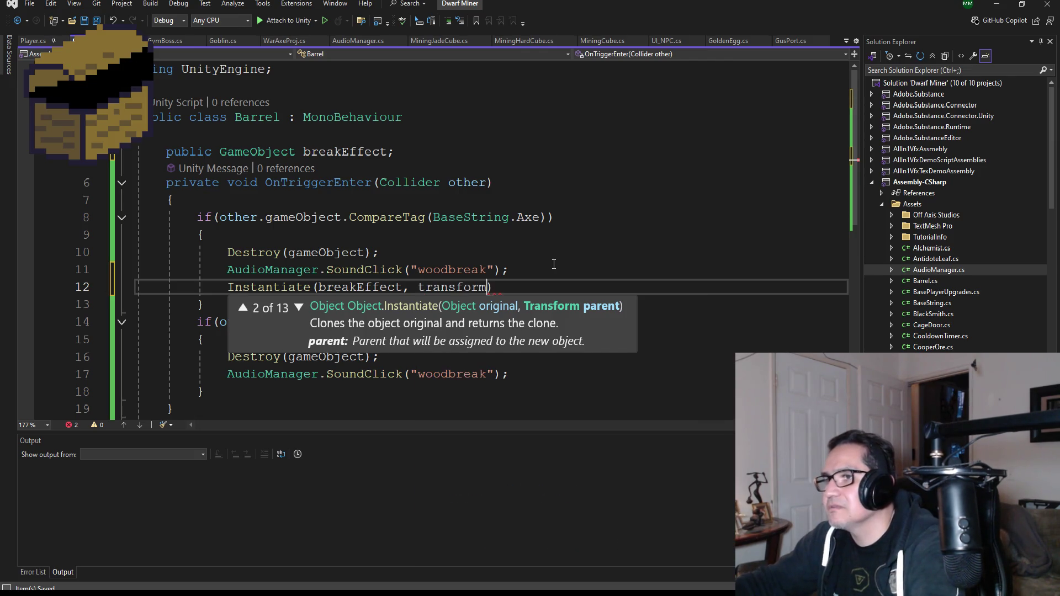
{"action": "key", "text": "BackSpace"}
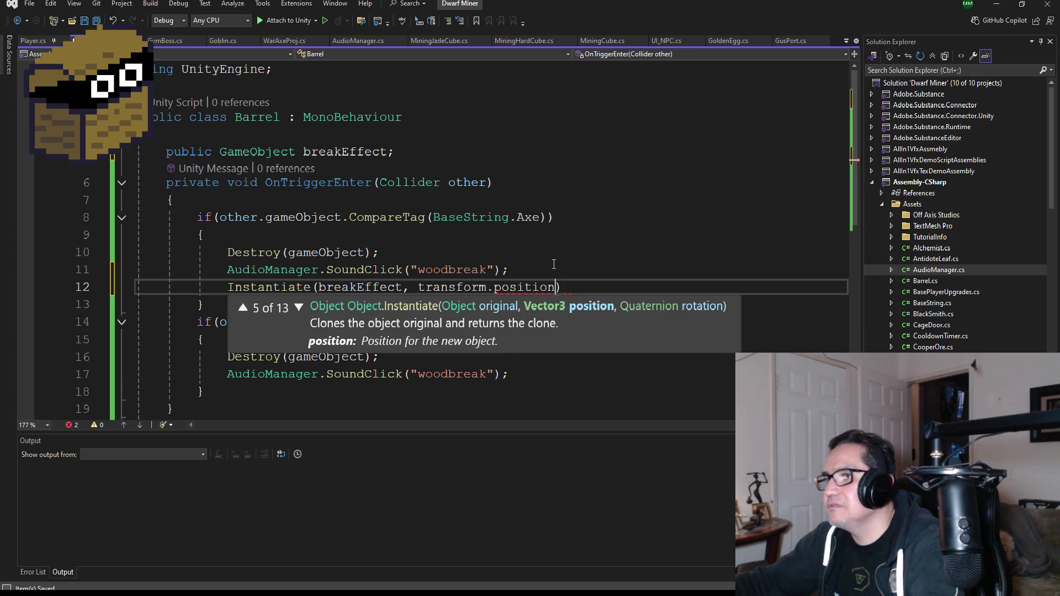
{"action": "type", "text": ", tr"}
{"action": "key", "text": "Tab"}
{"action": "type", "text": ".rotation"}
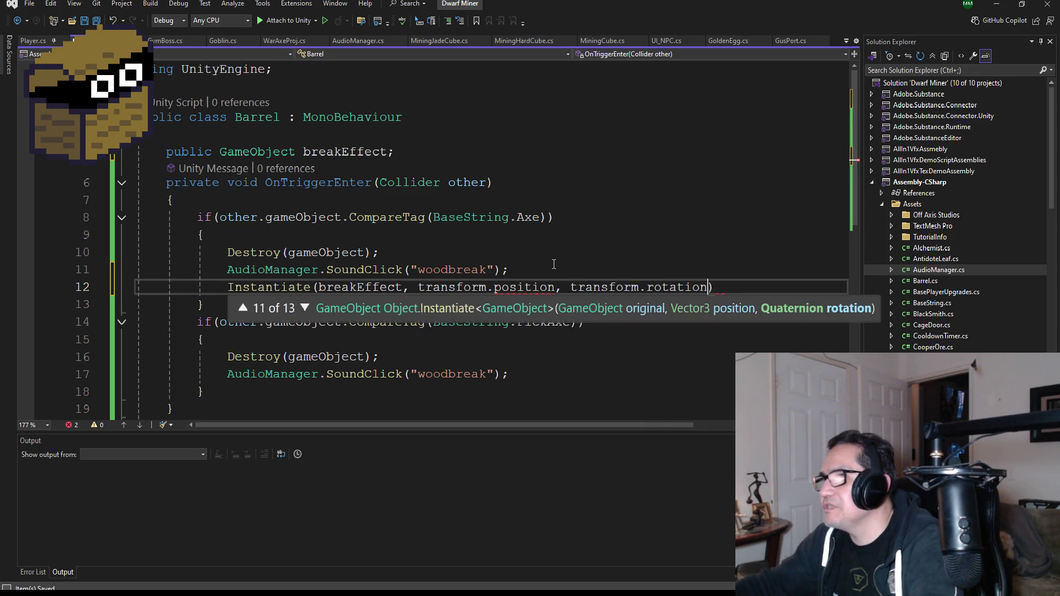
{"action": "type", "text": ");"}
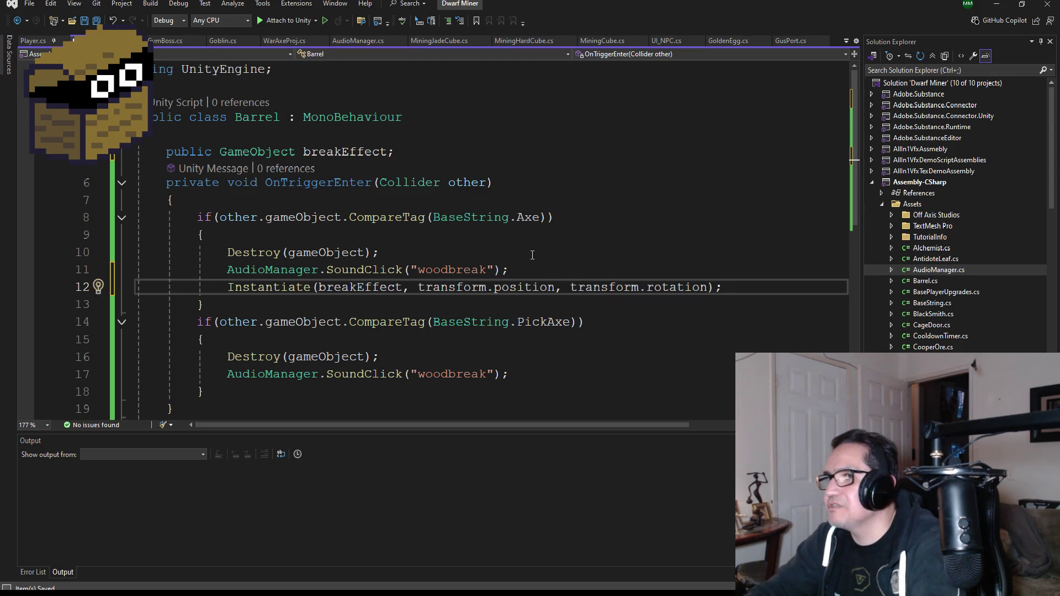
Step: Declare 'public Transform breakPos;' below breakEffect and save the script
{"action": "left_click", "coordinate": [409, 152]}
{"action": "key", "text": "Return"}
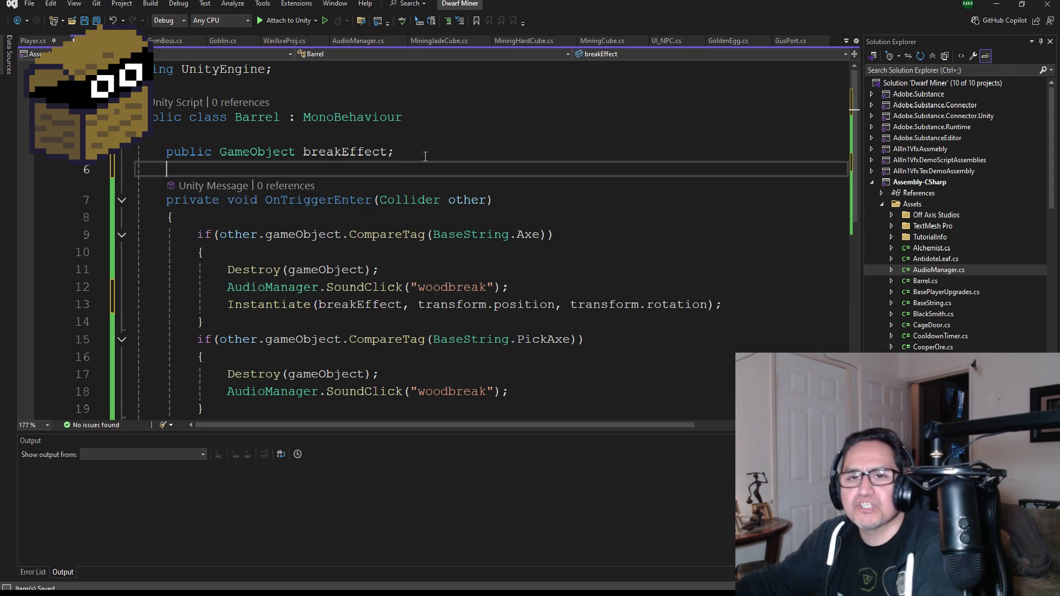
{"action": "type", "text": "public TransferFunction"}
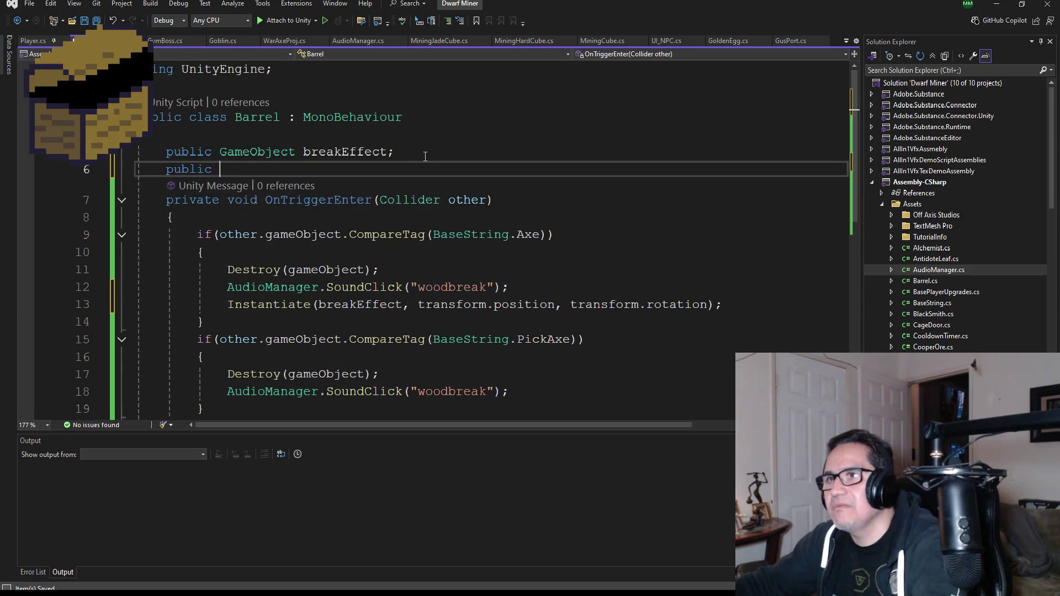
{"action": "key", "text": "BackSpace"}
{"action": "key", "text": "BackSpace"}
{"action": "key", "text": "BackSpace"}
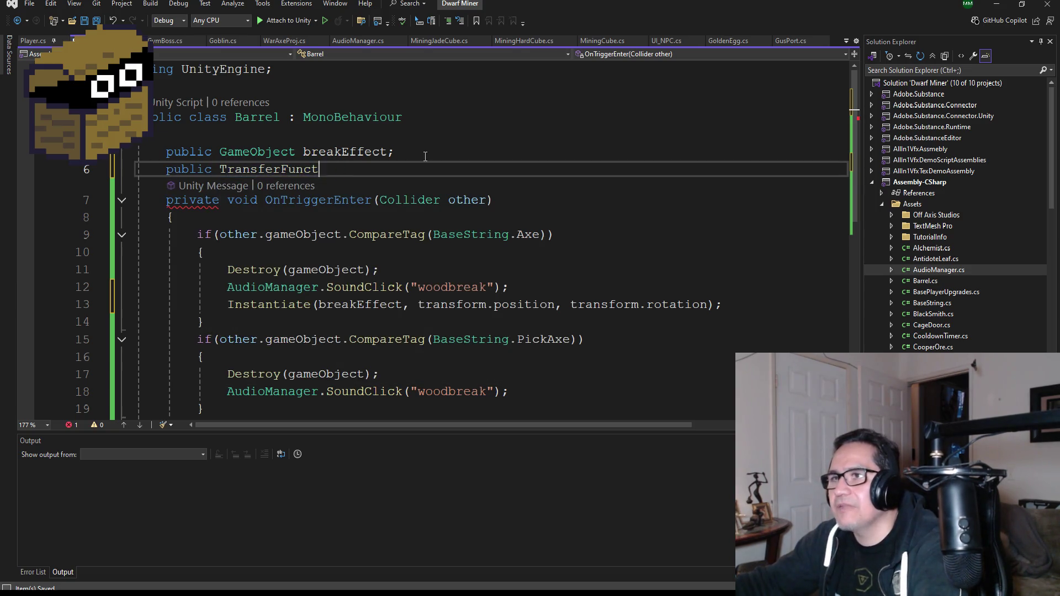
{"action": "type", "text": "trans"}
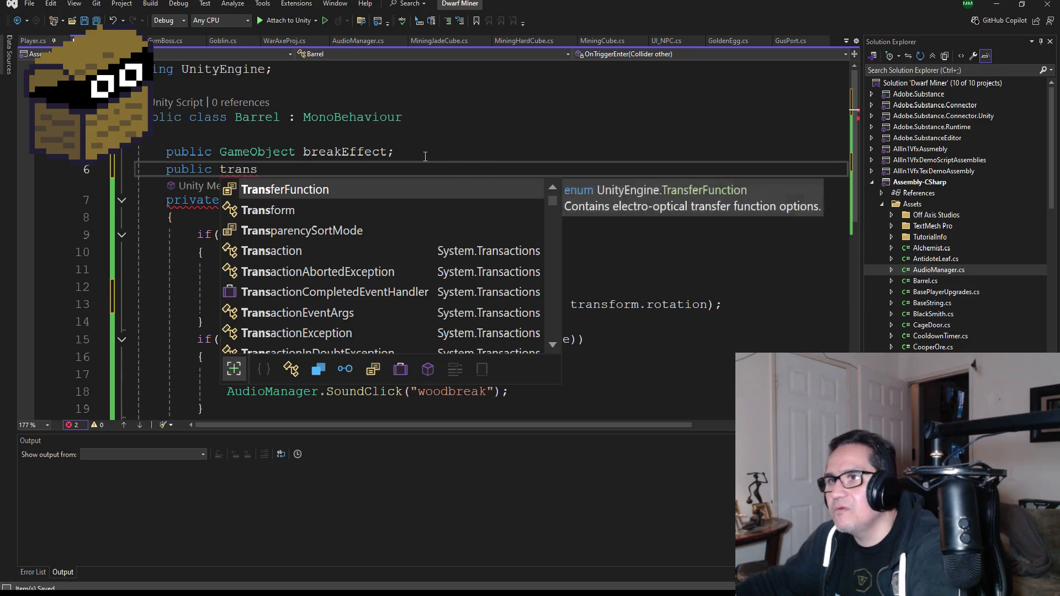
{"action": "key", "text": "Down"}
{"action": "type", "text": "b"}
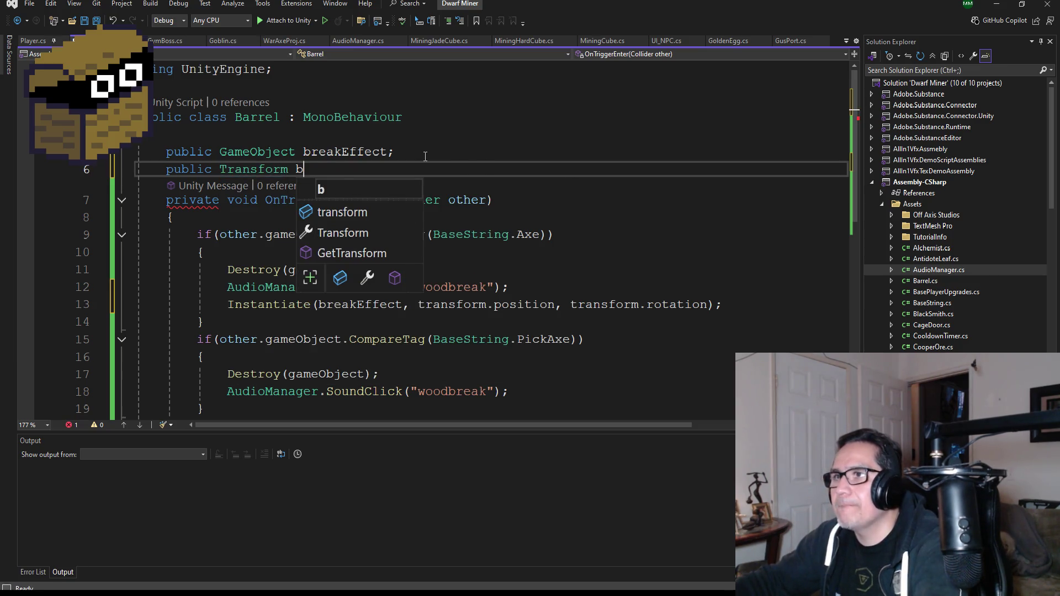
{"action": "type", "text": "reakPos;"}
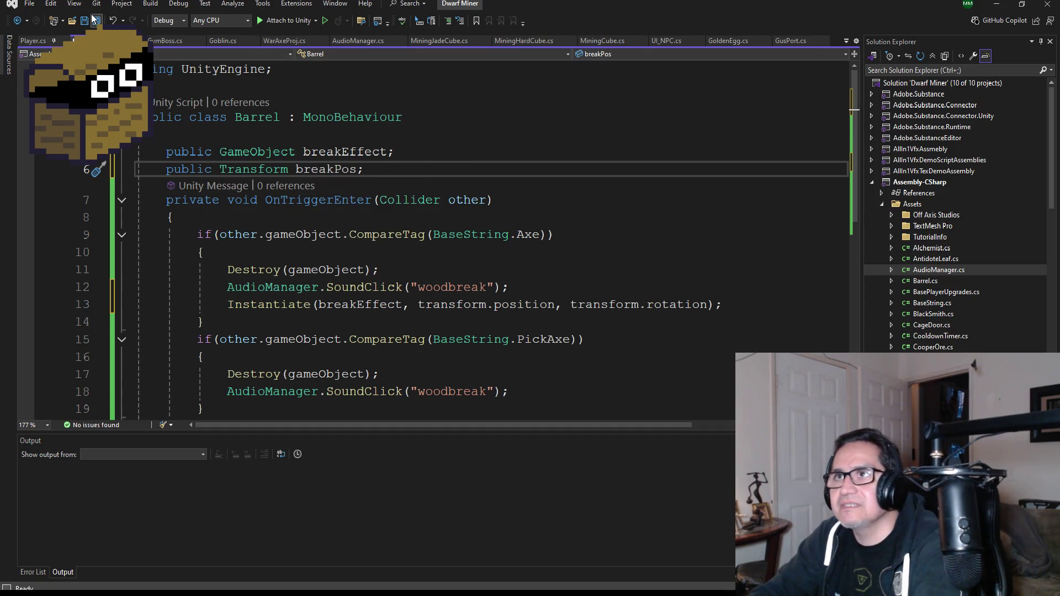
{"action": "key", "text": "ctrl+s"}
Step: Spawn the Axe effect at breakPos.position and copy that Instantiate line into the PickAxe branch
{"action": "double_click", "coordinate": [461, 311]}
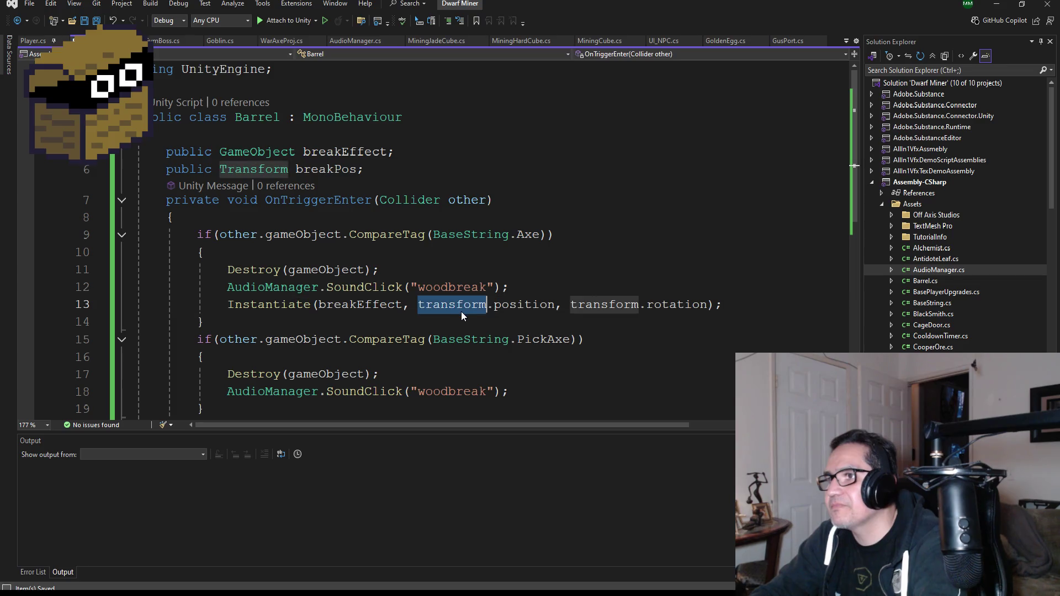
{"action": "type", "text": "break"}
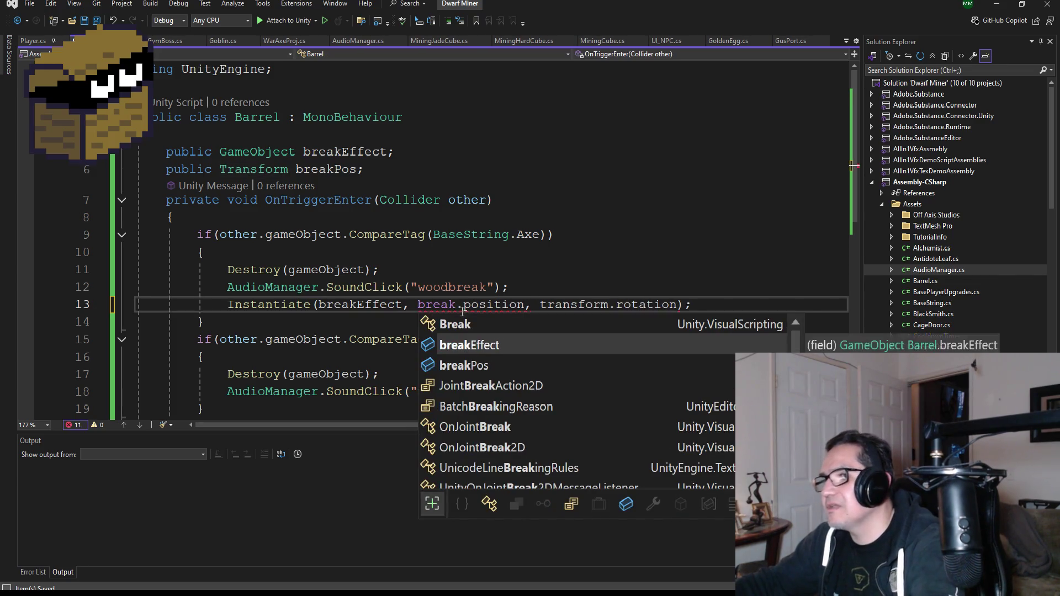
{"action": "key", "text": "Escape"}
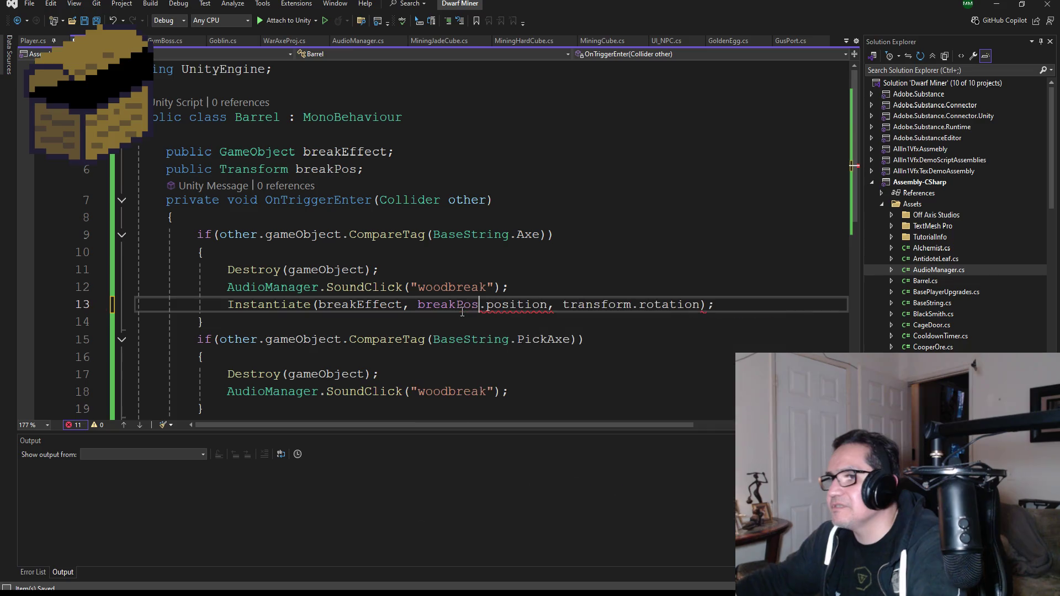
{"action": "type", "text": "Pos"}
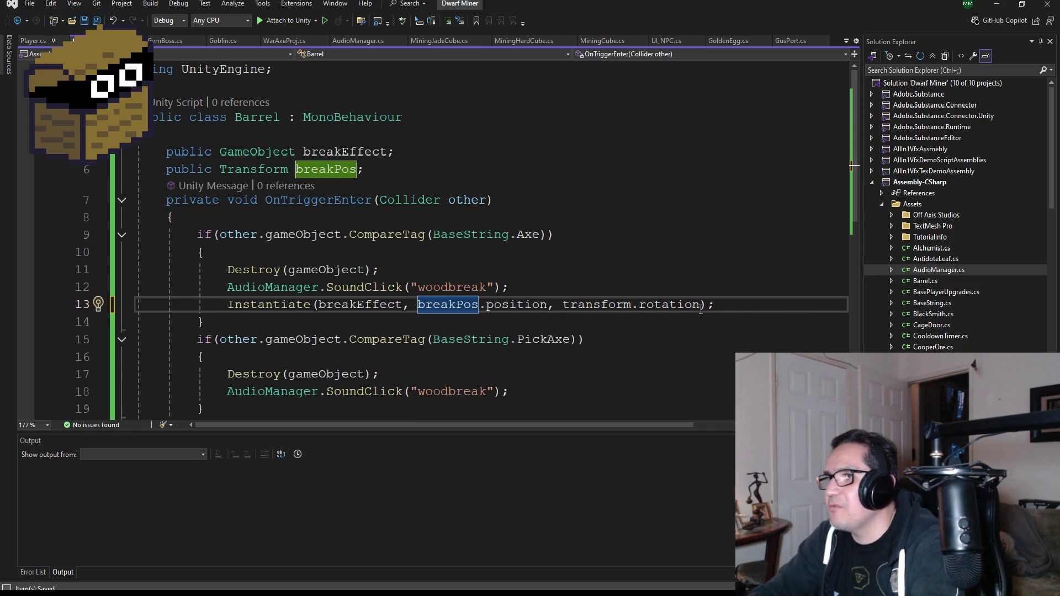
{"action": "mouse_move", "coordinate": [721, 305]}
{"action": "left_mouse_down"}
{"action": "mouse_move", "coordinate": [262, 288]}
{"action": "mouse_move", "coordinate": [229, 308]}
{"action": "left_mouse_up"}
{"action": "key", "text": "ctrl+c"}
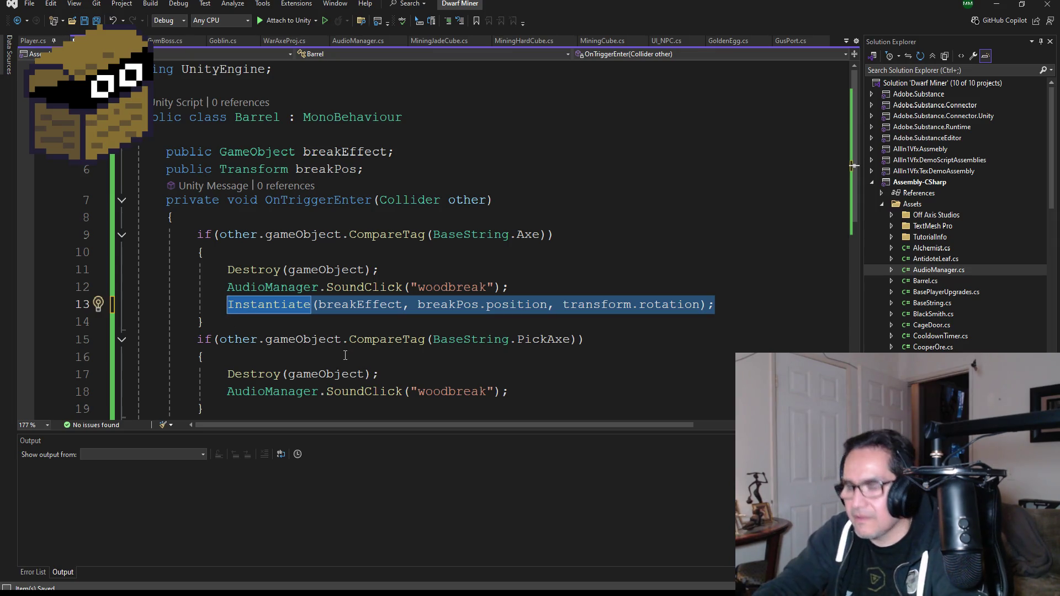
{"action": "scroll", "coordinate": [456, 386], "scroll_direction": "down", "scroll_amount": 2}
{"action": "left_click", "coordinate": [533, 292]}
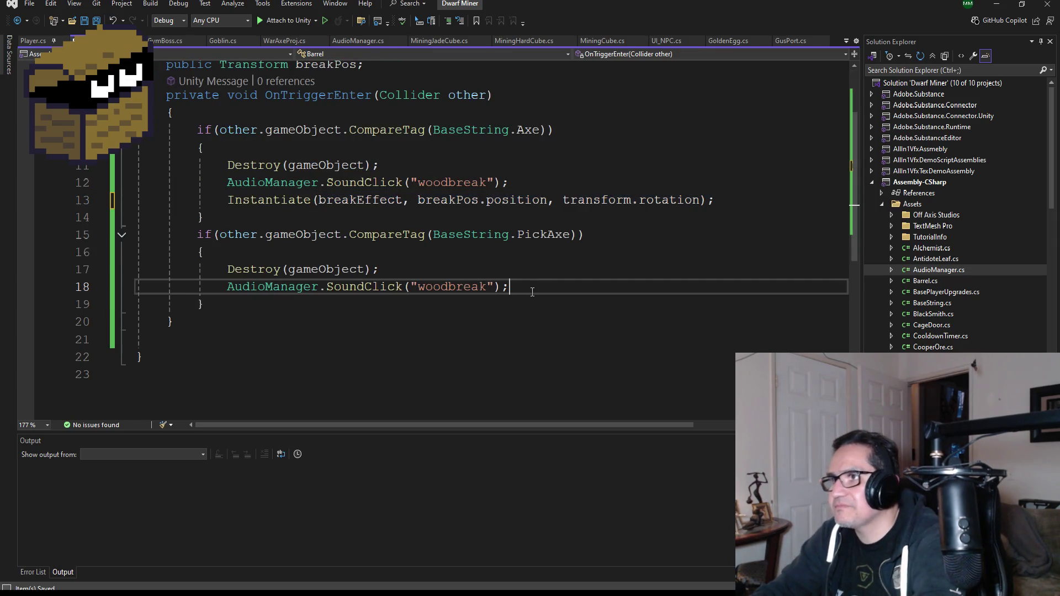
{"action": "key", "text": "Return"}
{"action": "key", "text": "ctrl+v"}
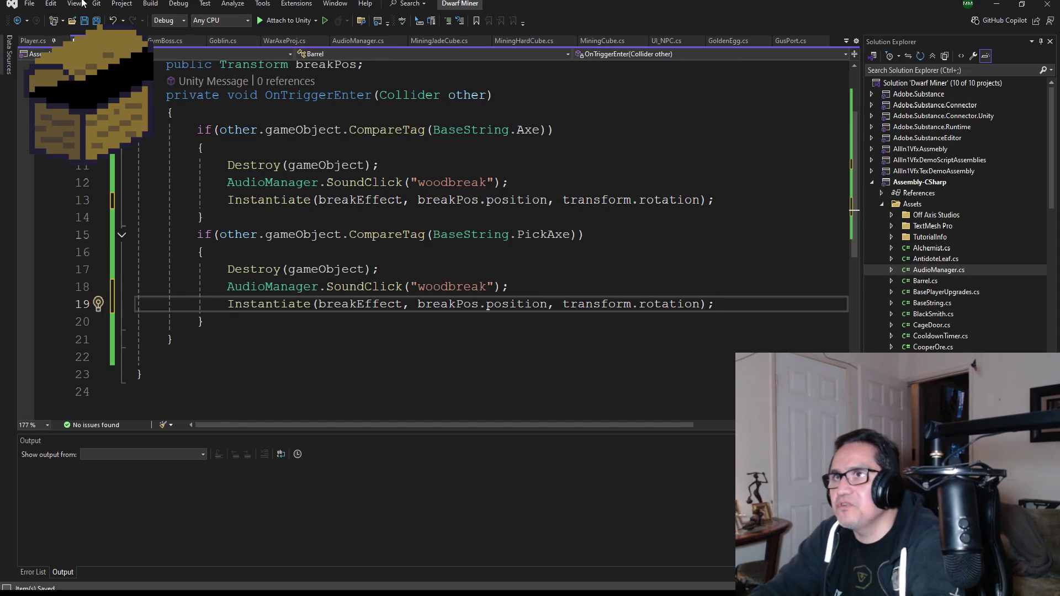
Step: Save all files and review both Instantiate lines in Barrel.cs
{"action": "left_click", "coordinate": [96, 22]}
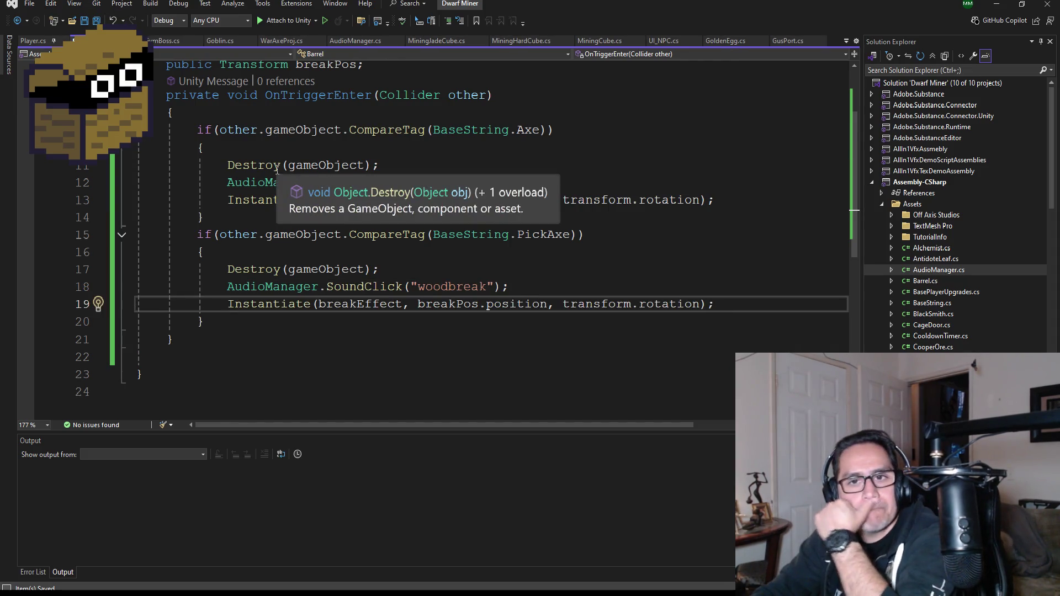
{"action": "scroll", "coordinate": [345, 214], "scroll_direction": "up", "scroll_amount": 2}
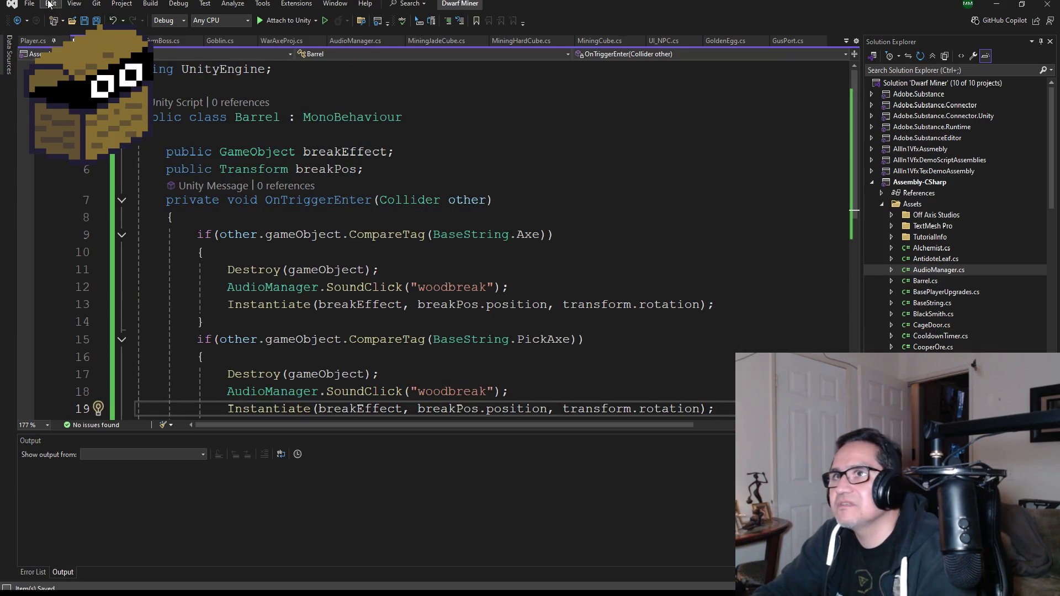
{"action": "mouse_move", "coordinate": [505, 303]}
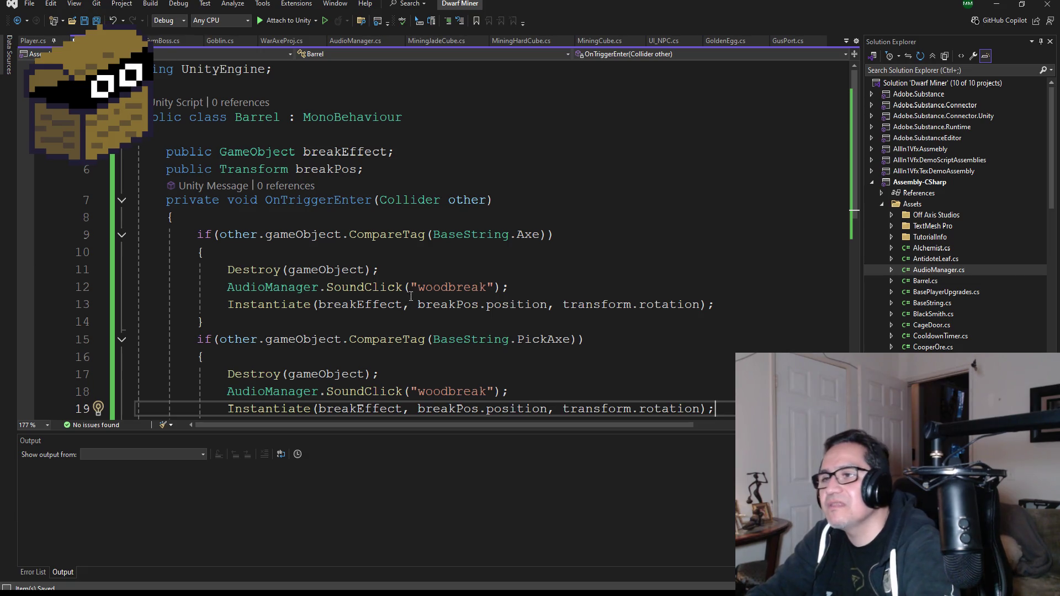
{"action": "mouse_move", "coordinate": [399, 305]}
{"action": "scroll", "coordinate": [400, 305], "scroll_direction": "down", "scroll_amount": 2}
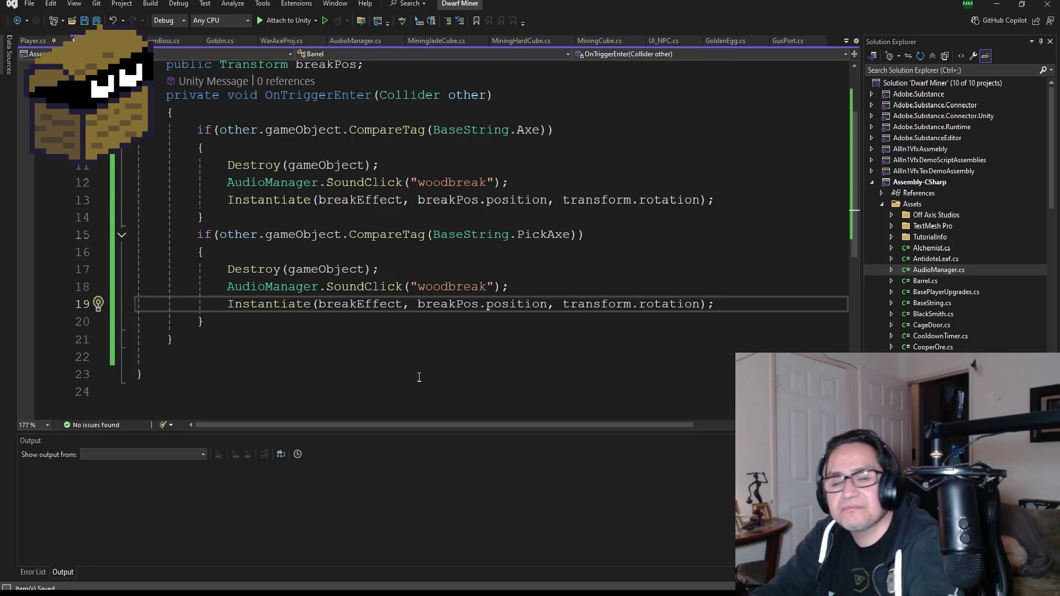
{"action": "scroll", "coordinate": [353, 334], "scroll_direction": "up", "scroll_amount": 2}
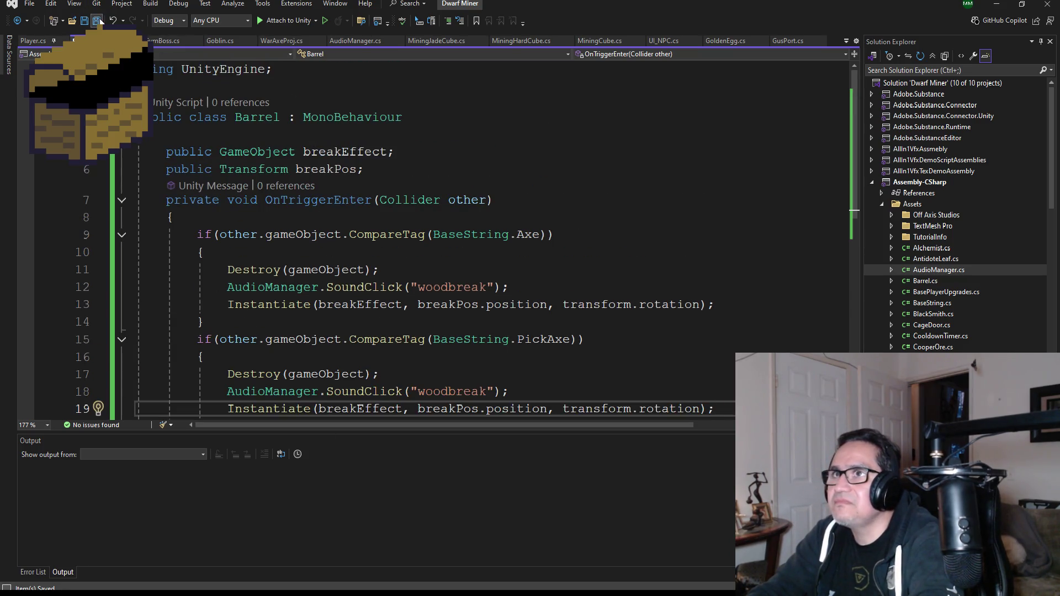
Step: In Unity, delete Barrel (1) and Barrel (2) and frame the remaining Barrel
{"action": "left_click", "coordinate": [1003, 7]}
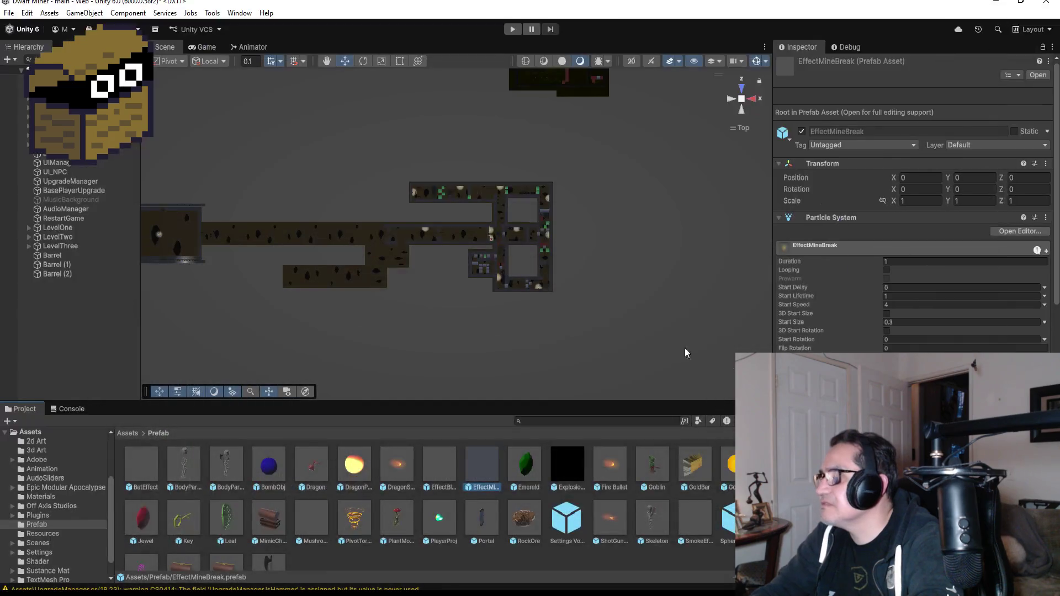
{"action": "left_click", "coordinate": [75, 264]}
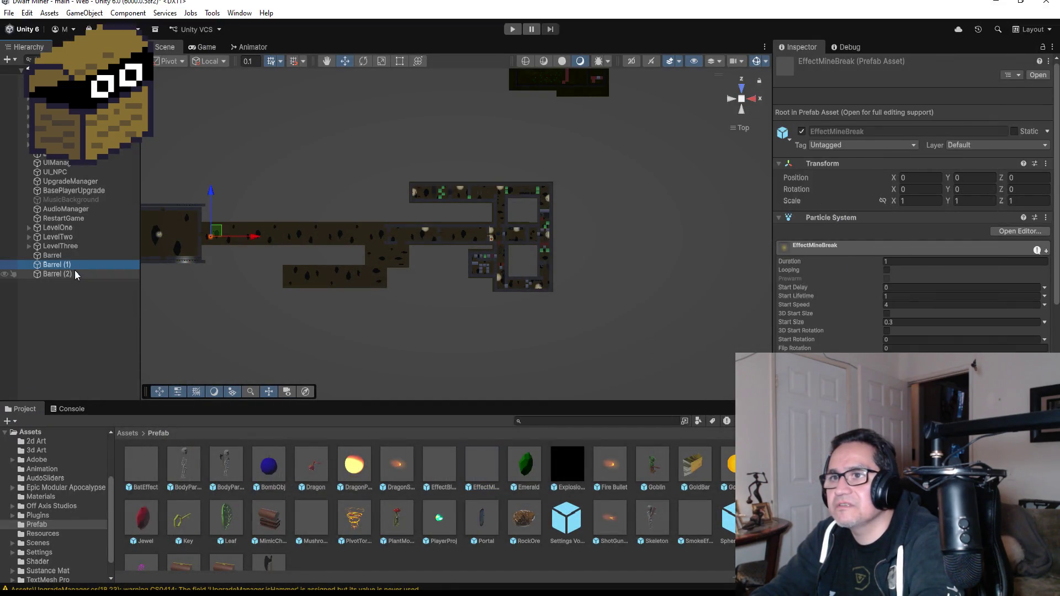
{"action": "left_click", "coordinate": [74, 272], "text": "ctrl"}
{"action": "key", "text": "Delete"}
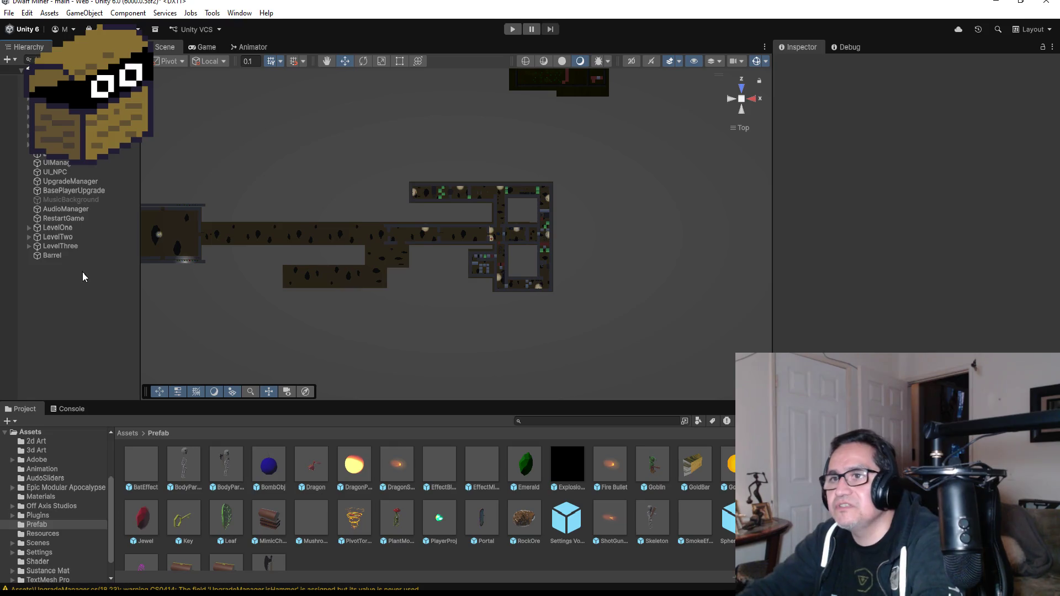
{"action": "double_click", "coordinate": [70, 255]}
{"action": "mouse_move", "coordinate": [515, 231]}
{"action": "left_mouse_down", "text": "alt"}
{"action": "mouse_move", "coordinate": [609, 220]}
{"action": "mouse_move", "coordinate": [645, 256]}
{"action": "mouse_move", "coordinate": [423, 24]}
{"action": "mouse_move", "coordinate": [429, 48]}
{"action": "left_mouse_up", "text": "alt"}
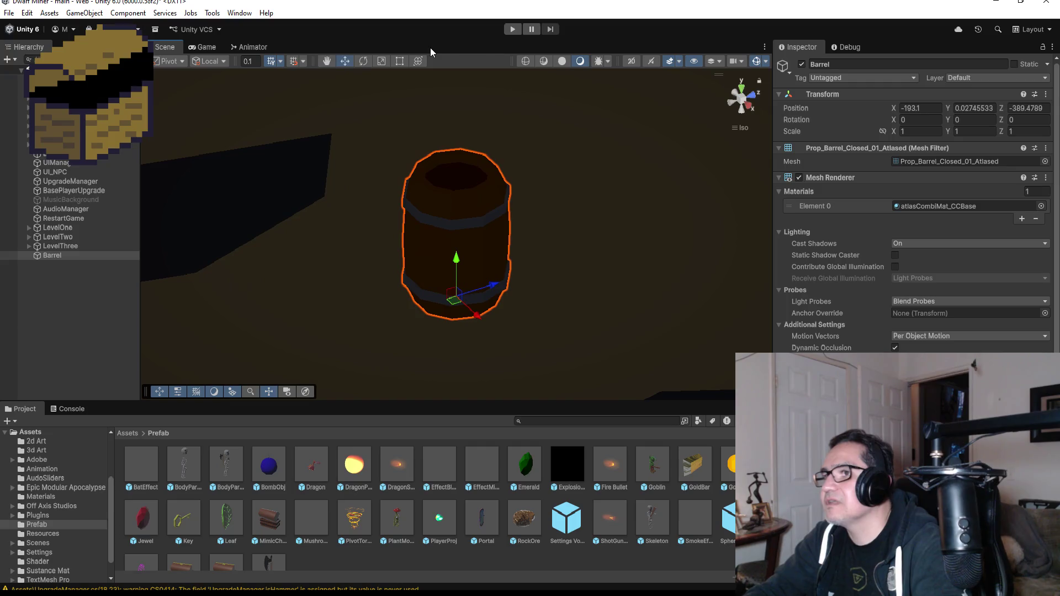
Step: Create an empty GameObject named Pos
{"action": "left_click", "coordinate": [65, 299]}
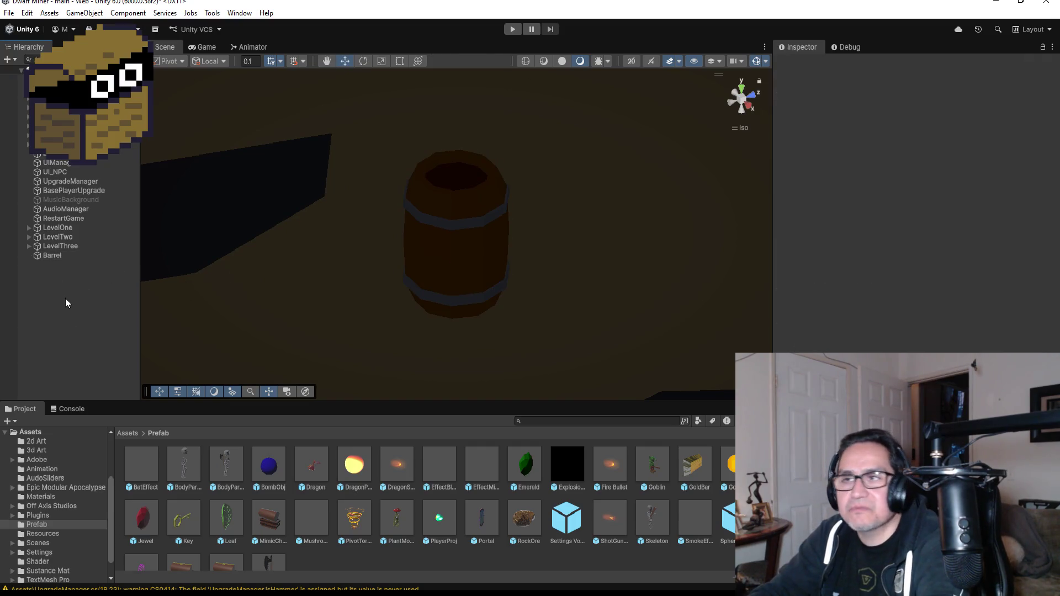
{"action": "right_click", "coordinate": [52, 285]}
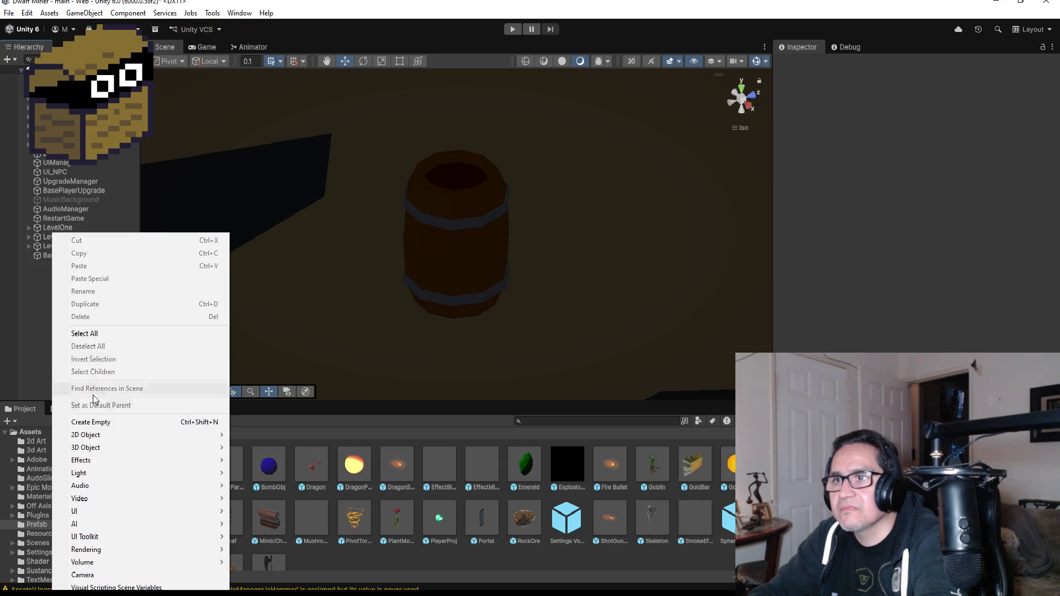
{"action": "left_click", "coordinate": [107, 422]}
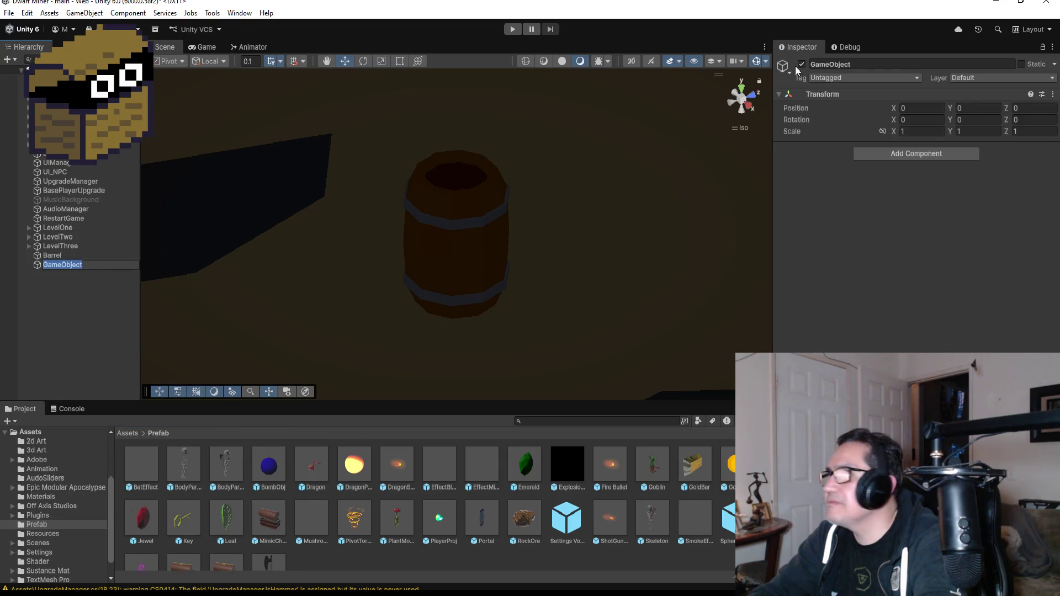
{"action": "left_click", "coordinate": [866, 64]}
{"action": "type", "text": "Pois"}
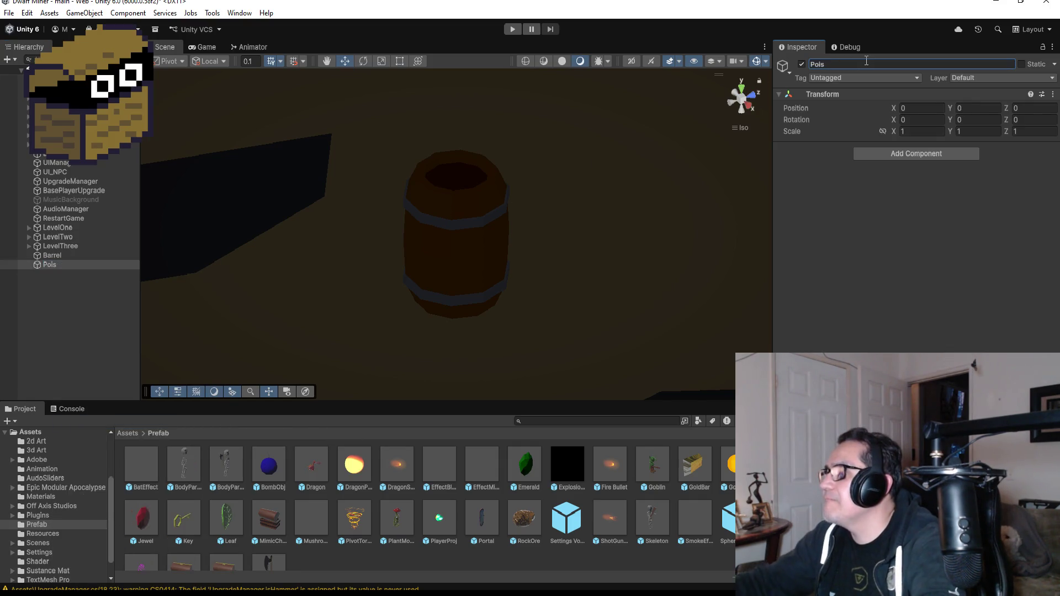
{"action": "key", "text": "BackSpace"}
{"action": "key", "text": "BackSpace"}
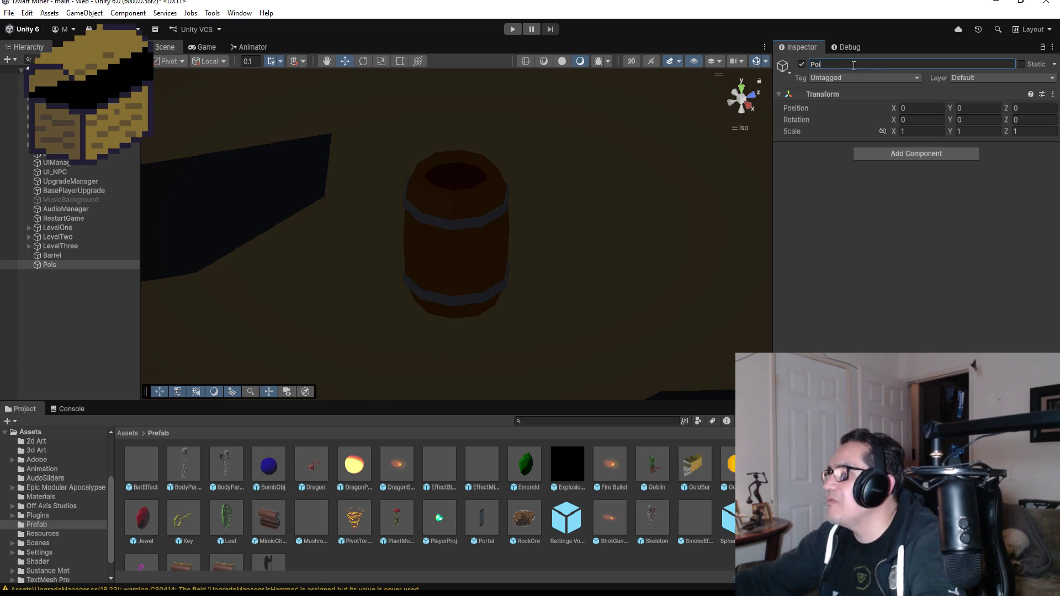
{"action": "type", "text": "s"}
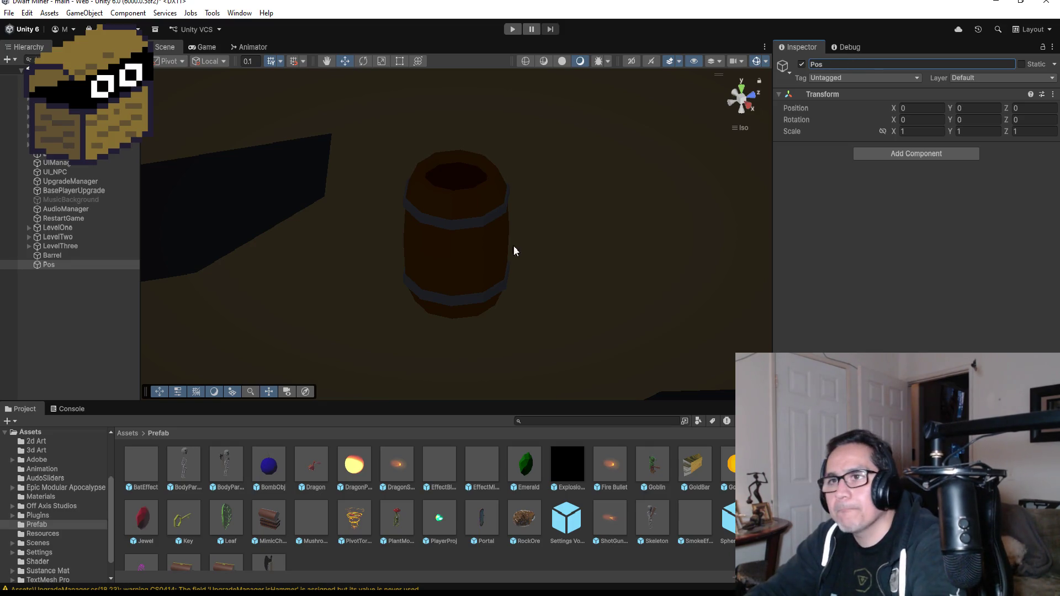
Step: Copy the Barrel's position onto Pos, then raise Pos to Y 0.49
{"action": "left_click", "coordinate": [92, 258]}
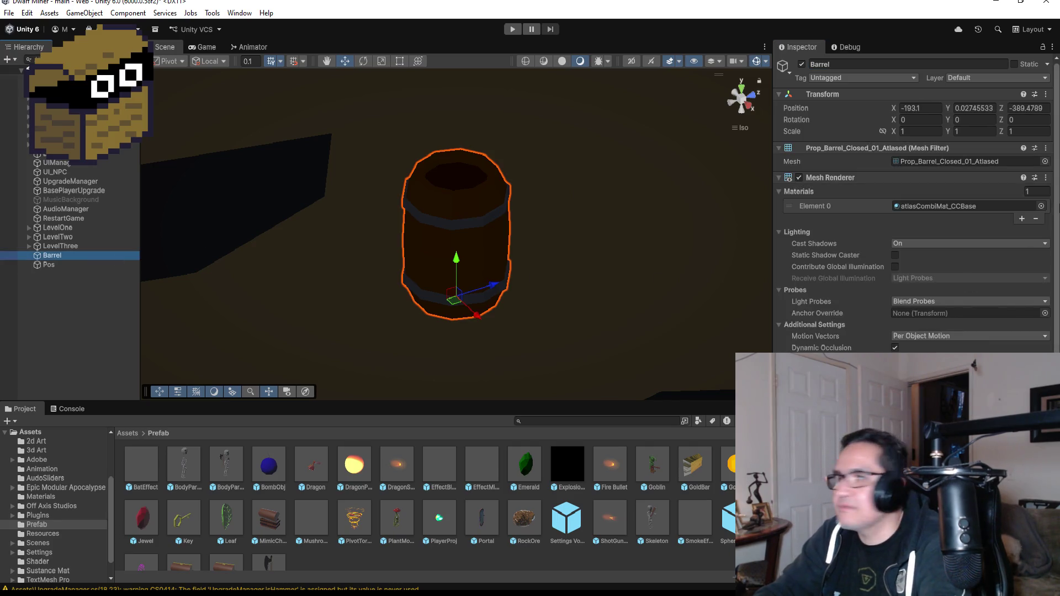
{"action": "left_click", "coordinate": [1045, 95]}
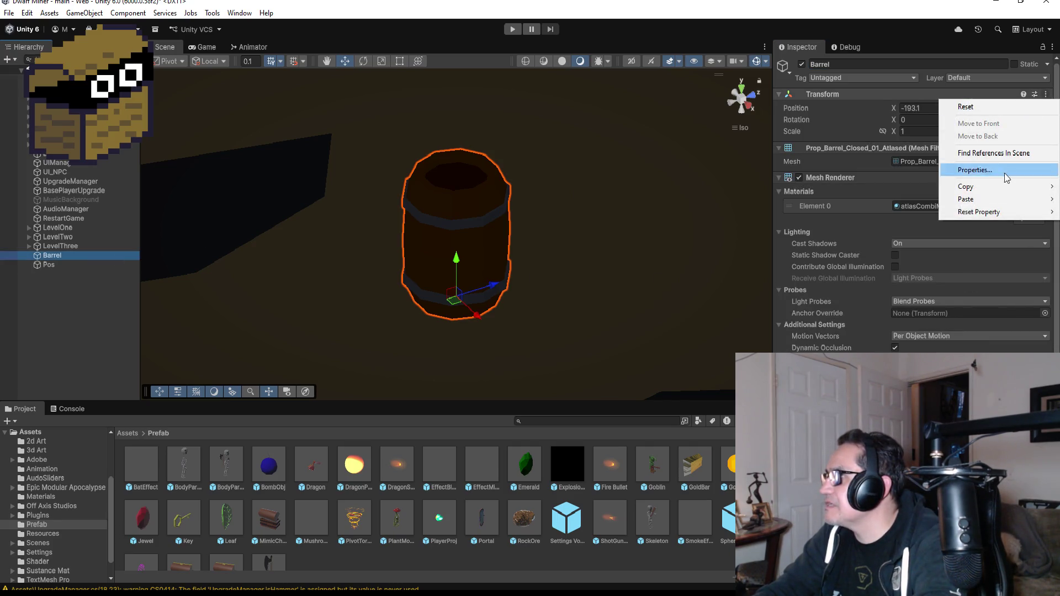
{"action": "mouse_move", "coordinate": [974, 190]}
{"action": "left_click", "coordinate": [896, 191]}
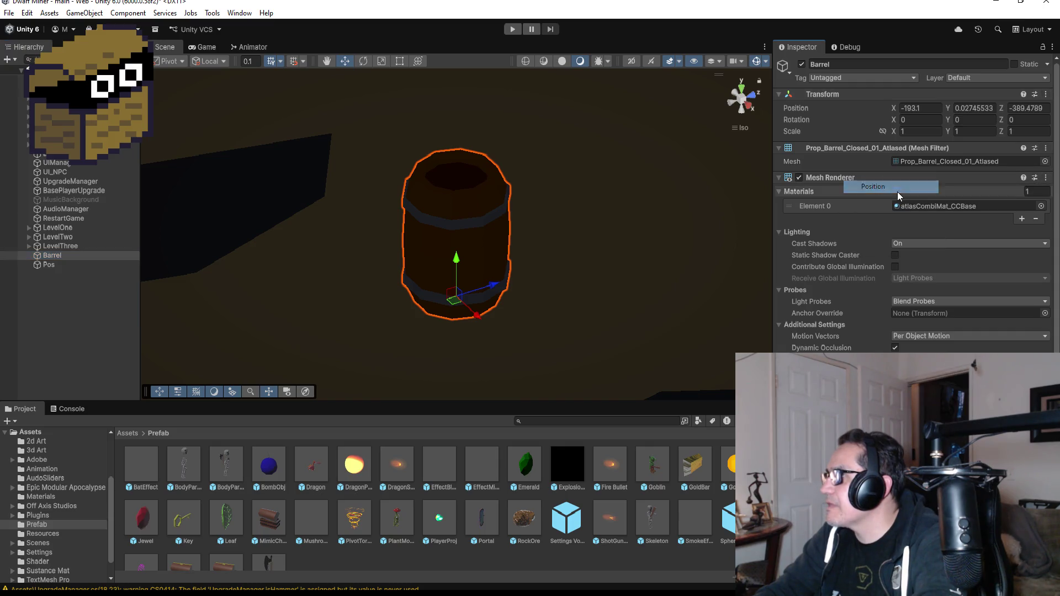
{"action": "left_click", "coordinate": [50, 265]}
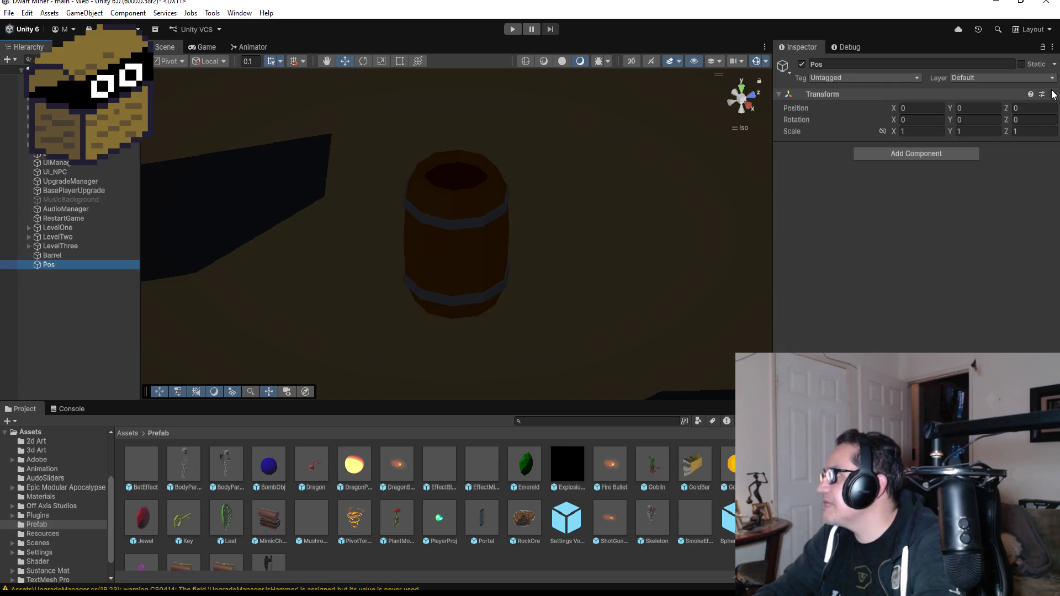
{"action": "left_click", "coordinate": [1053, 94]}
{"action": "mouse_move", "coordinate": [975, 200]}
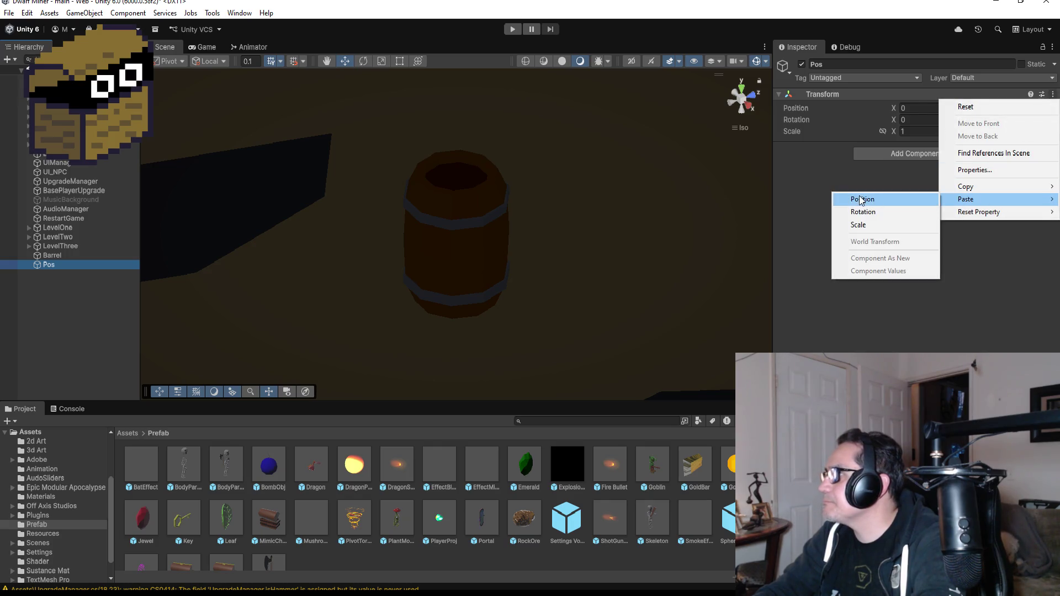
{"action": "left_click", "coordinate": [861, 199]}
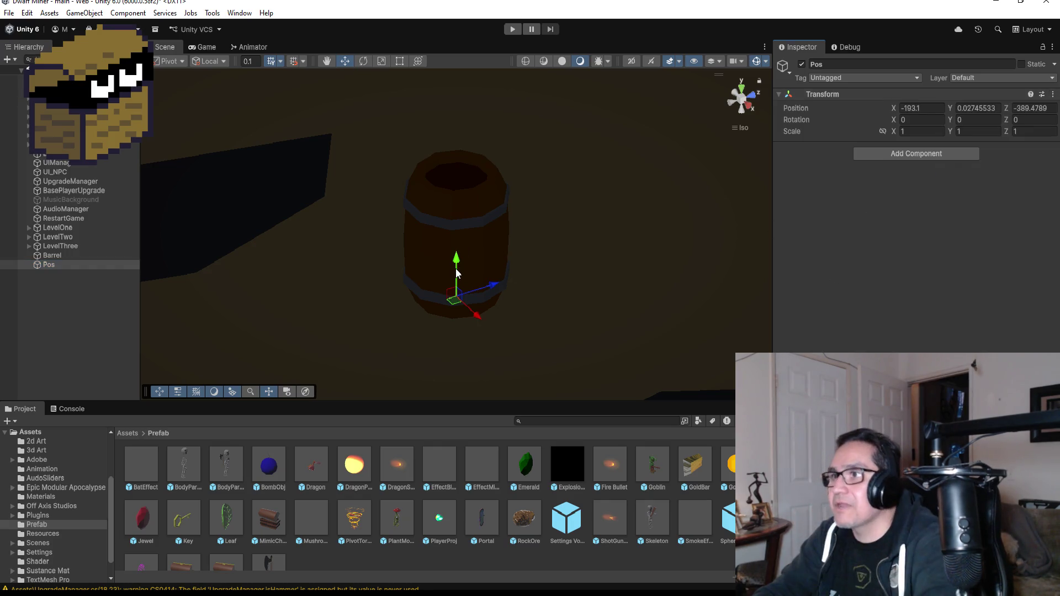
{"action": "left_click_drag", "start_coordinate": [456, 258], "coordinate": [457, 224]}
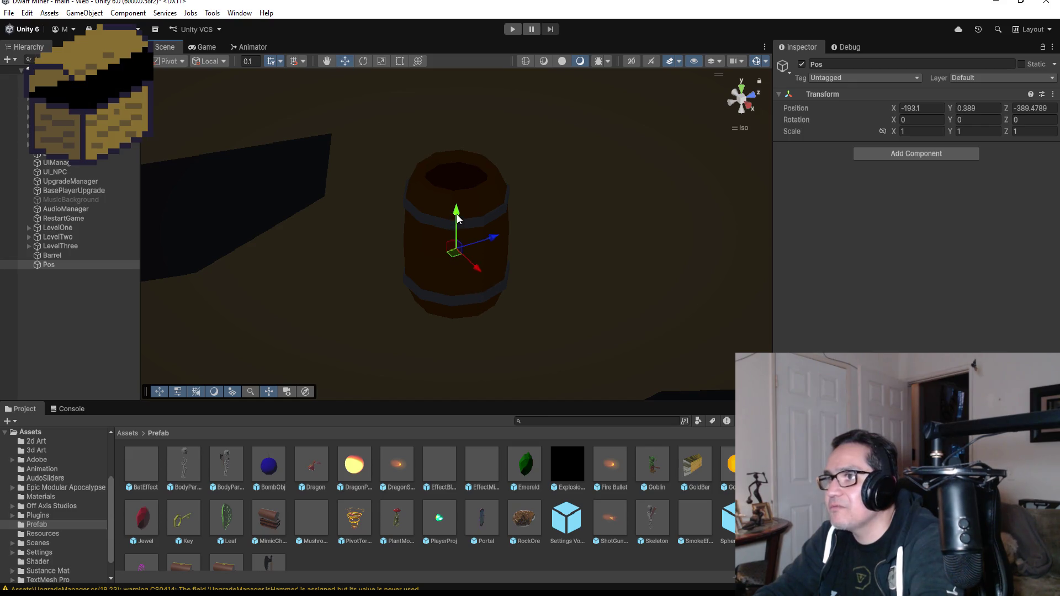
{"action": "mouse_move", "coordinate": [602, 238]}
{"action": "left_mouse_down"}
{"action": "mouse_move", "coordinate": [482, 184]}
{"action": "mouse_move", "coordinate": [499, 177]}
{"action": "left_mouse_up"}
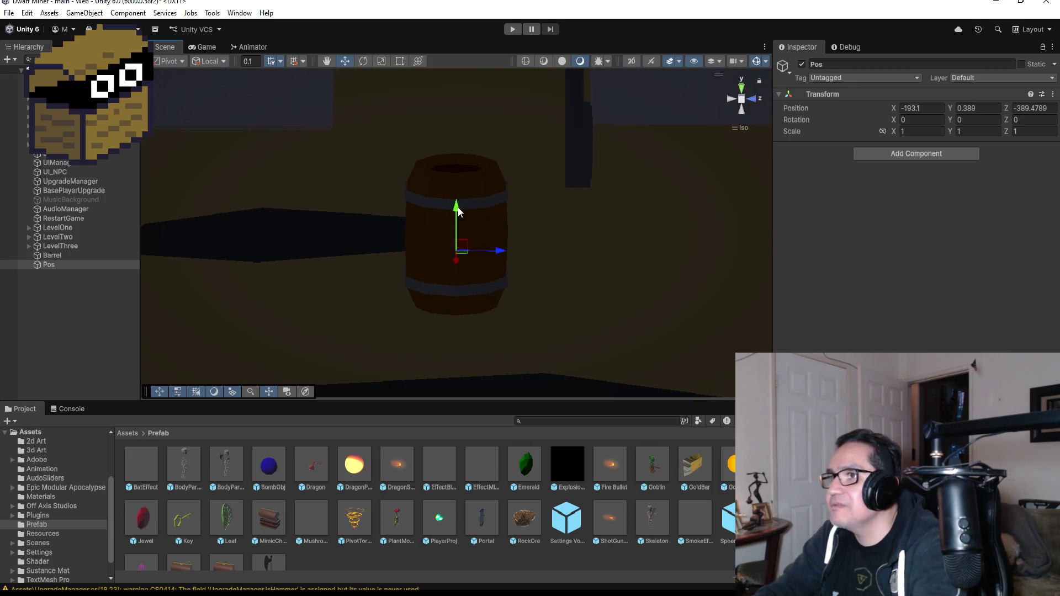
{"action": "left_click_drag", "start_coordinate": [459, 207], "coordinate": [458, 196]}
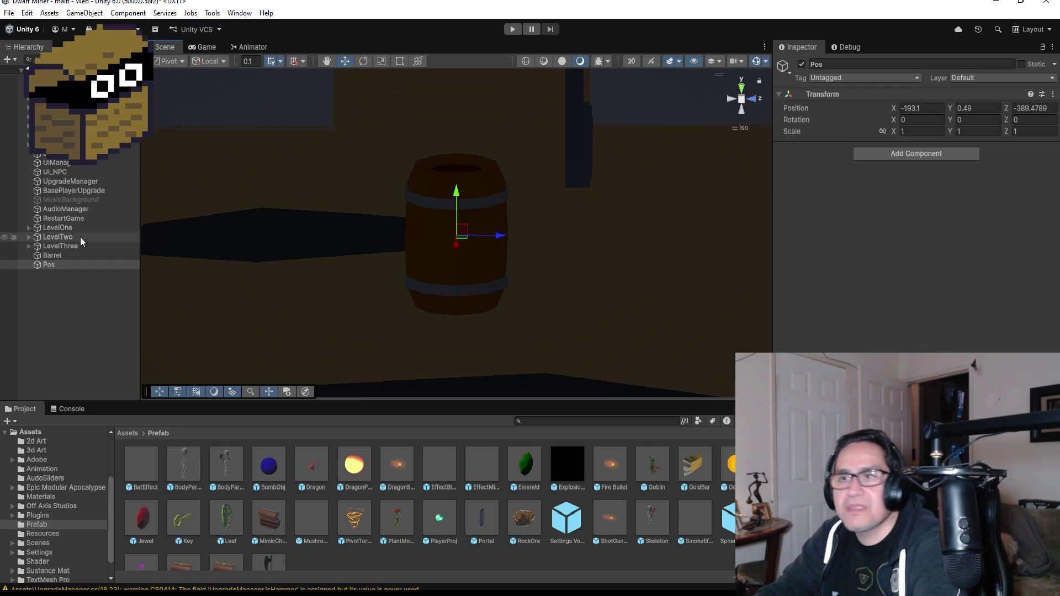
{"action": "left_click", "coordinate": [86, 254]}
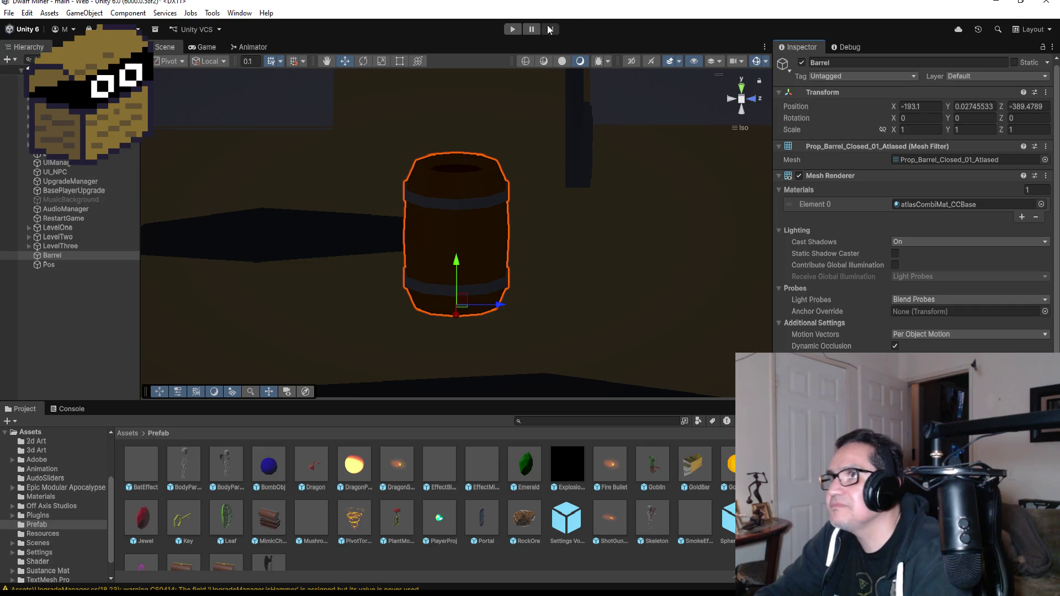
{"action": "left_click", "coordinate": [511, 30]}
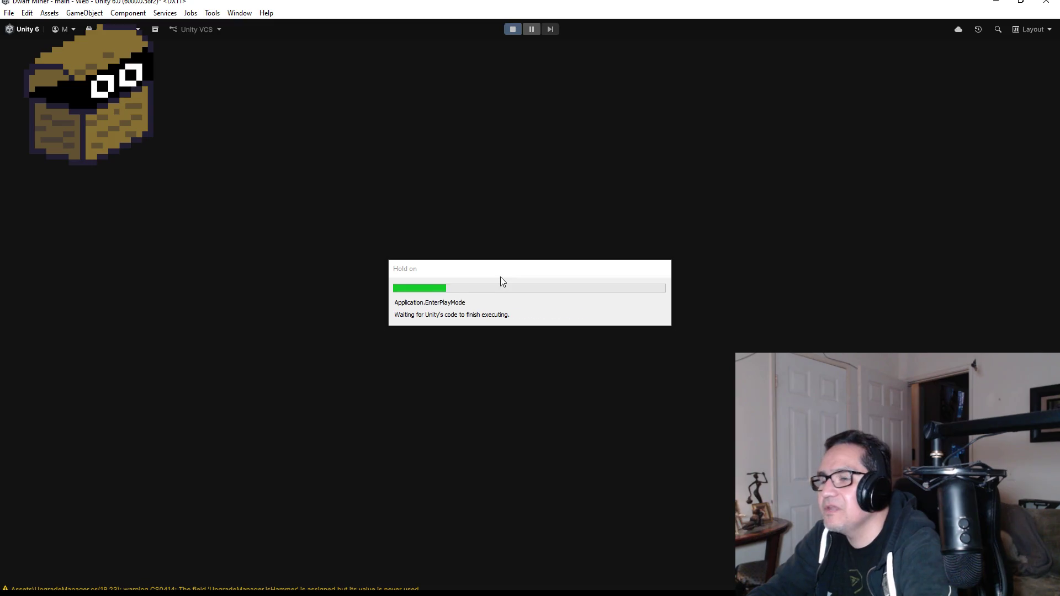
{"action": "key", "text": "Escape"}
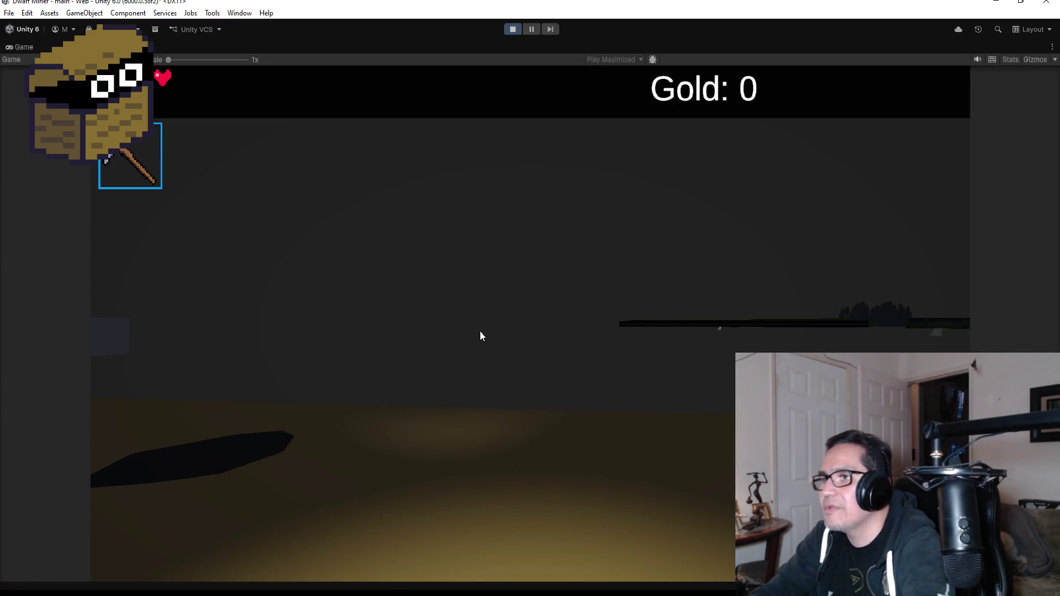
{"action": "scroll", "coordinate": [480, 335], "scroll_direction": "down", "scroll_amount": 1}
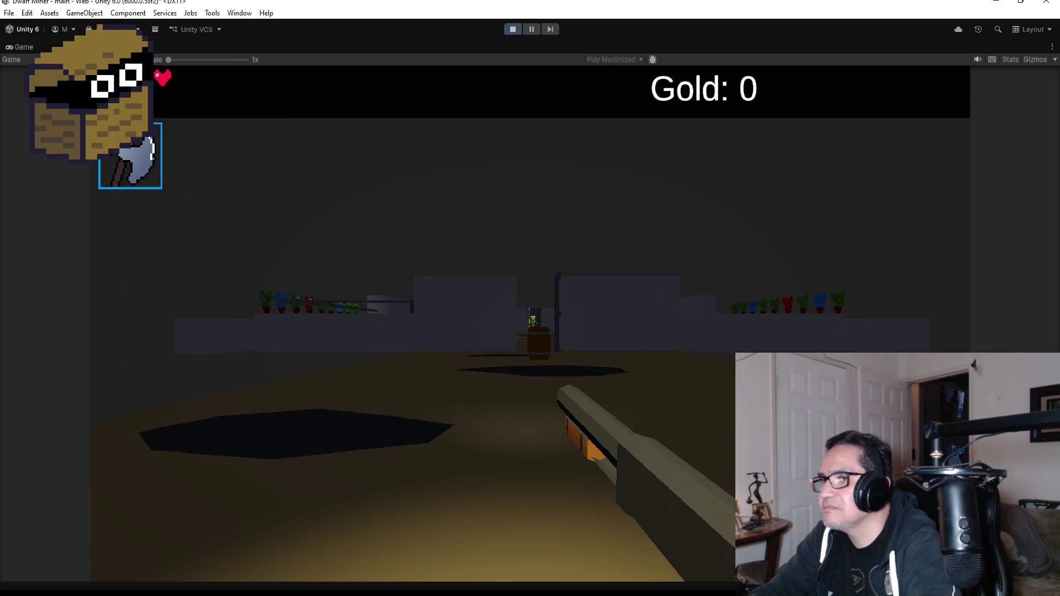
{"action": "key", "text": "w"}
{"action": "left_click", "coordinate": [524, 323]}
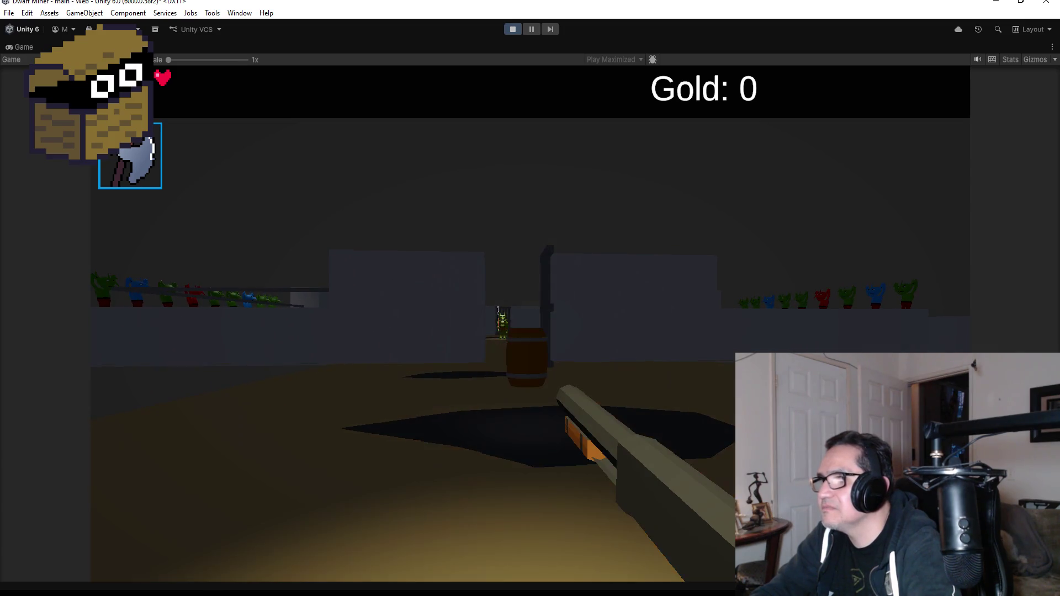
{"action": "left_click", "coordinate": [523, 323]}
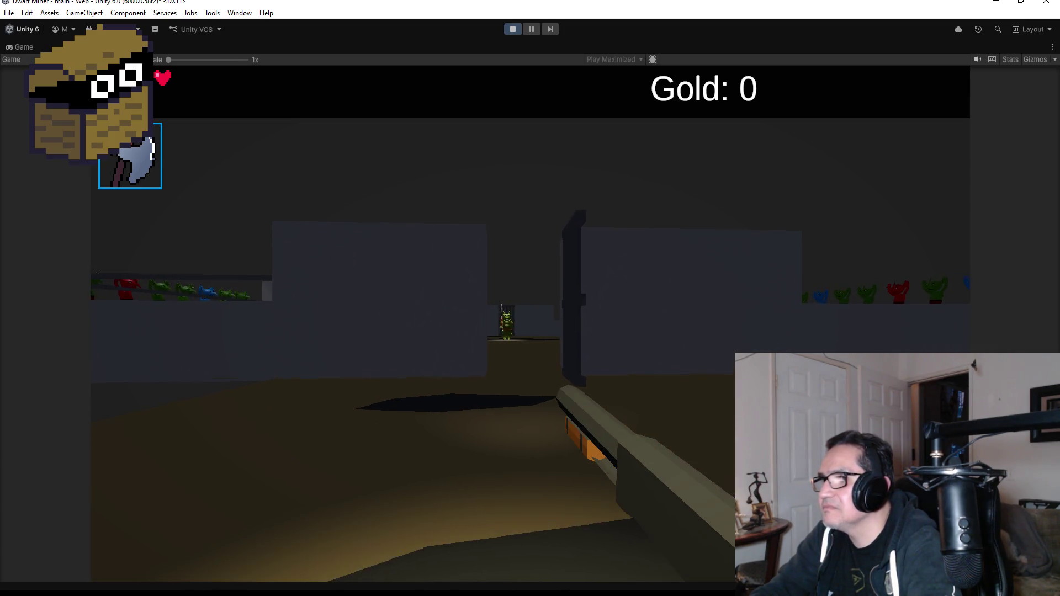
{"action": "key", "text": "Escape"}
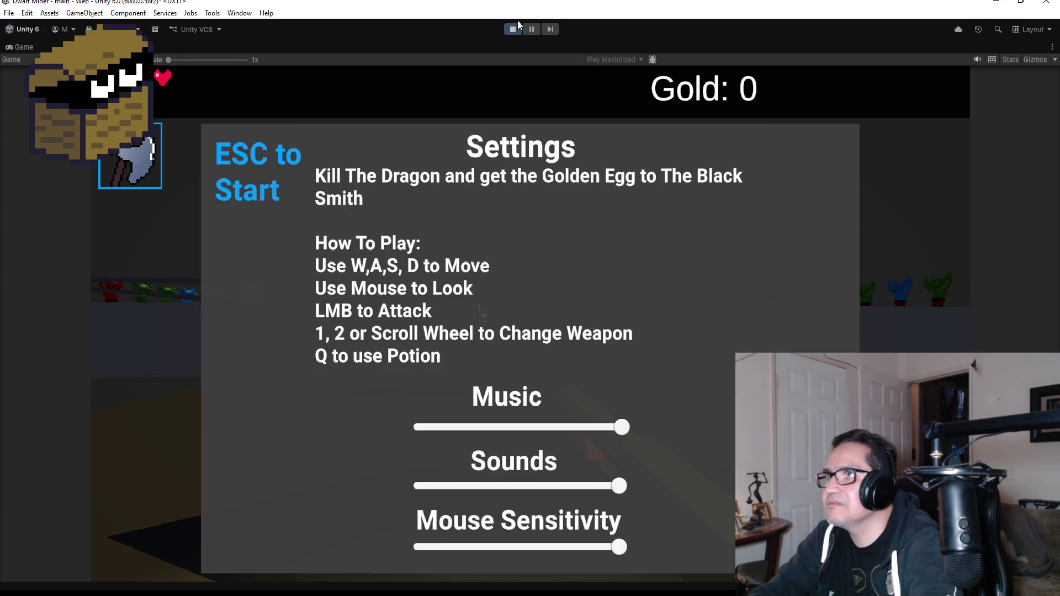
{"action": "left_click", "coordinate": [514, 28]}
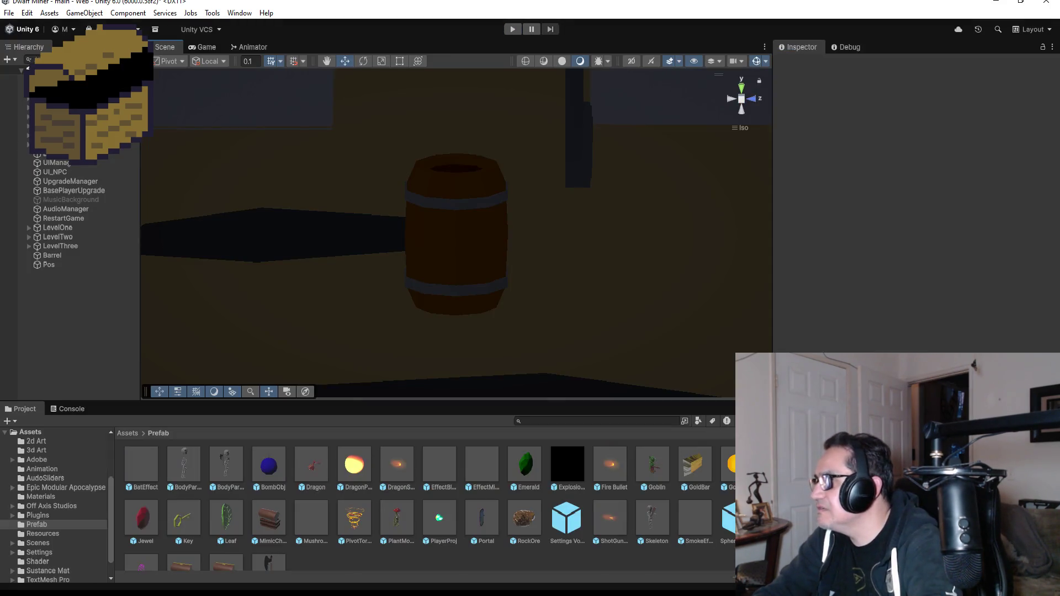
Step: Select Barrel, then inspect the SphereColliderBomb prefab's Bomb tag and radius-3 trigger collider
{"action": "left_click", "coordinate": [55, 255]}
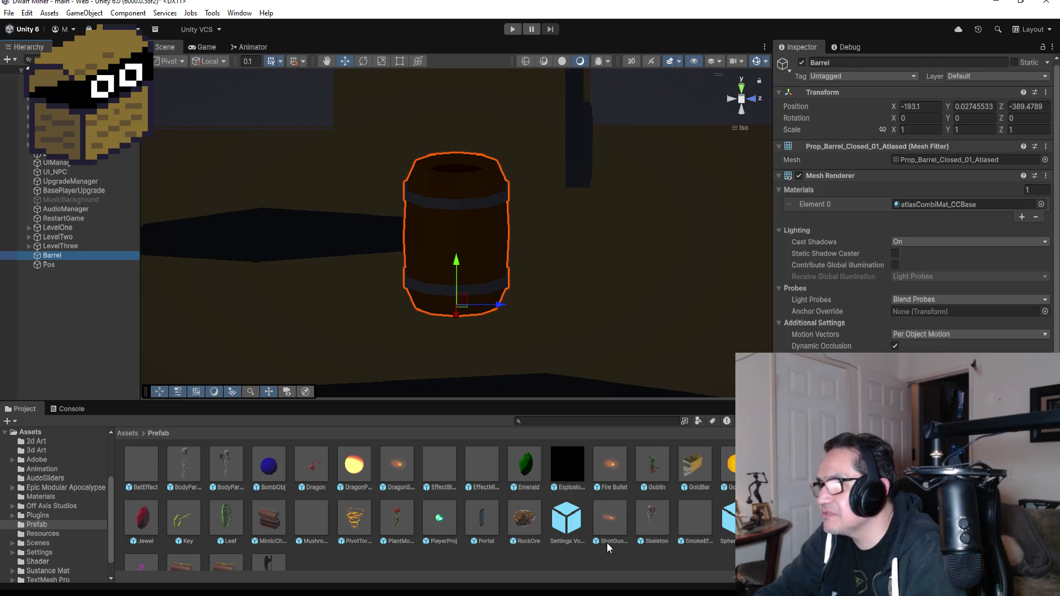
{"action": "left_click", "coordinate": [727, 523]}
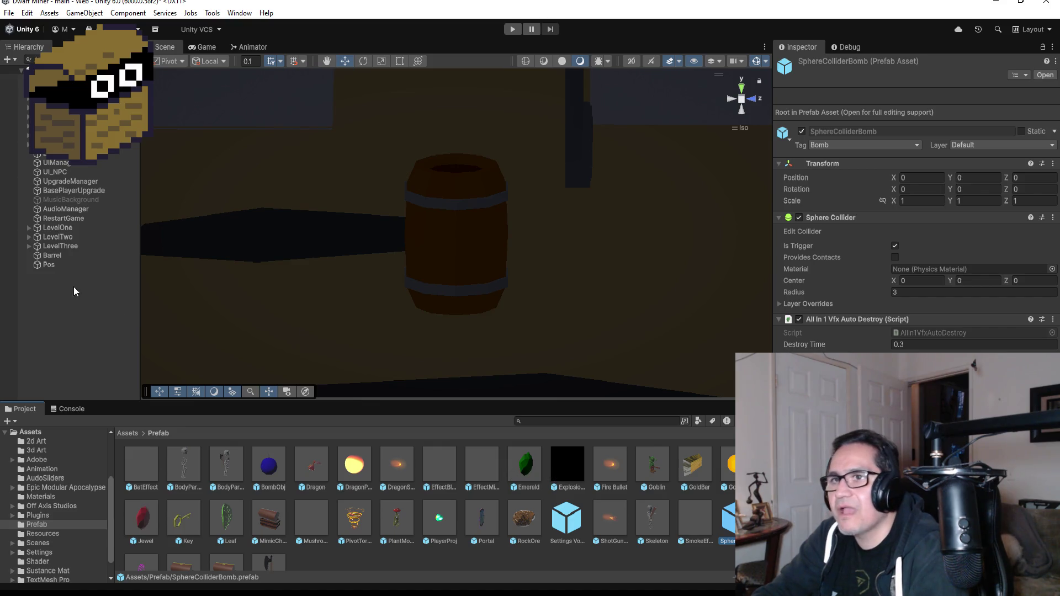
Step: Select the Barrel and review its Transform at -193.1, 0.02745533, -389.4789 and mesh components
{"action": "left_click", "coordinate": [78, 257]}
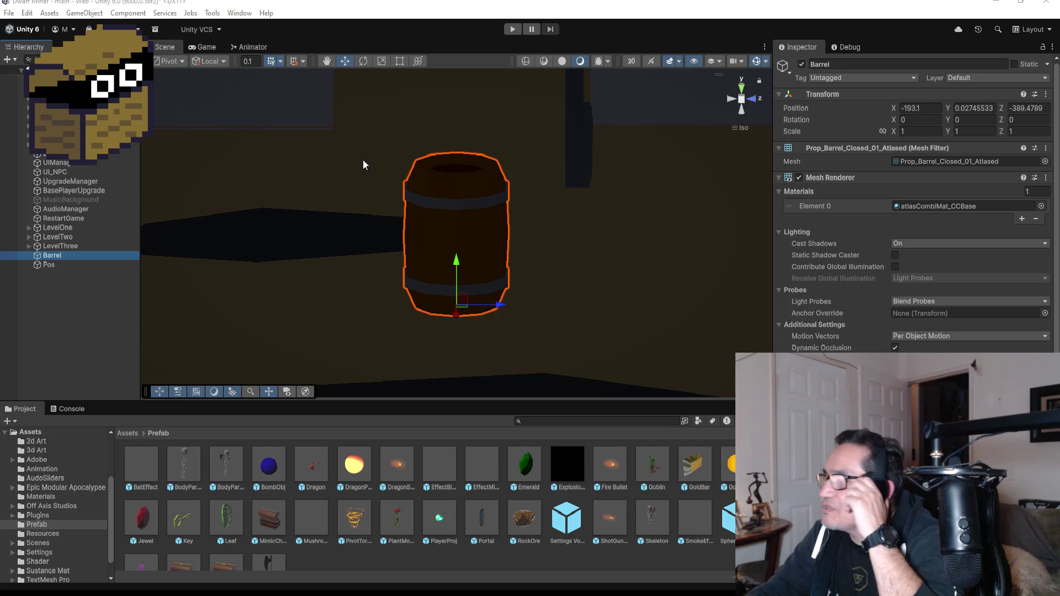
{"action": "left_click", "coordinate": [67, 307]}
{"action": "left_click", "coordinate": [68, 253]}
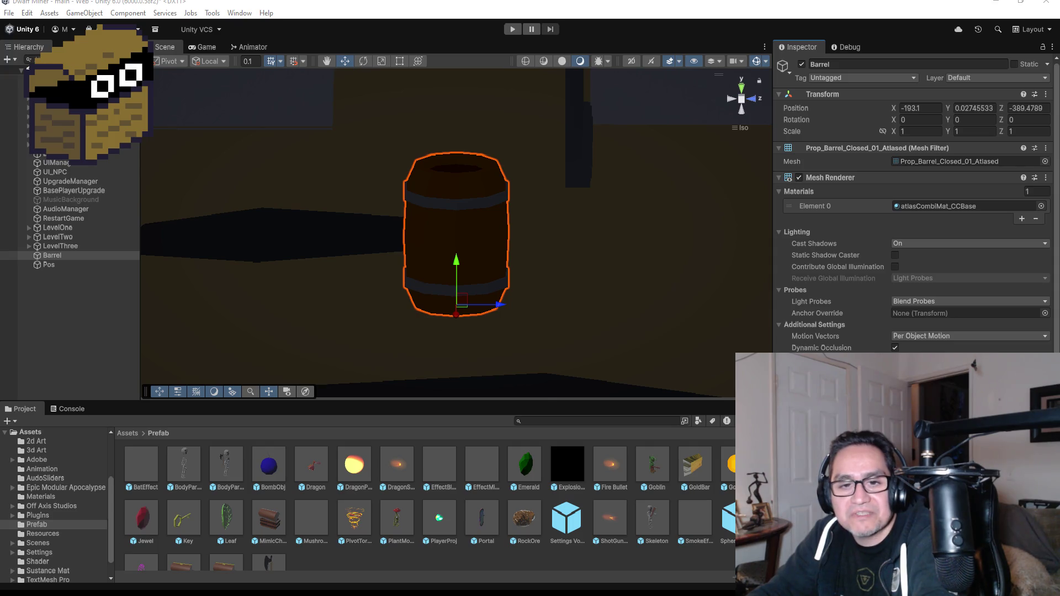
{"action": "left_click", "coordinate": [511, 31]}
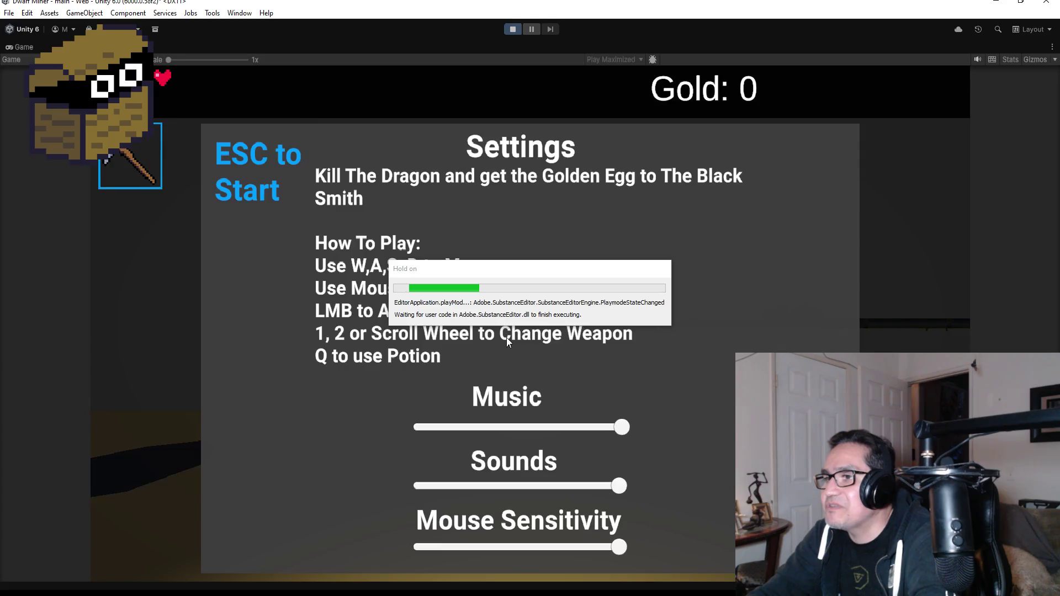
{"action": "key", "text": "Escape"}
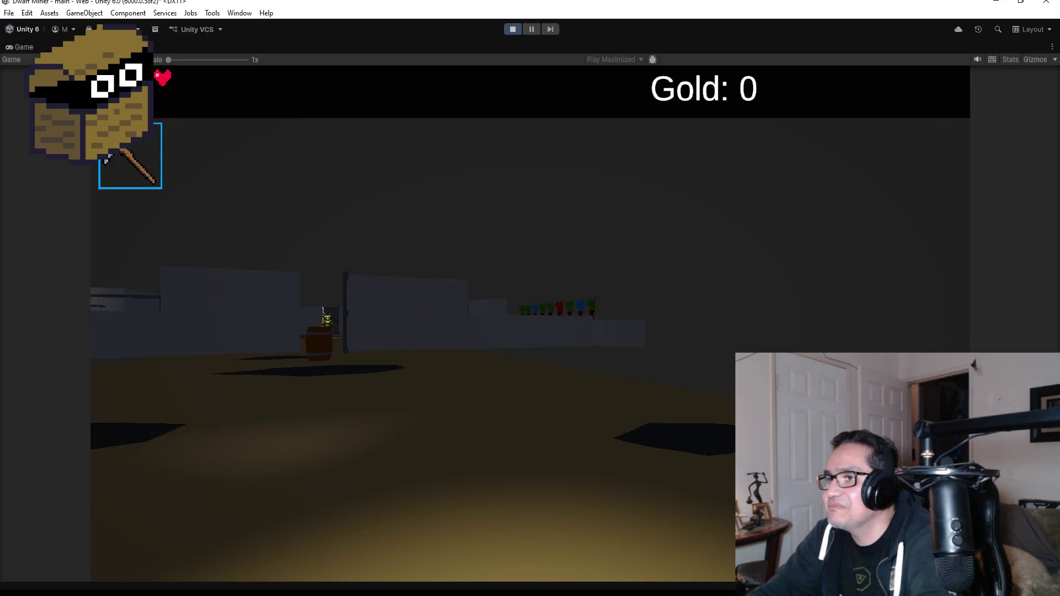
{"action": "scroll", "coordinate": [530, 320], "scroll_direction": "down", "scroll_amount": 1}
{"action": "key", "text": "w"}
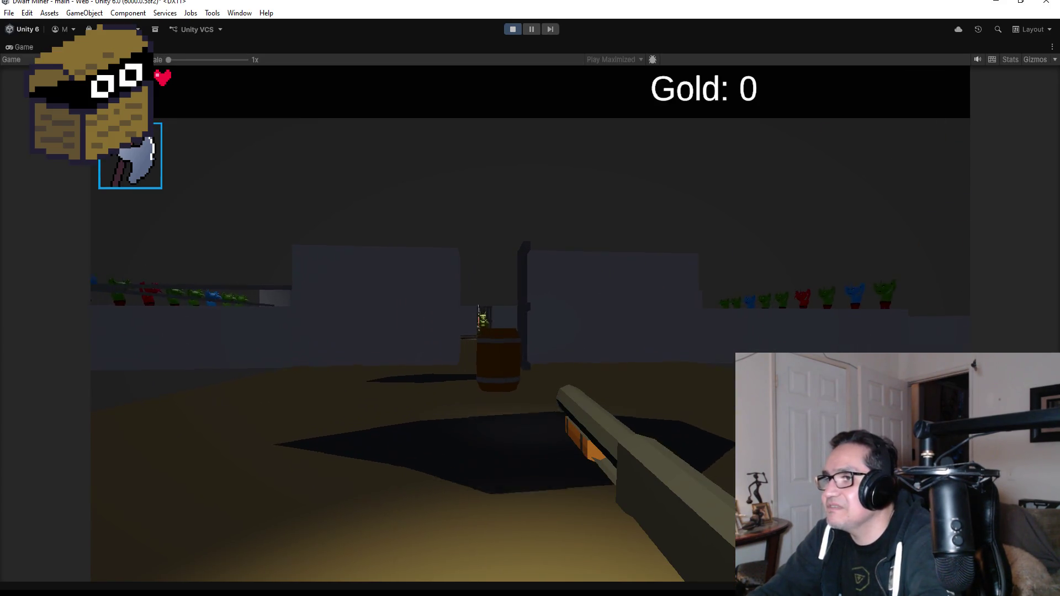
{"action": "left_click", "coordinate": [529, 298]}
{"action": "left_click", "coordinate": [530, 298]}
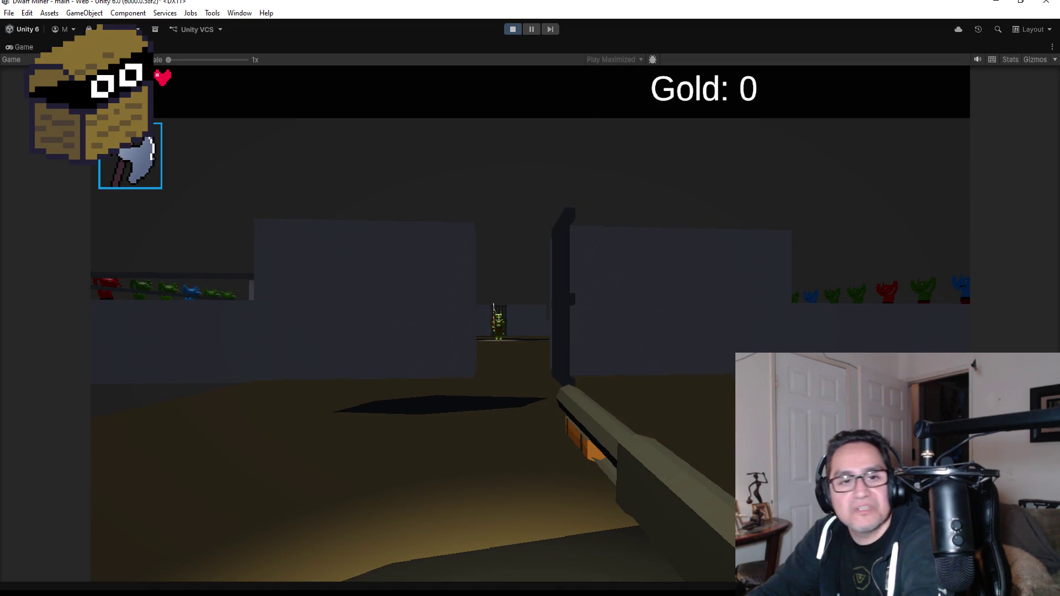
{"action": "key", "text": "Escape"}
{"action": "left_click", "coordinate": [512, 28]}
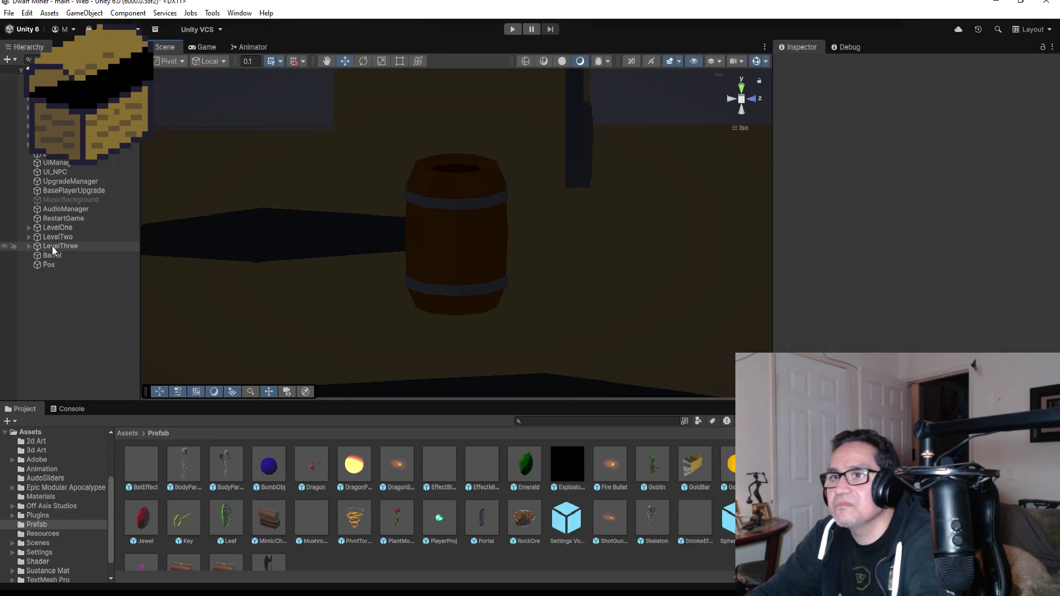
Step: Drag Pos down to Y 0.145 inside the barrel and enter play mode
{"action": "left_click", "coordinate": [68, 264]}
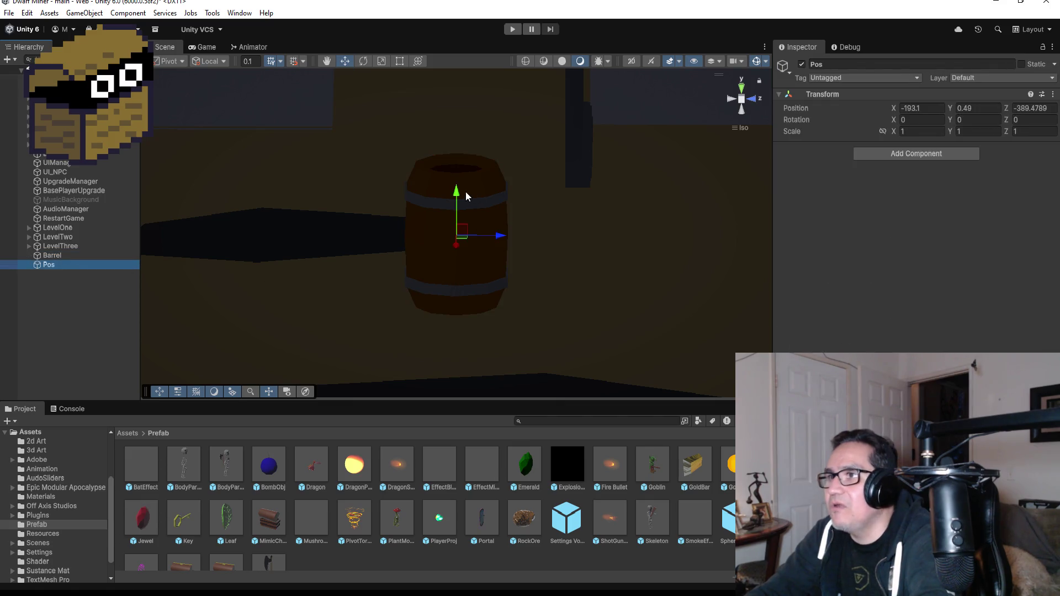
{"action": "left_click_drag", "start_coordinate": [458, 196], "coordinate": [469, 245]}
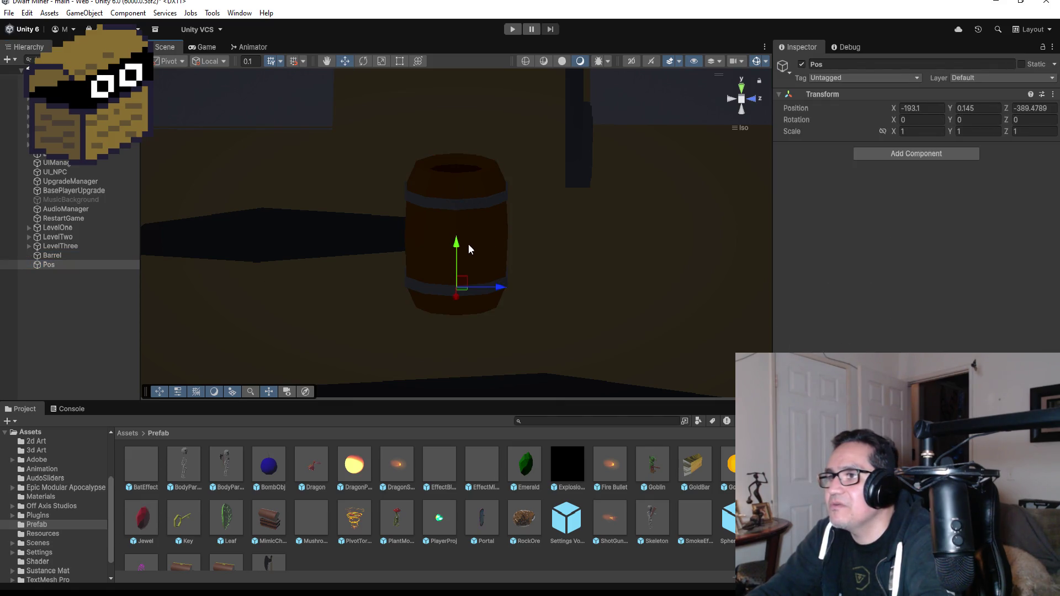
{"action": "left_click", "coordinate": [515, 27]}
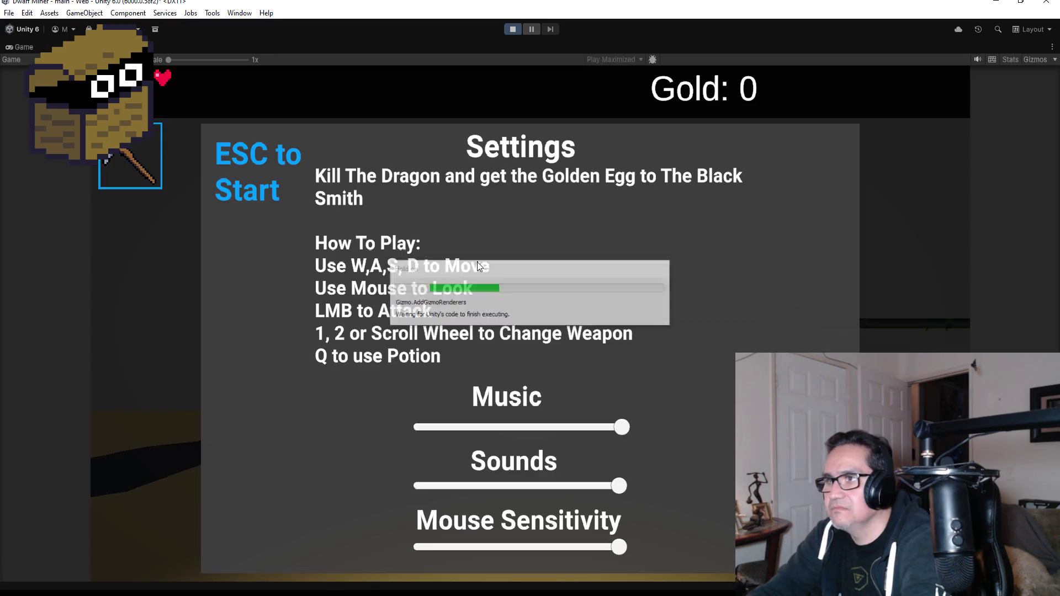
Step: Start the game, switch to the shotgun, and fire twice at the barrel
{"action": "key", "text": "Escape"}
{"action": "key", "text": "2"}
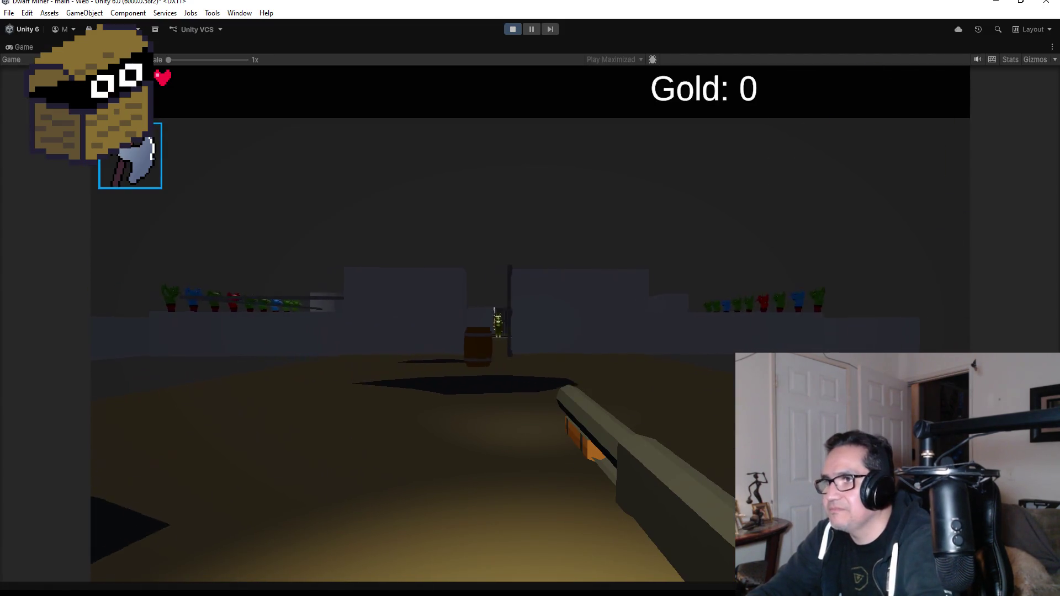
{"action": "key", "text": "w"}
{"action": "left_click", "coordinate": [529, 323]}
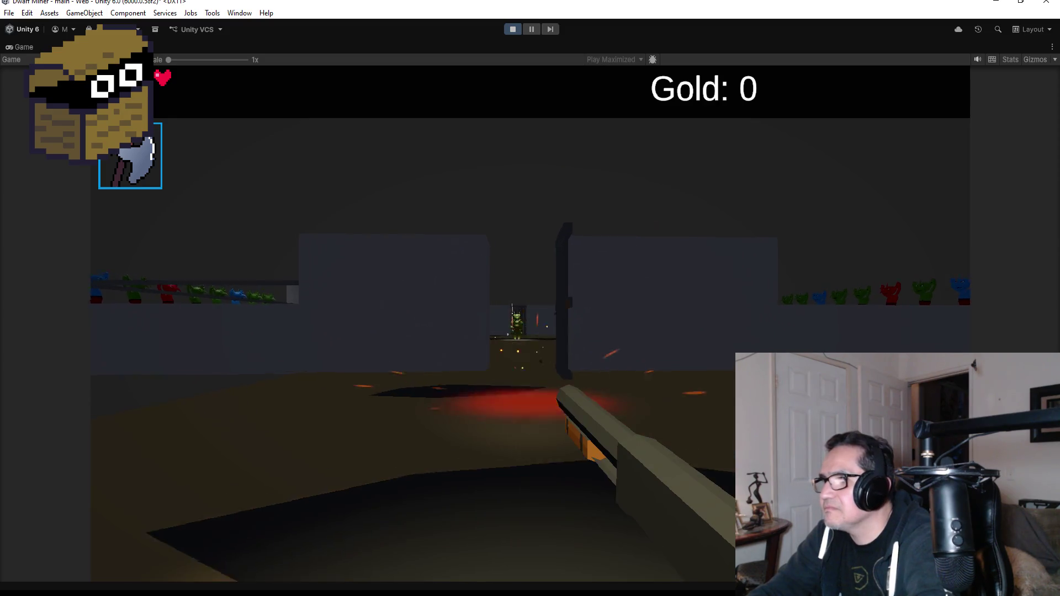
{"action": "left_click", "coordinate": [530, 323]}
Step: Pause and stop play mode, then select and deselect the Barrel
{"action": "key", "text": "Escape"}
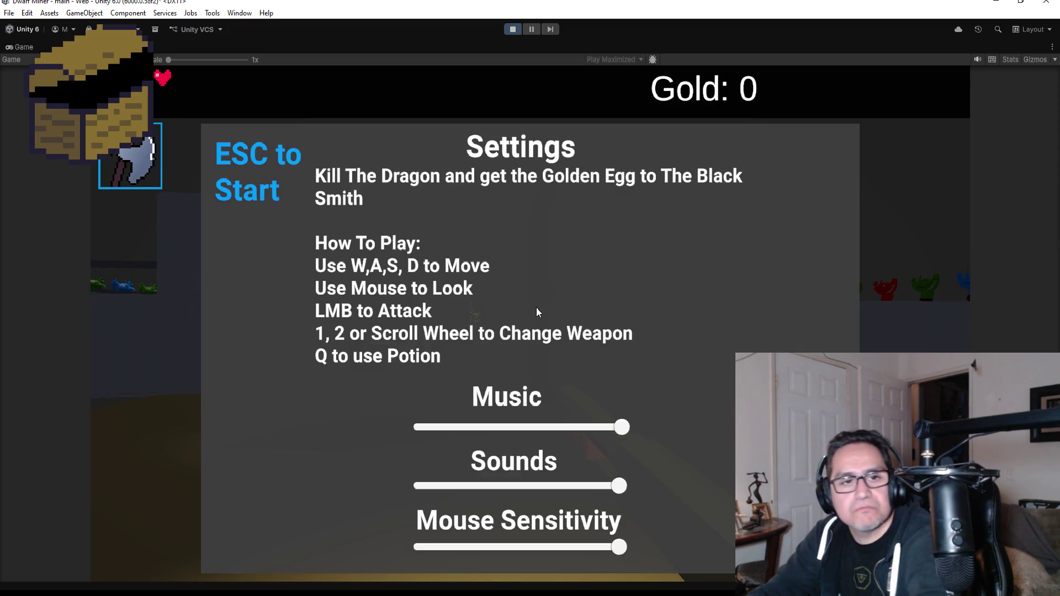
{"action": "left_click", "coordinate": [512, 30]}
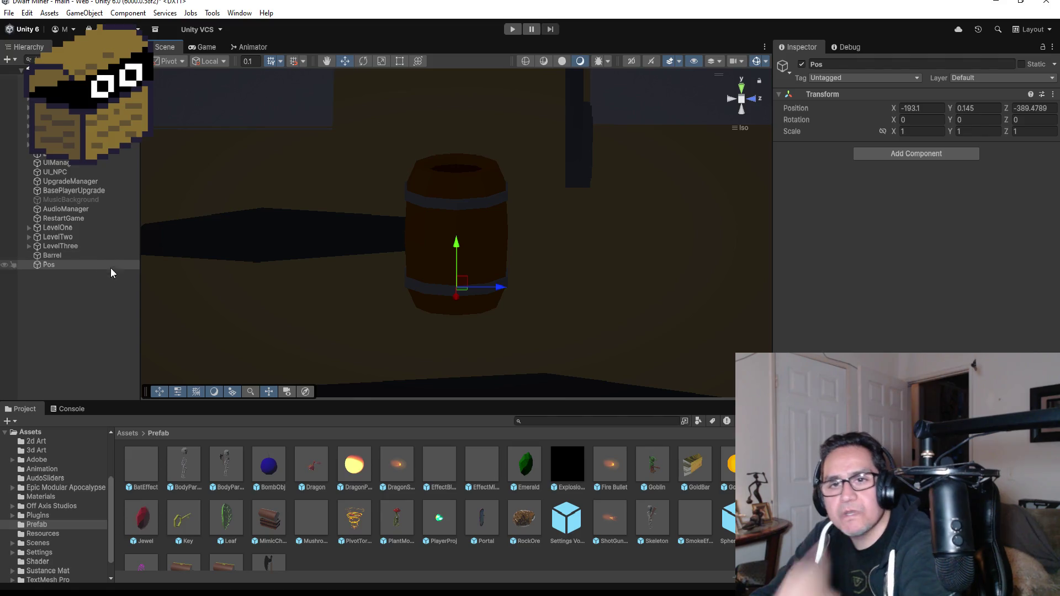
{"action": "left_click", "coordinate": [61, 255]}
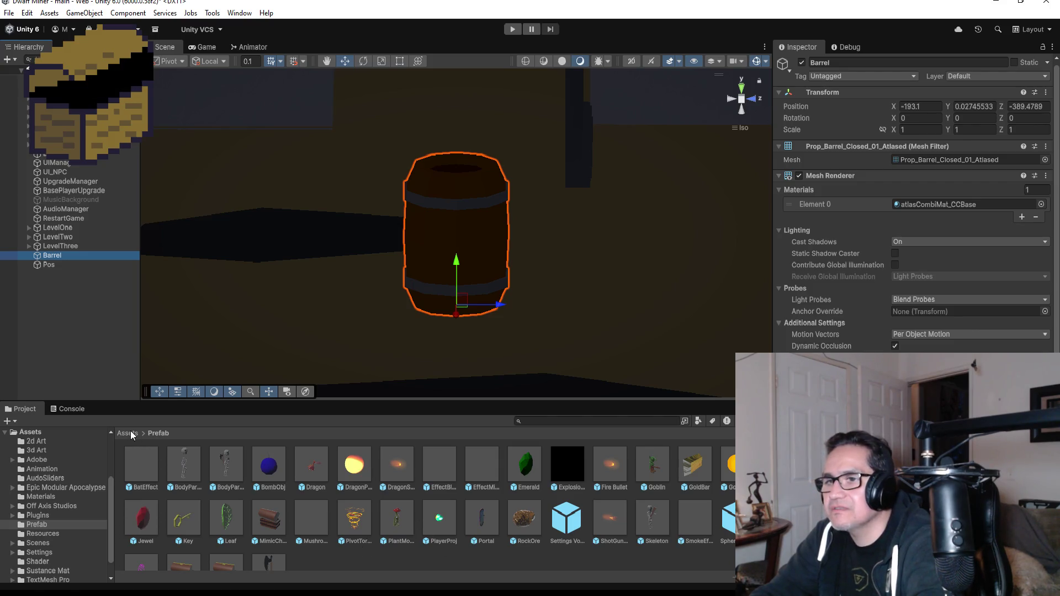
{"action": "left_click", "coordinate": [53, 299]}
Step: Add an Effects > Particle System, rename it BarrelEffect, and frame it in the scene
{"action": "right_click", "coordinate": [67, 301]}
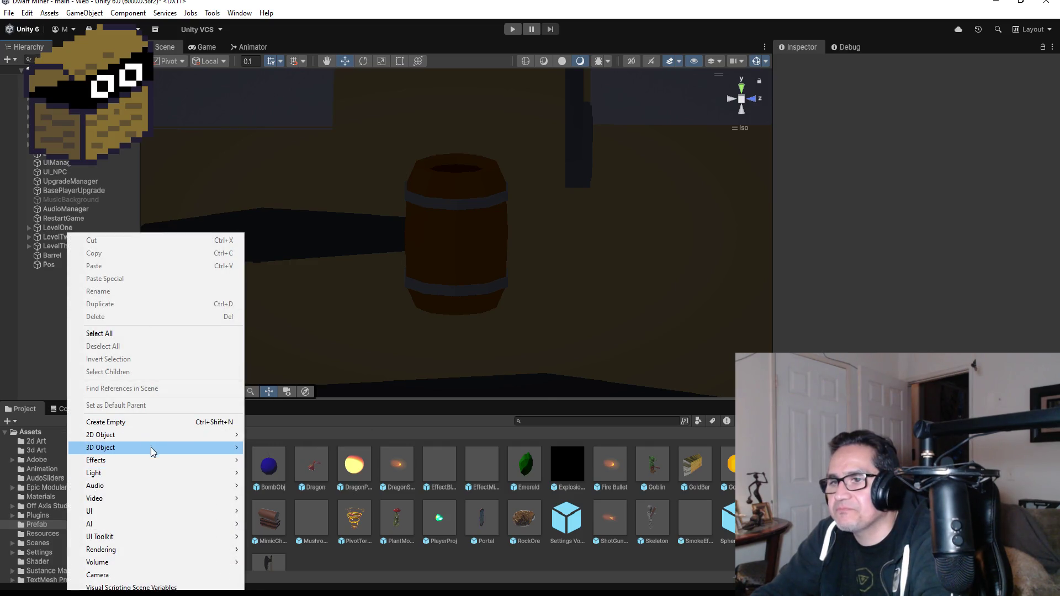
{"action": "mouse_move", "coordinate": [154, 454]}
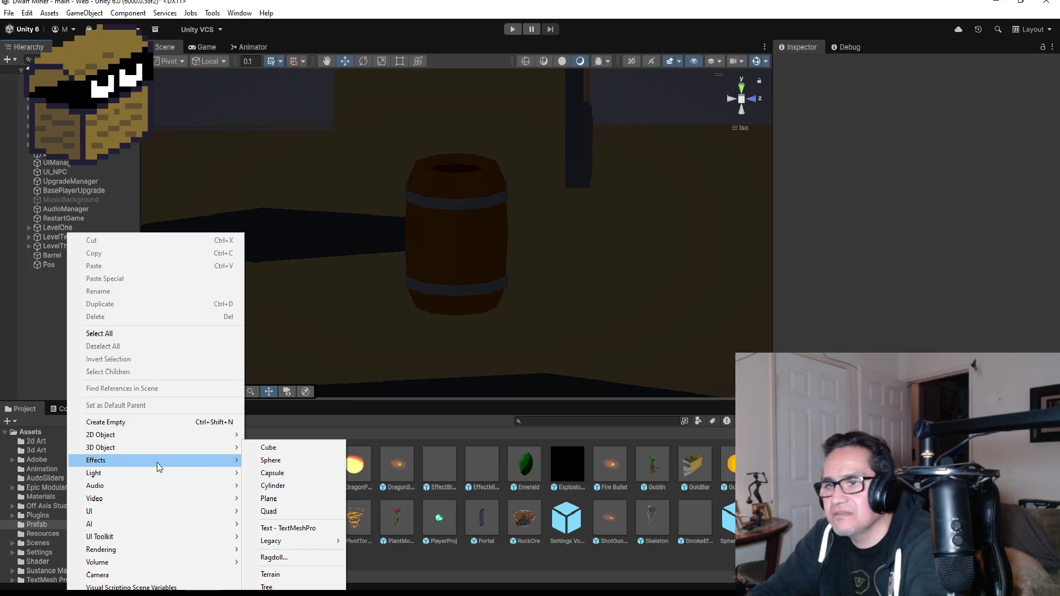
{"action": "left_click", "coordinate": [286, 460]}
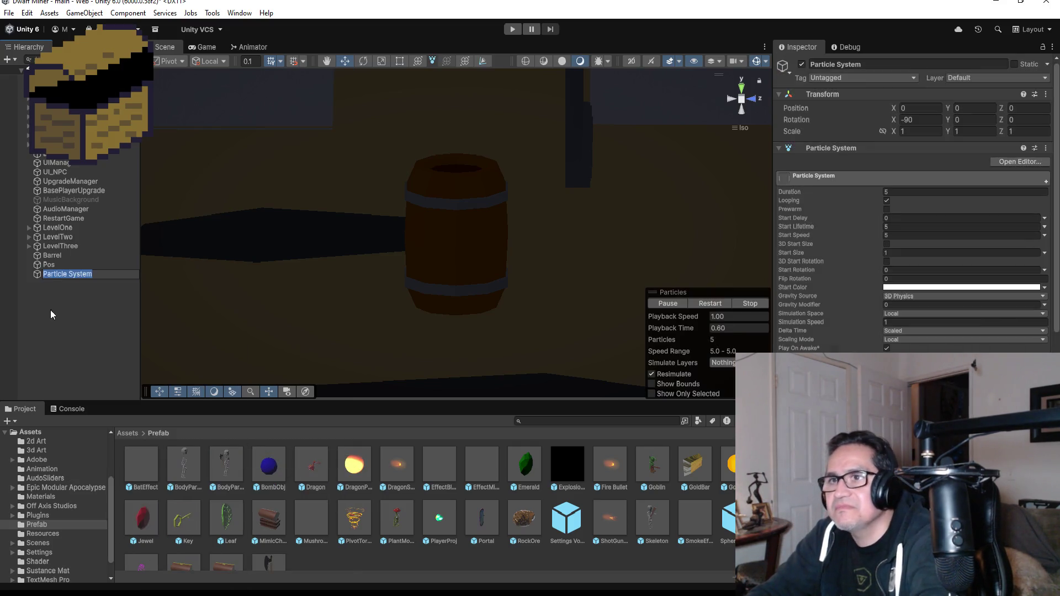
{"action": "left_click", "coordinate": [889, 64]}
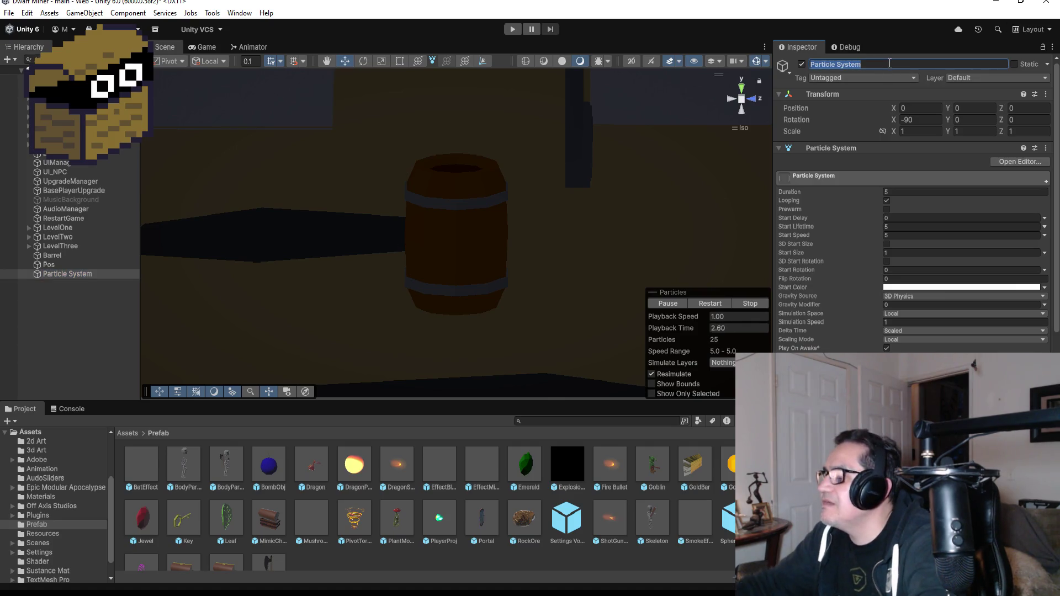
{"action": "type", "text": "Bar"}
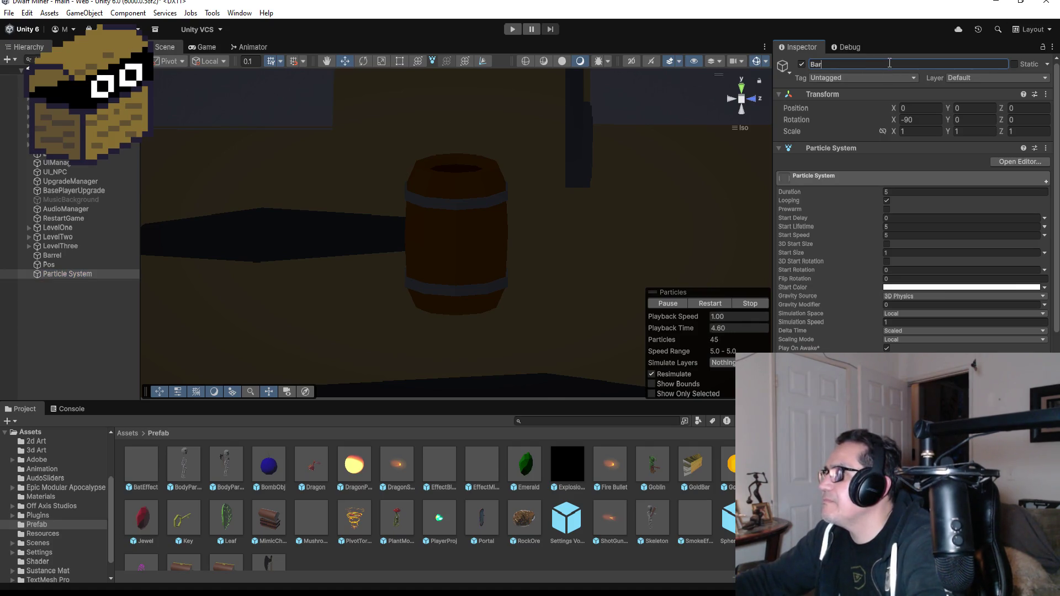
{"action": "type", "text": "relE"}
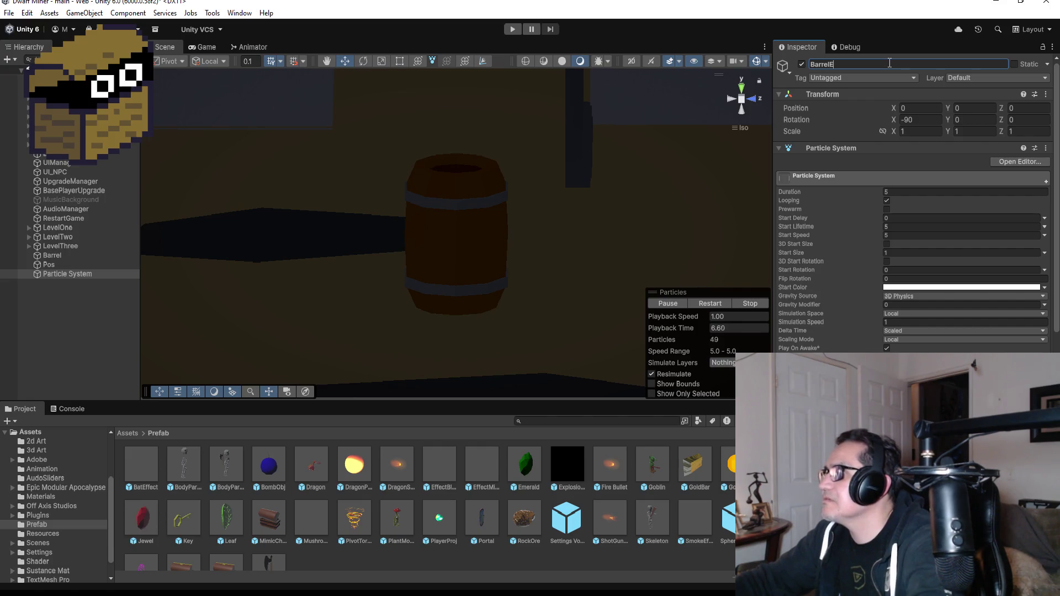
{"action": "key", "text": "BackSpace"}
{"action": "key", "text": "BackSpace"}
{"action": "type", "text": "ffect"}
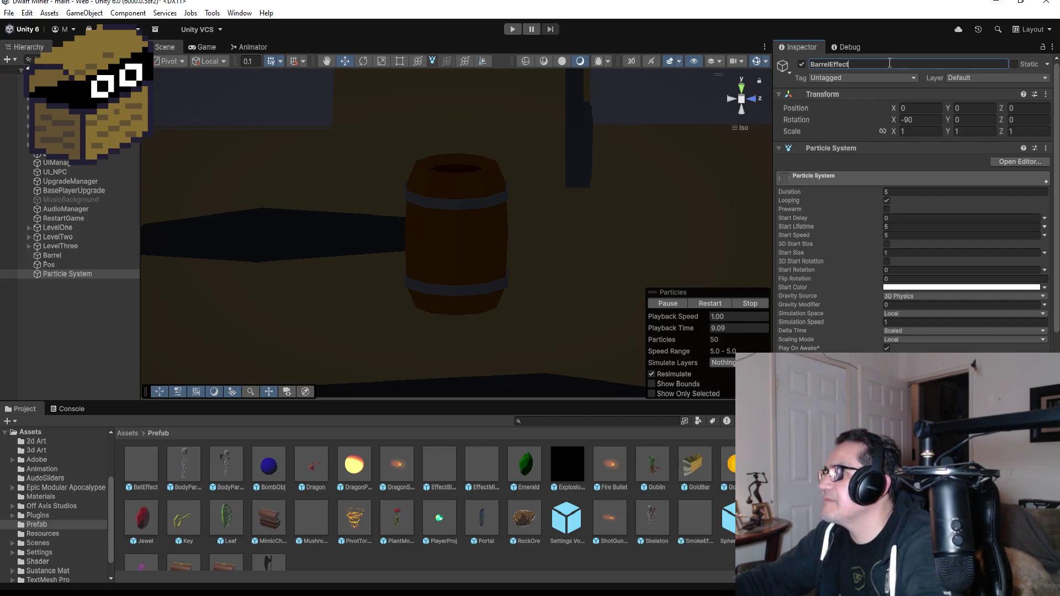
{"action": "key", "text": "Return"}
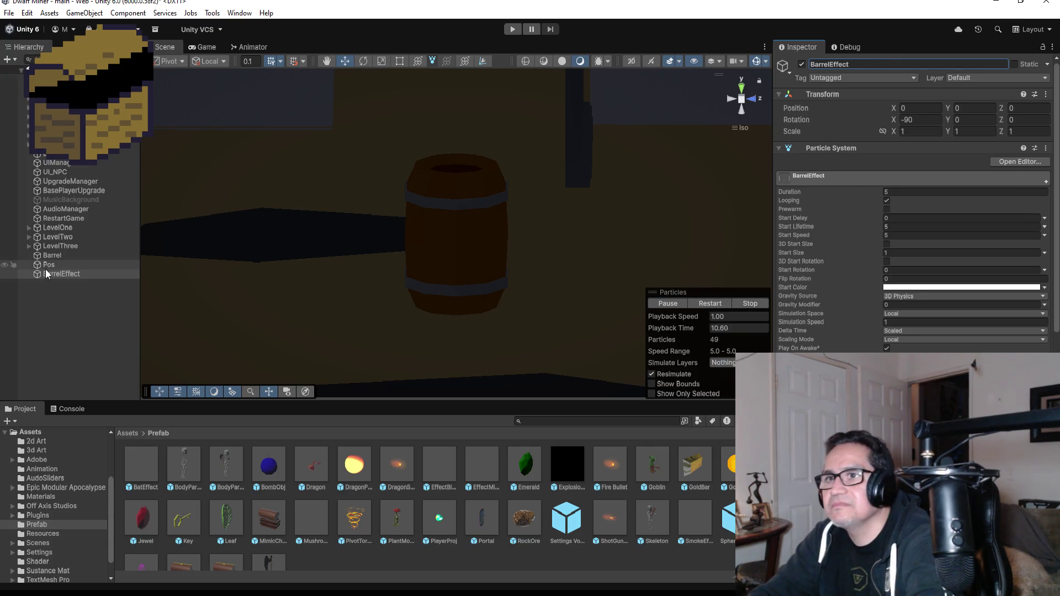
{"action": "double_click", "coordinate": [64, 273]}
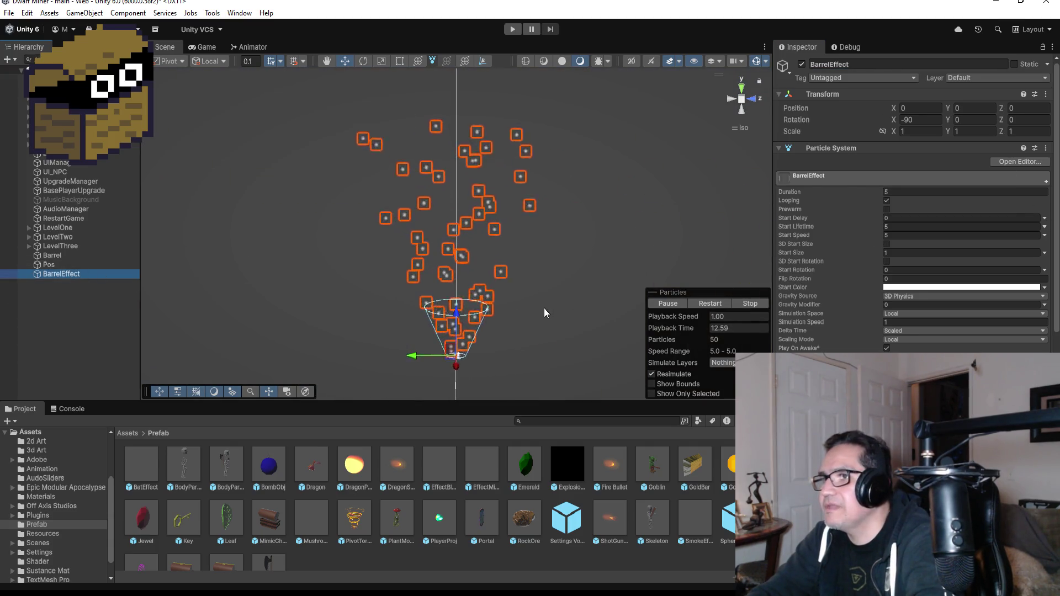
Step: Frame BarrelEffect from the back view and change its Shape module from Cone to Hemisphere
{"action": "scroll", "coordinate": [547, 309], "scroll_direction": "up", "scroll_amount": 3}
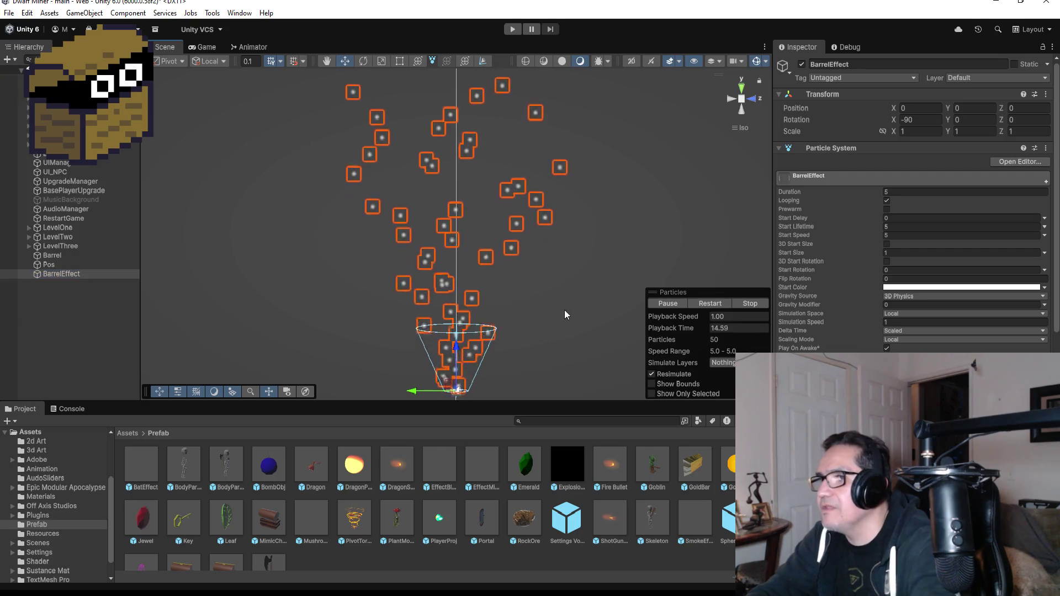
{"action": "left_click", "coordinate": [741, 89]}
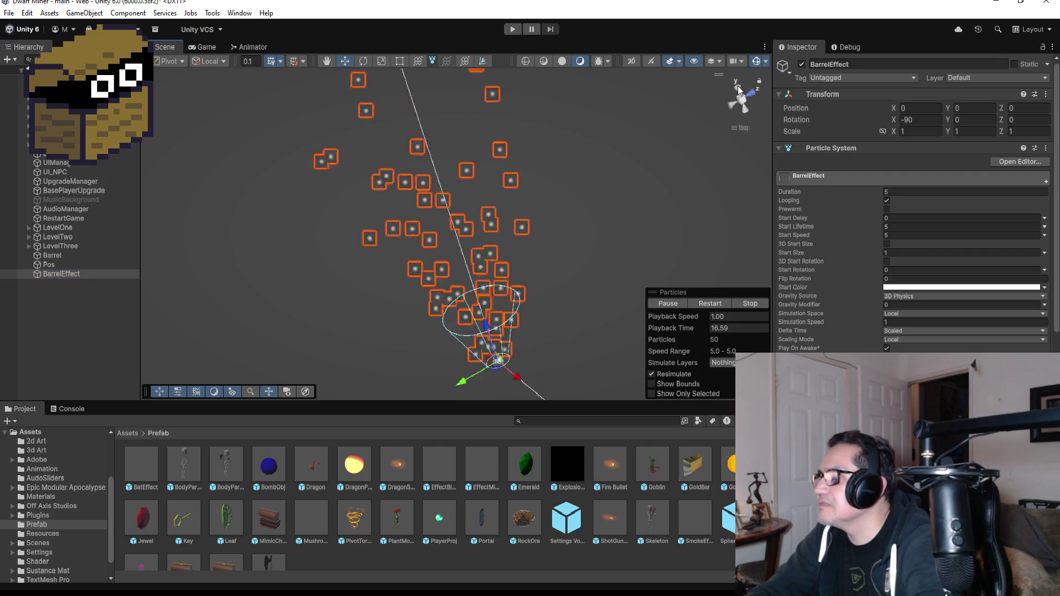
{"action": "left_click", "coordinate": [741, 109]}
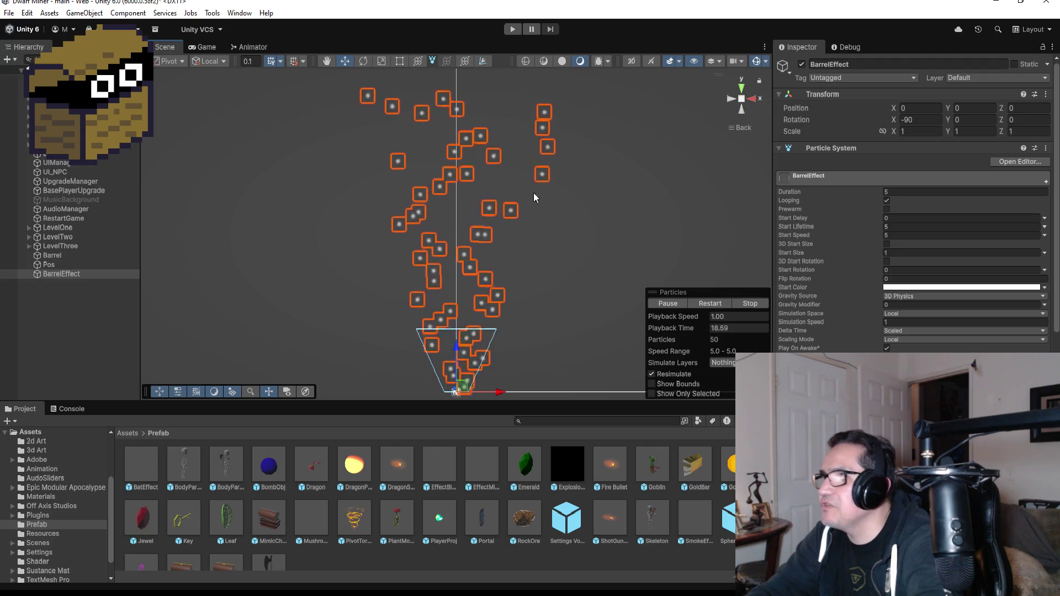
{"action": "double_click", "coordinate": [78, 274]}
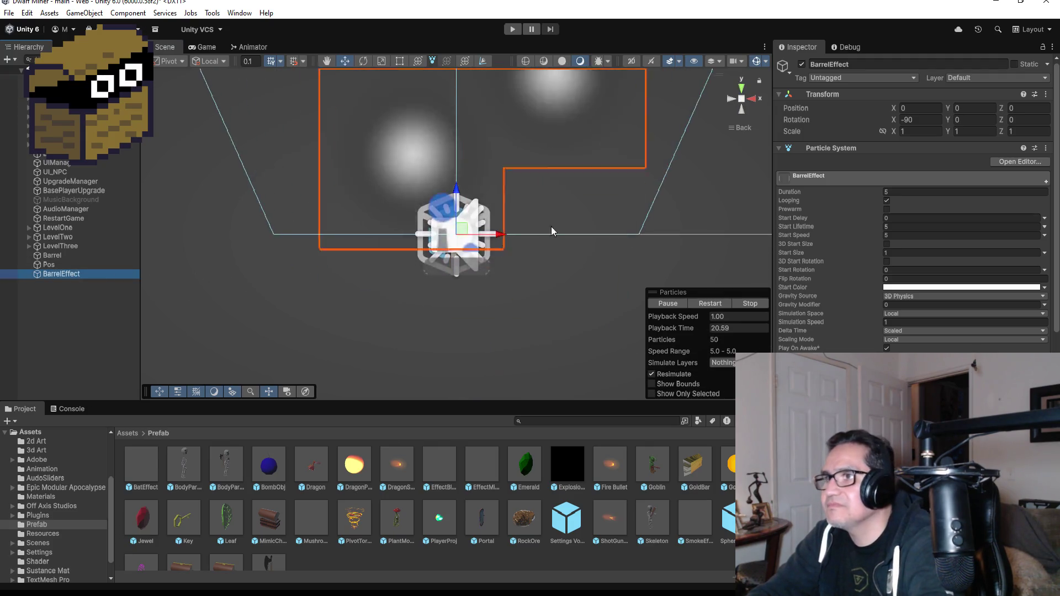
{"action": "scroll", "coordinate": [551, 226], "scroll_direction": "down", "scroll_amount": 4}
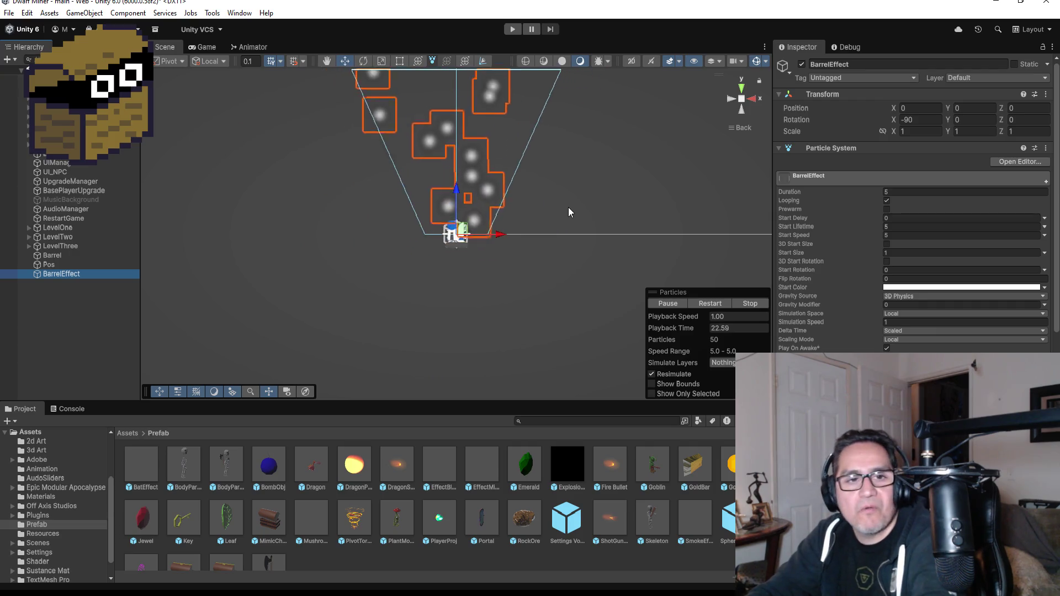
{"action": "scroll", "coordinate": [567, 216], "scroll_direction": "down", "scroll_amount": 2}
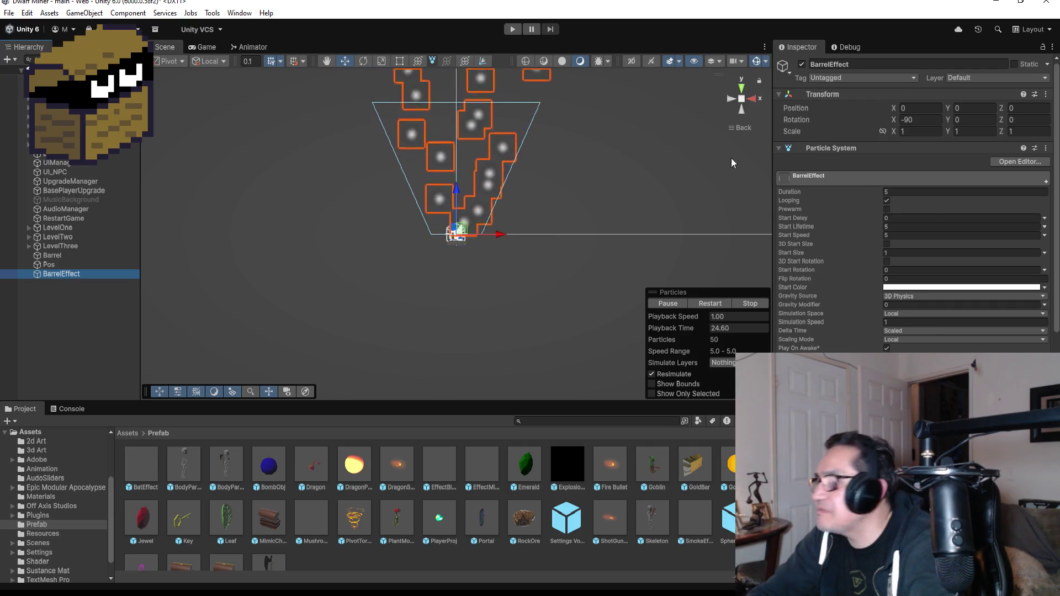
{"action": "scroll", "coordinate": [859, 297], "scroll_direction": "down", "scroll_amount": 3}
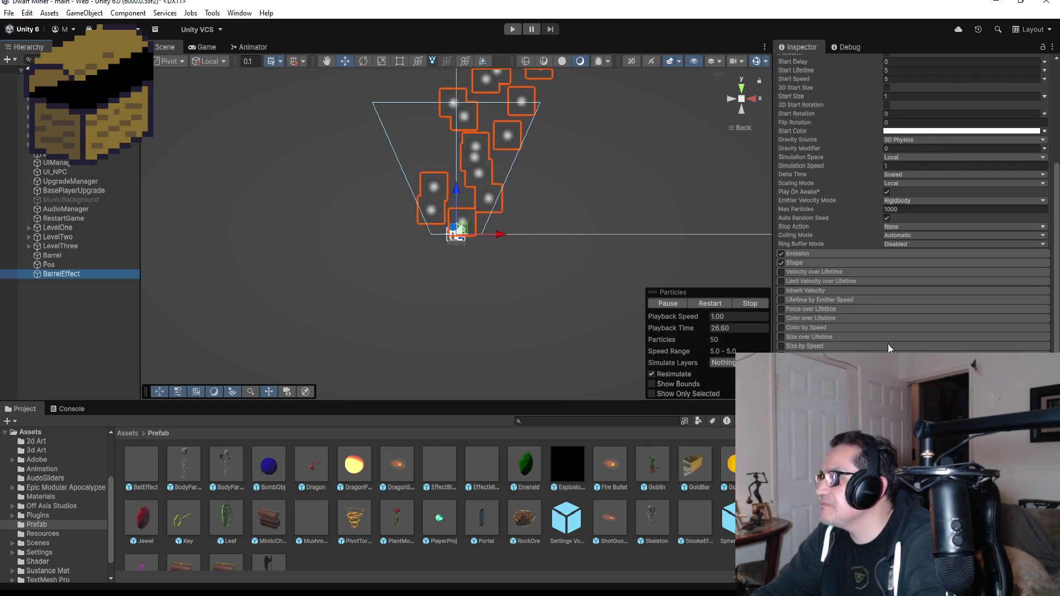
{"action": "left_click", "coordinate": [810, 253]}
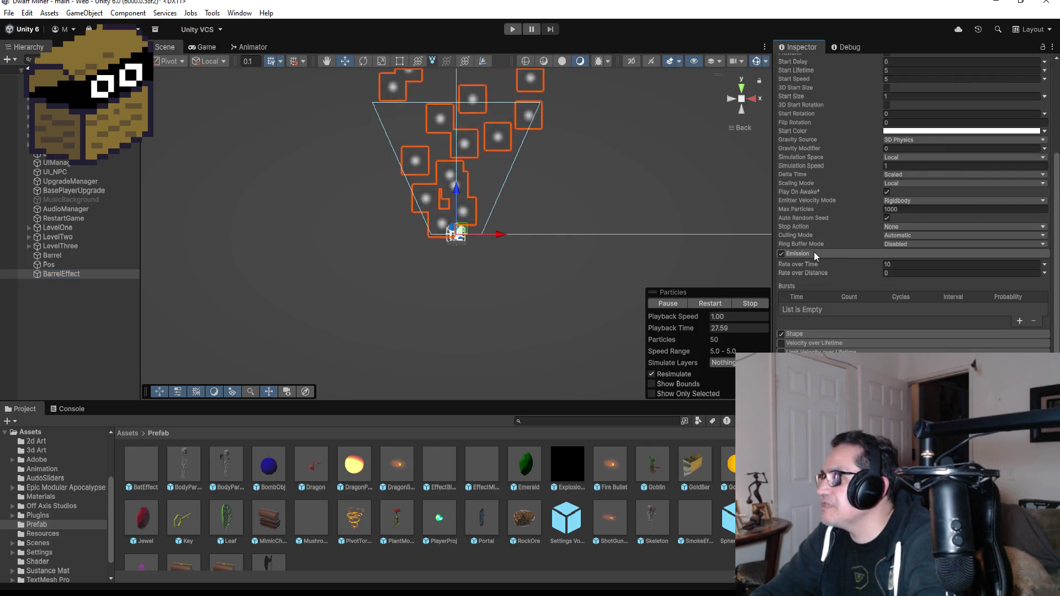
{"action": "left_click", "coordinate": [812, 335]}
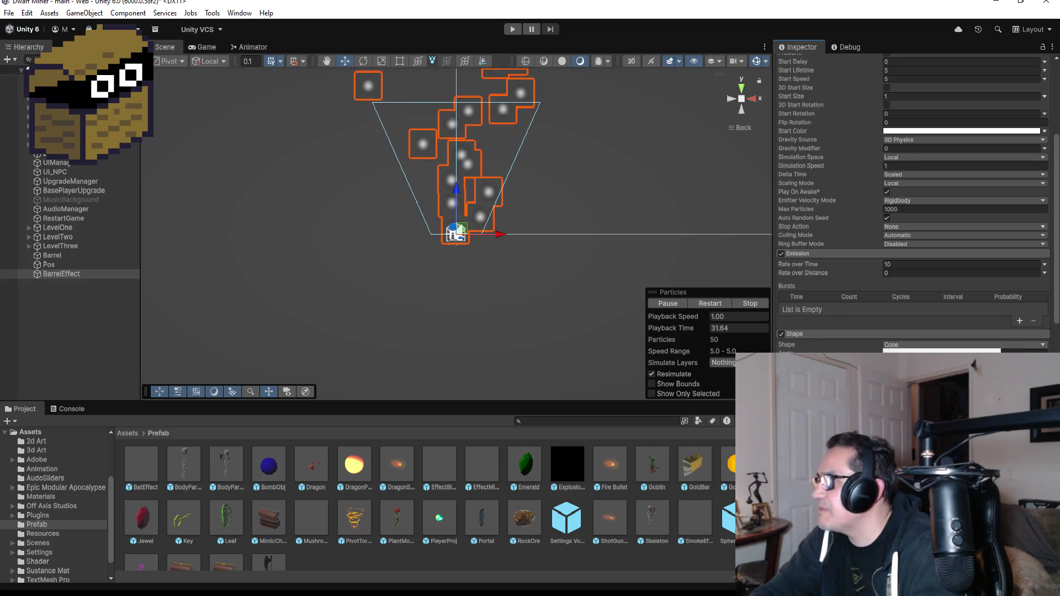
{"action": "left_click", "coordinate": [911, 369]}
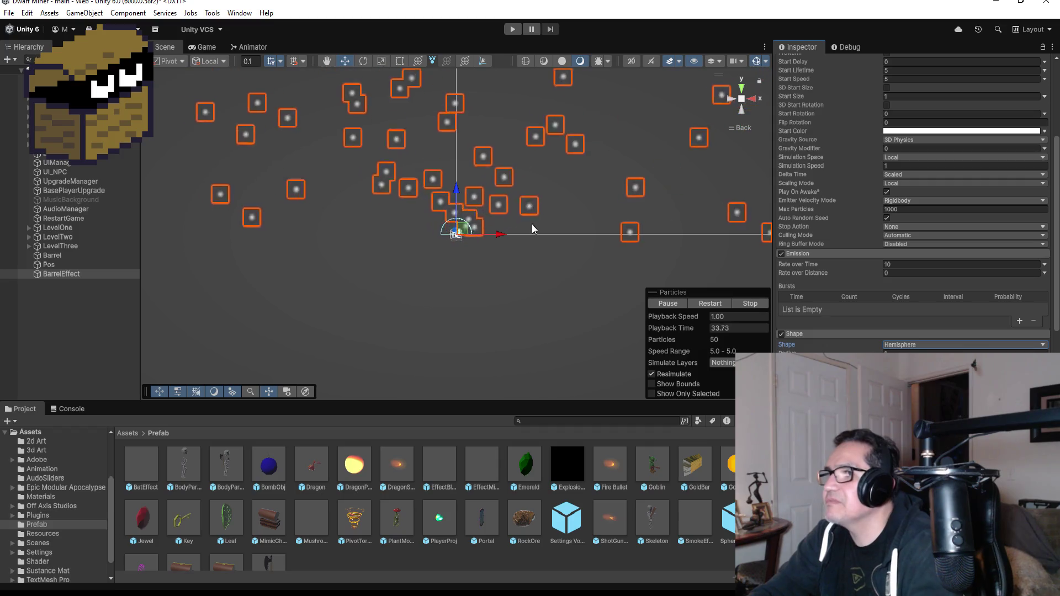
Step: Set the effect's Duration and Start Lifetime to 1
{"action": "scroll", "coordinate": [969, 188], "scroll_direction": "up", "scroll_amount": 5}
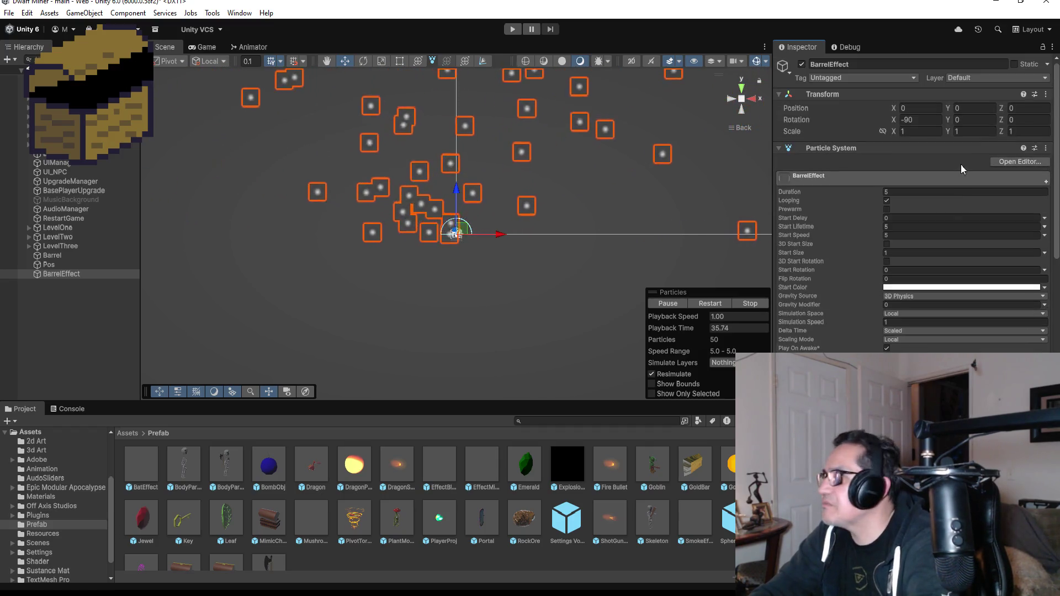
{"action": "left_click", "coordinate": [911, 192]}
{"action": "type", "text": "1"}
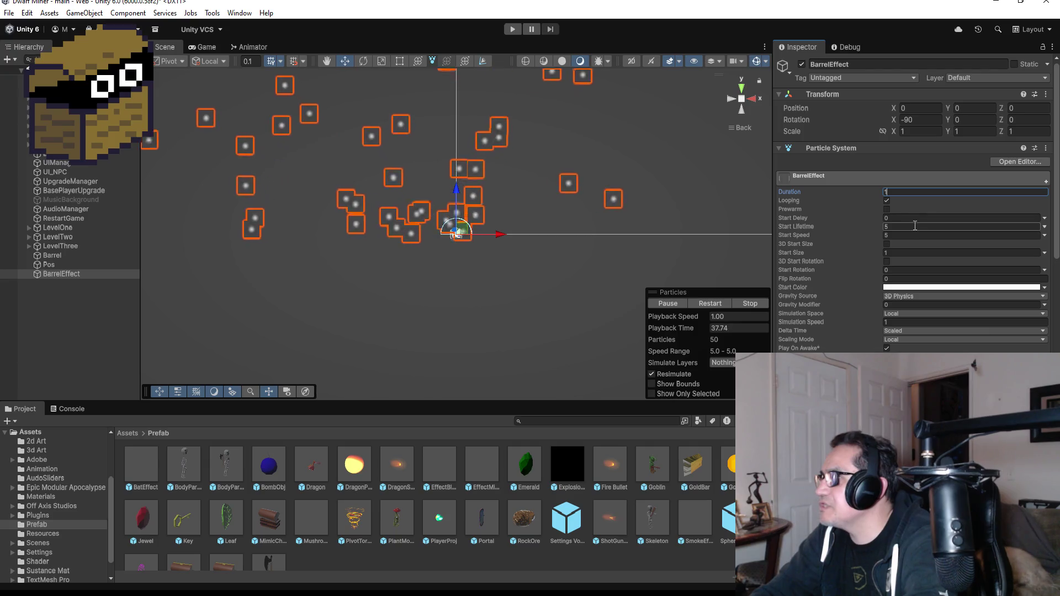
{"action": "left_click", "coordinate": [914, 225]}
{"action": "type", "text": "1"}
{"action": "left_click", "coordinate": [913, 235]}
{"action": "type", "text": "1"}
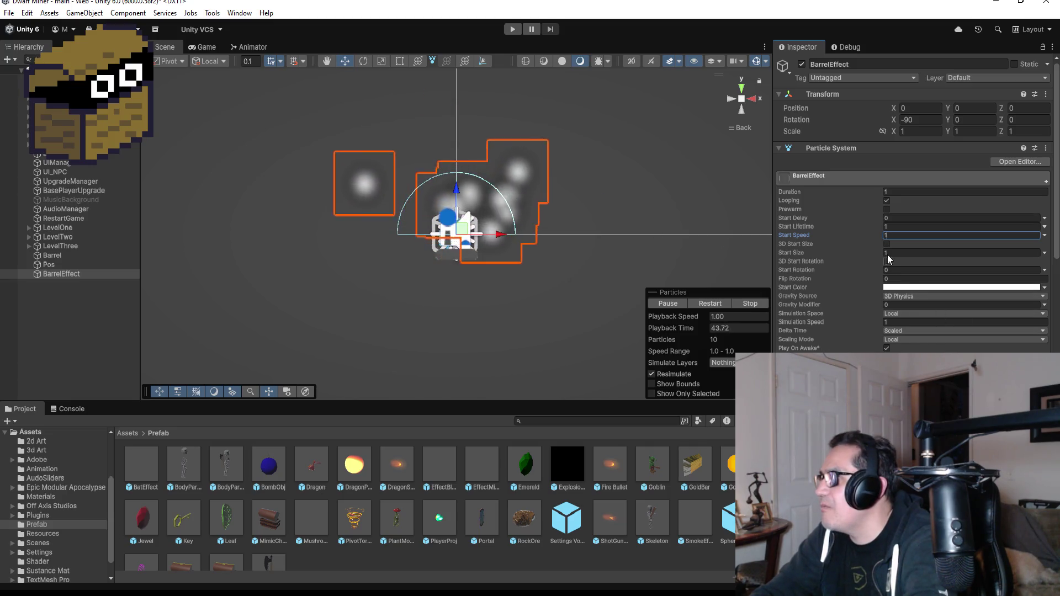
Step: Raise BarrelEffect's Start Speed to 2
{"action": "scroll", "coordinate": [586, 235], "scroll_direction": "up", "scroll_amount": 5}
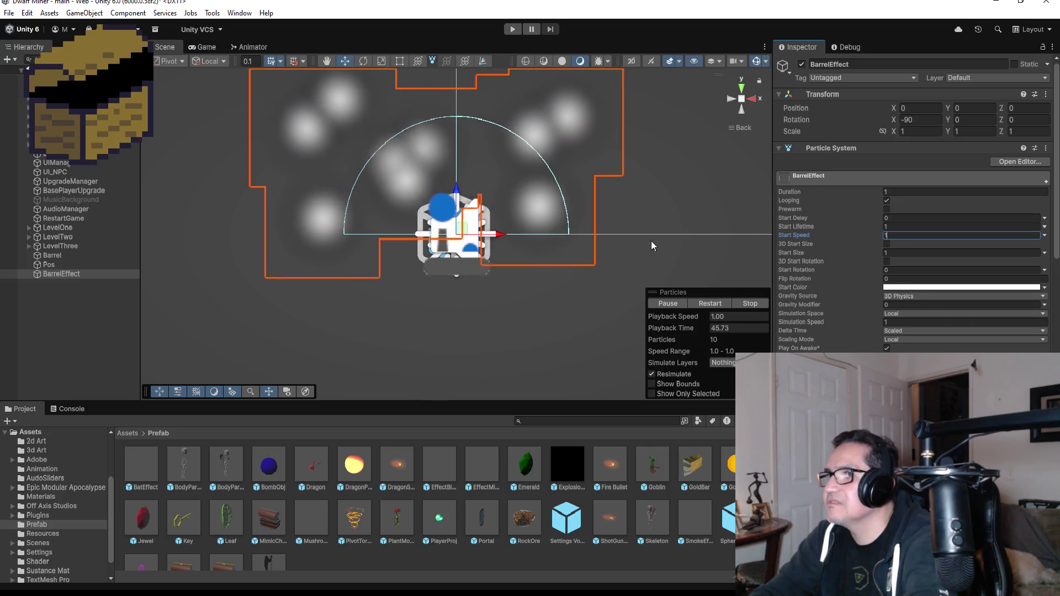
{"action": "left_click", "coordinate": [909, 252]}
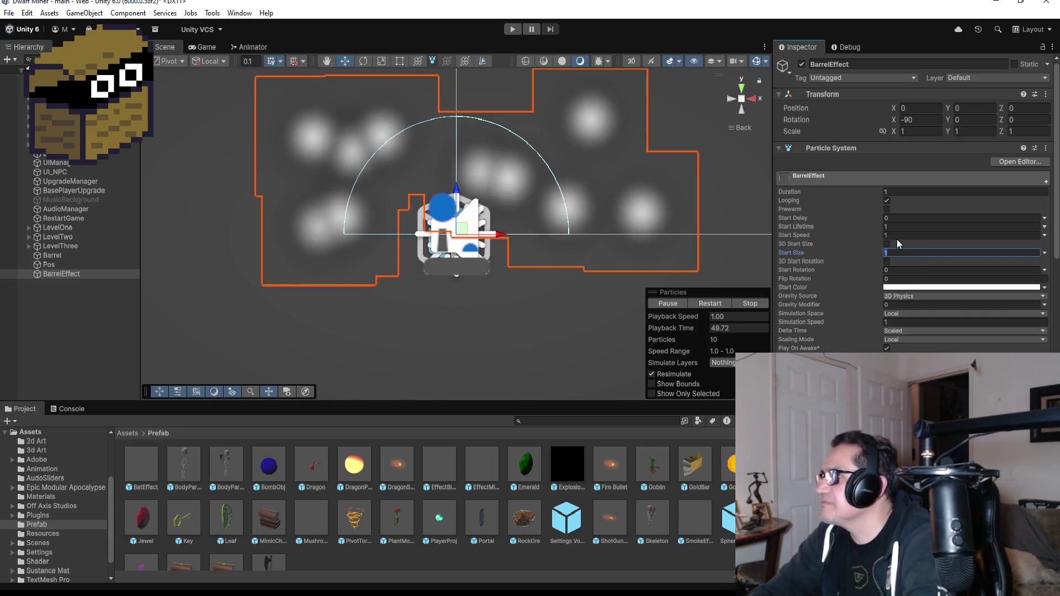
{"action": "left_click", "coordinate": [899, 228]}
{"action": "left_click", "coordinate": [902, 234]}
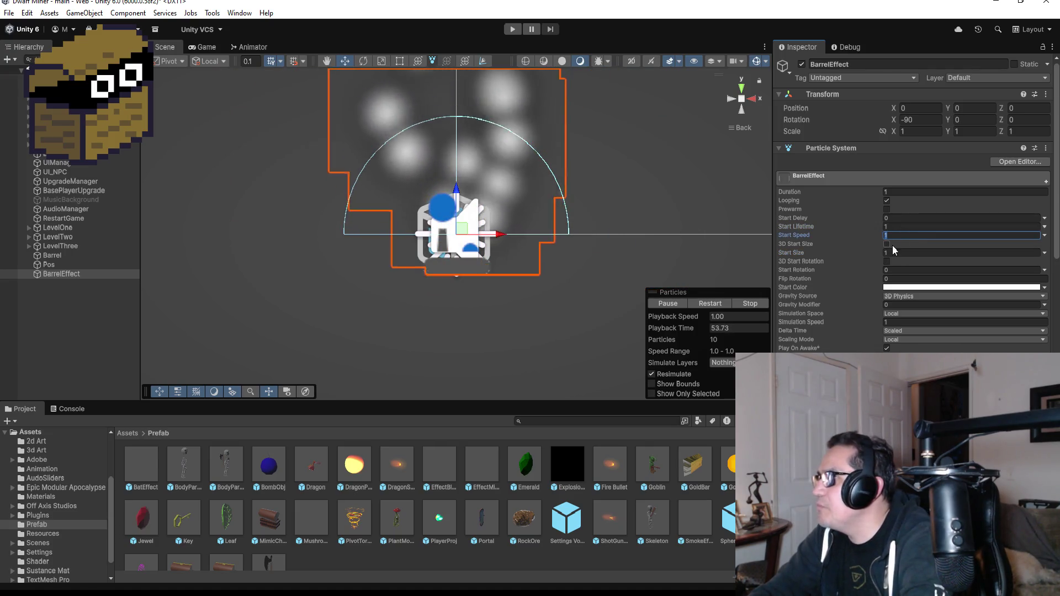
{"action": "left_click", "coordinate": [909, 278]}
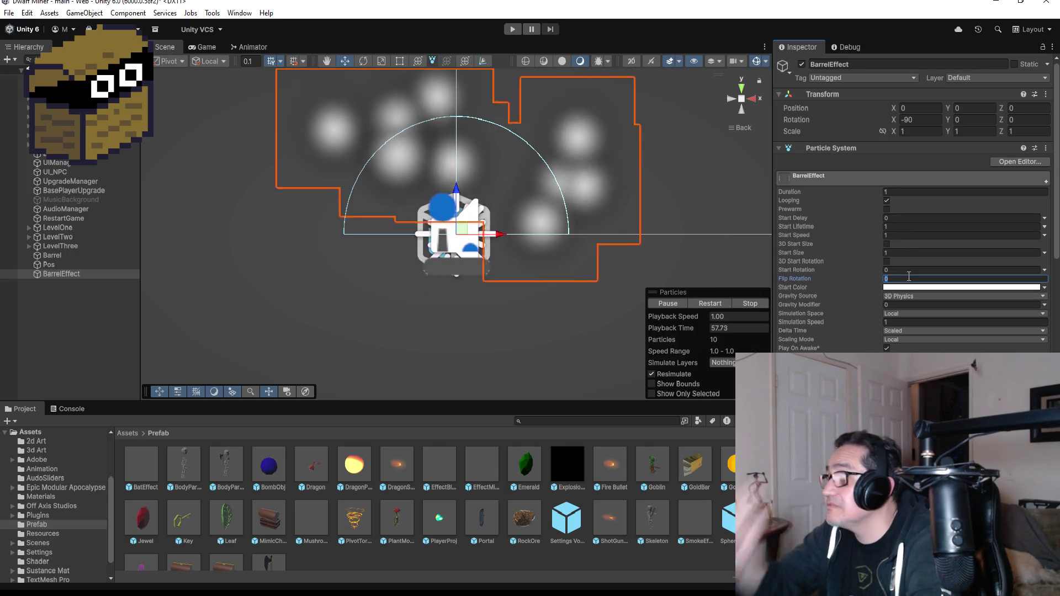
{"action": "left_click", "coordinate": [913, 236]}
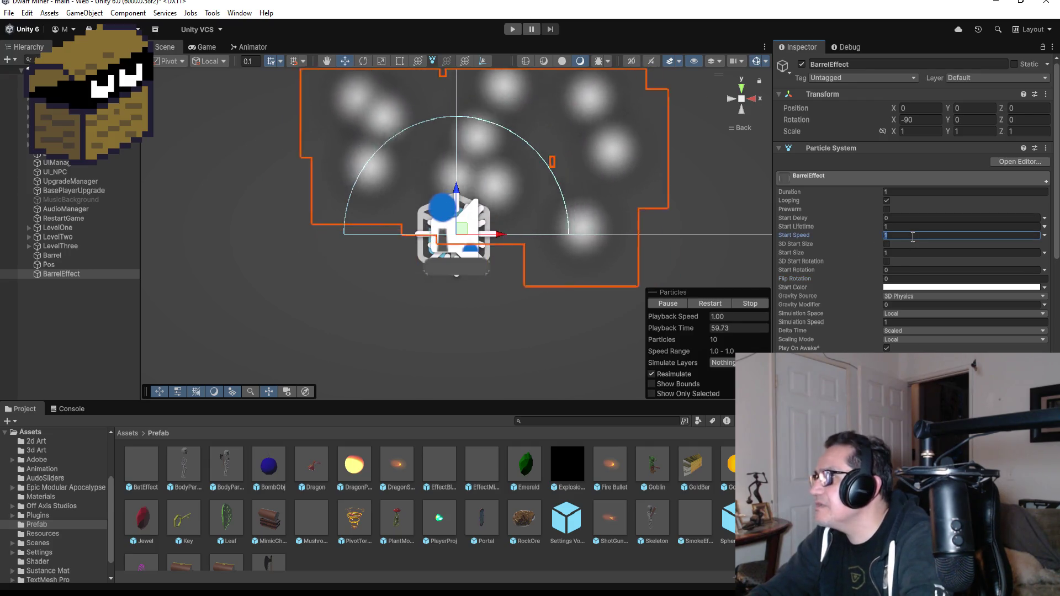
{"action": "type", "text": "2"}
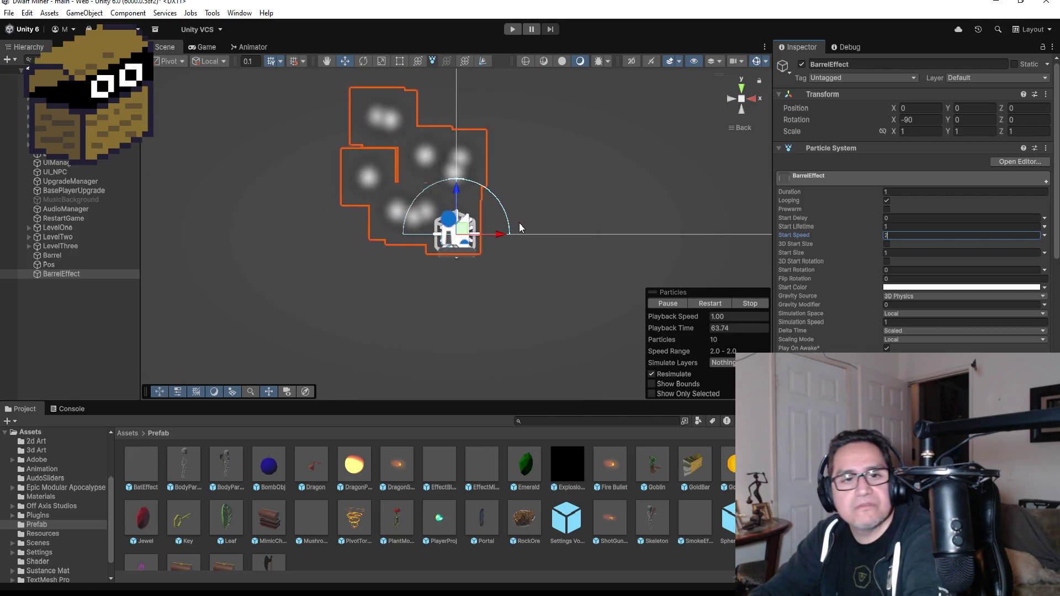
{"action": "scroll", "coordinate": [963, 296], "scroll_direction": "down", "scroll_amount": 3}
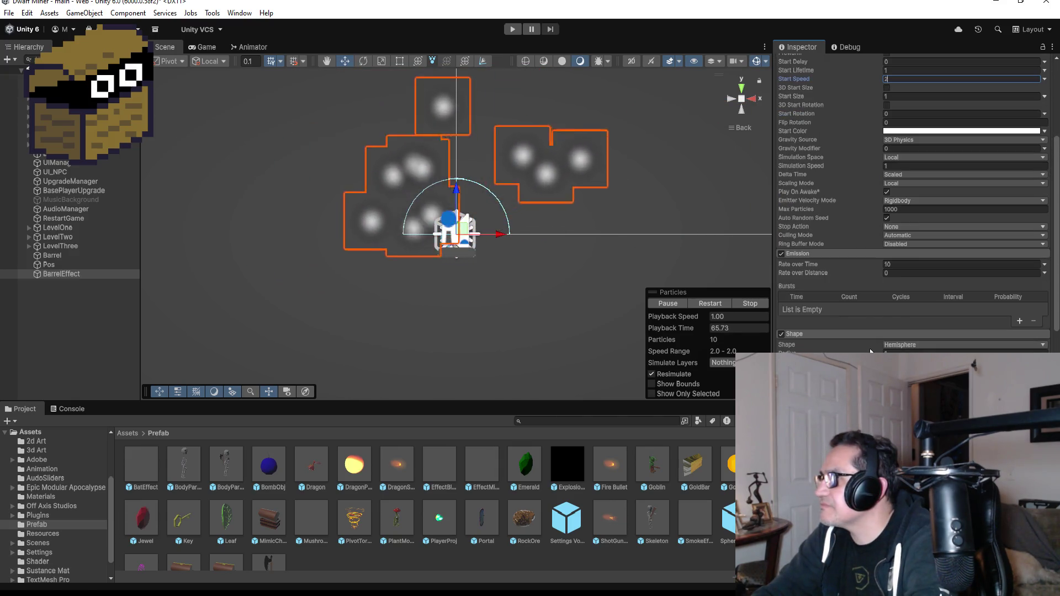
{"action": "left_click", "coordinate": [909, 265]}
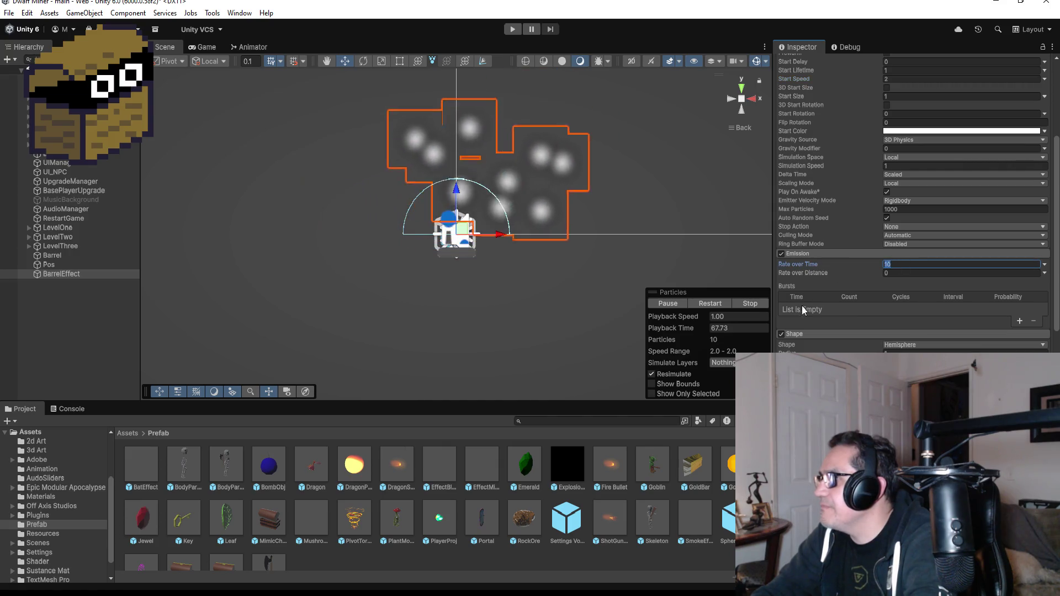
Step: Set Rate over Time to 0 and add a single 20-particle burst at time 0
{"action": "type", "text": "0"}
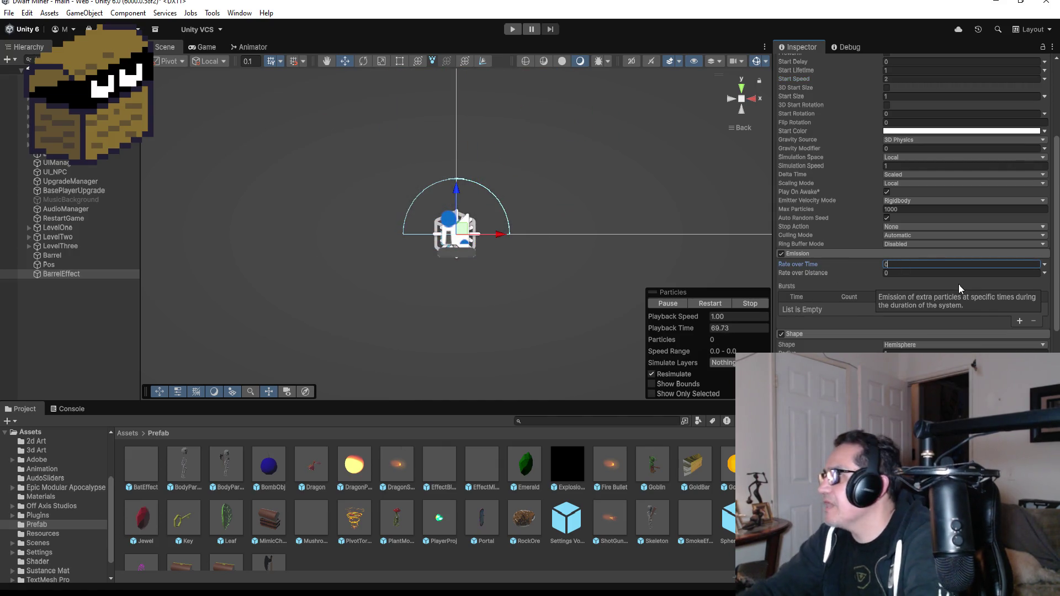
{"action": "left_click", "coordinate": [1019, 320]}
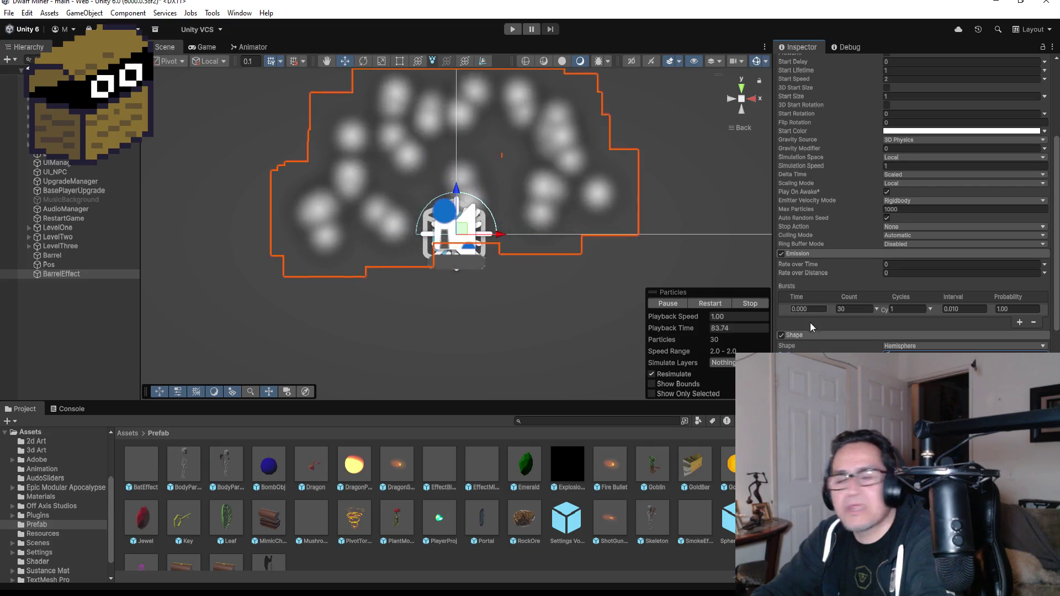
{"action": "left_click", "coordinate": [862, 309]}
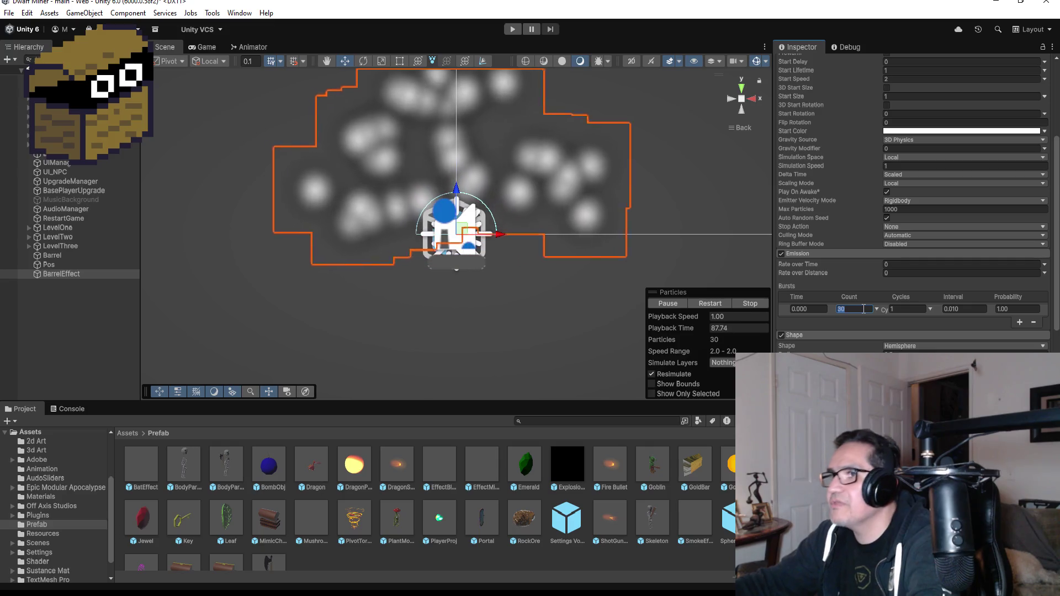
{"action": "type", "text": "20"}
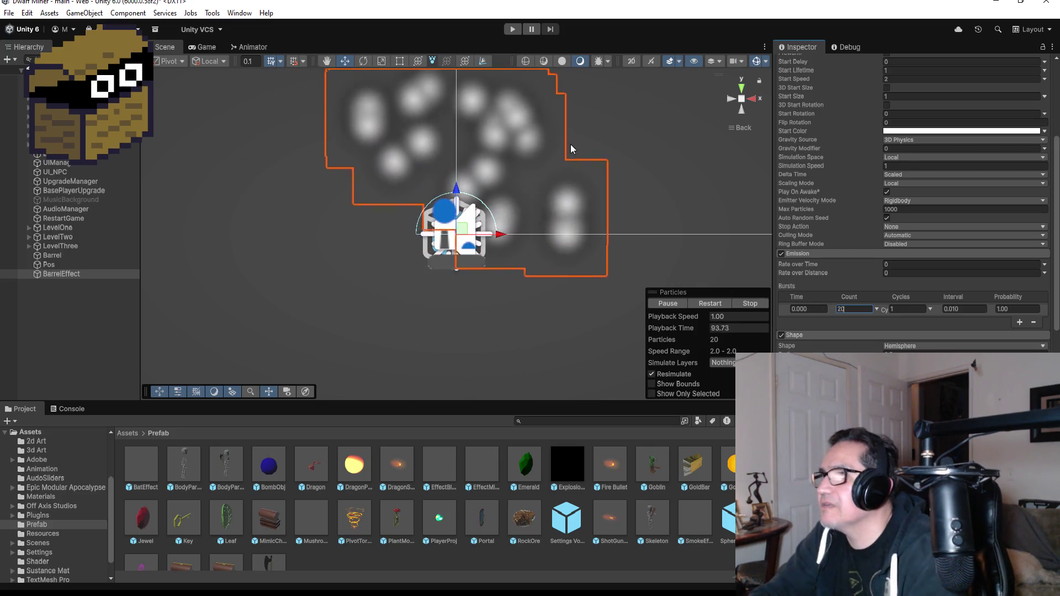
{"action": "left_click_drag", "start_coordinate": [607, 155], "coordinate": [595, 276]}
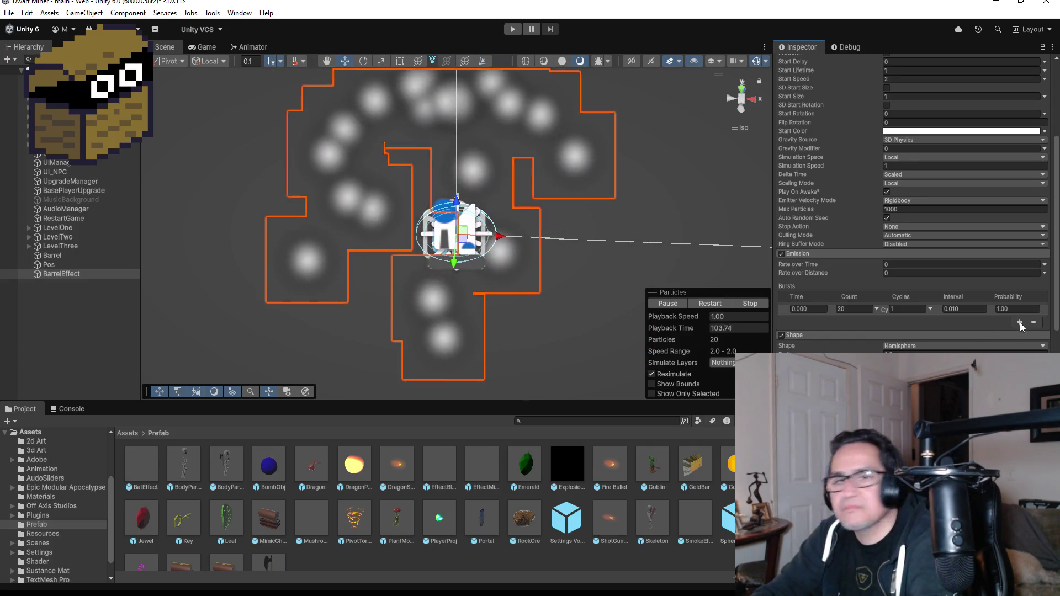
Step: Set the hemisphere shape's Radius Thickness to 0.2
{"action": "scroll", "coordinate": [1019, 323], "scroll_direction": "down", "scroll_amount": 10}
{"action": "left_click", "coordinate": [965, 144]}
{"action": "type", "text": ".2"}
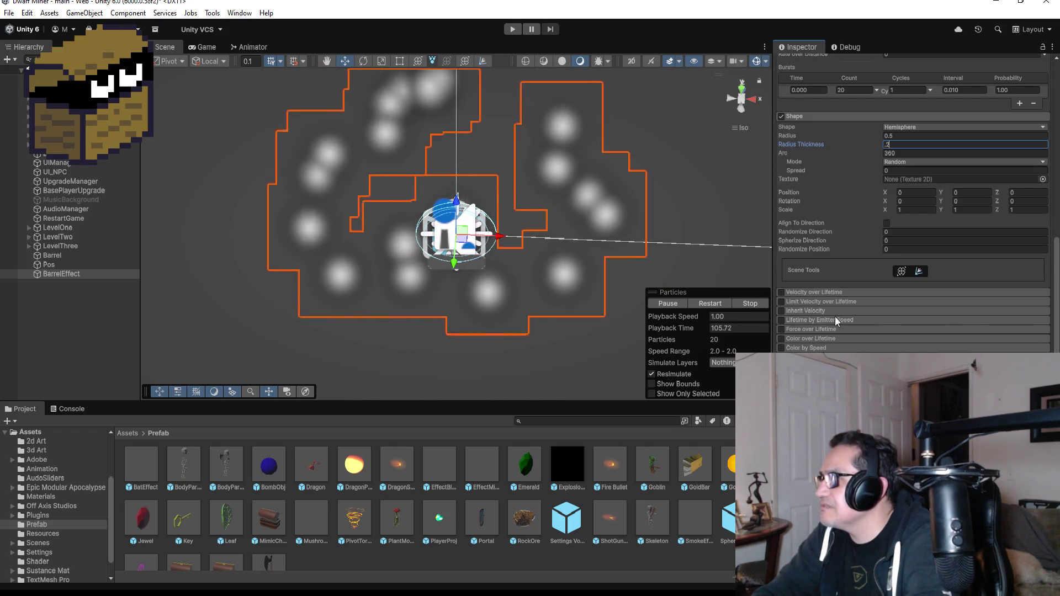
{"action": "scroll", "coordinate": [830, 337], "scroll_direction": "down", "scroll_amount": 3}
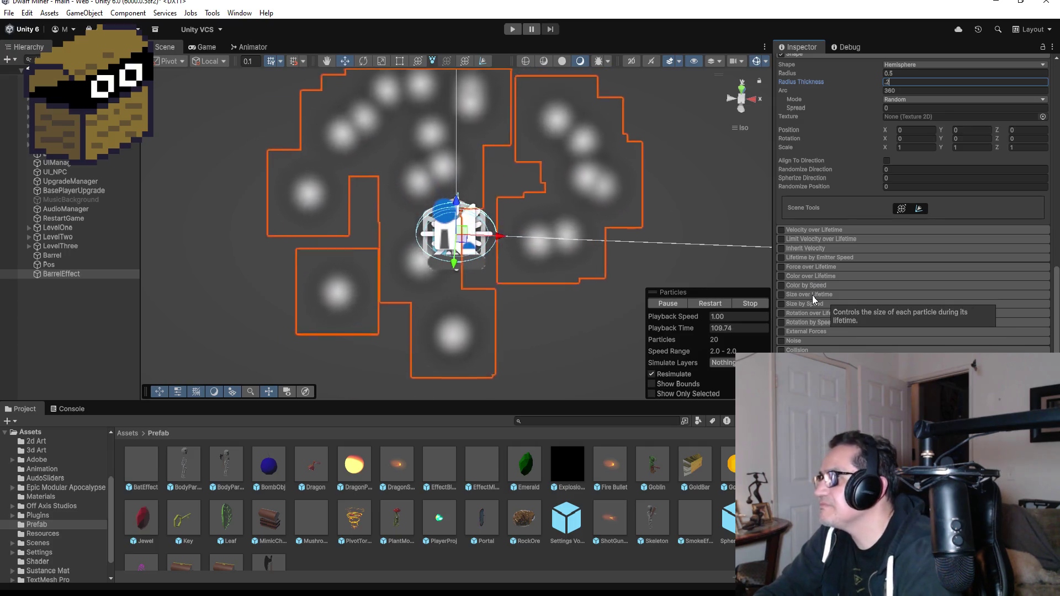
Step: Enable Color over Lifetime with a gradient fading alpha to 0 at the end
{"action": "left_click", "coordinate": [813, 275]}
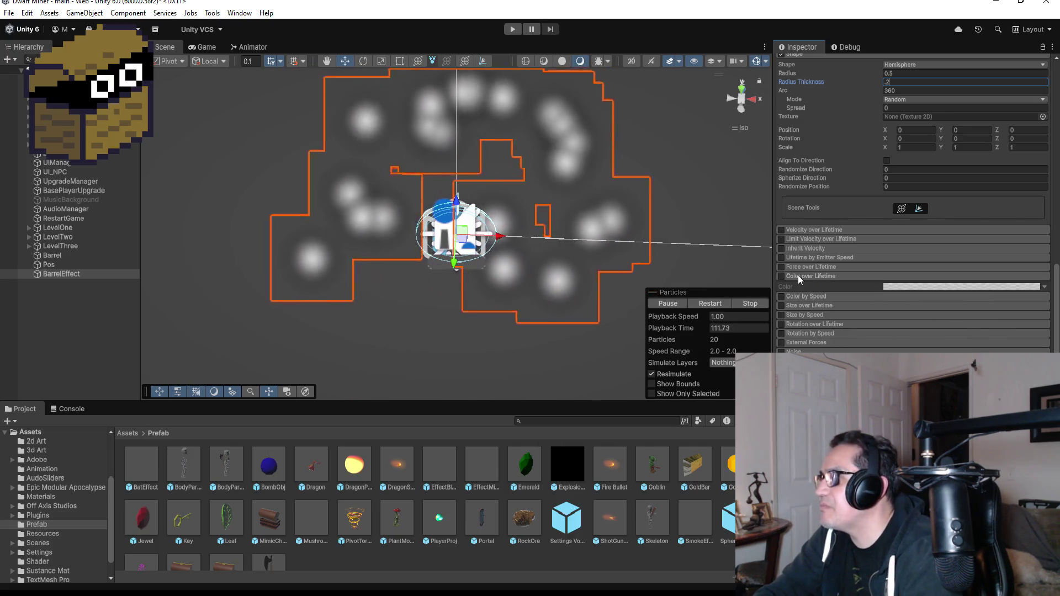
{"action": "left_click", "coordinate": [780, 276]}
{"action": "left_click", "coordinate": [900, 287]}
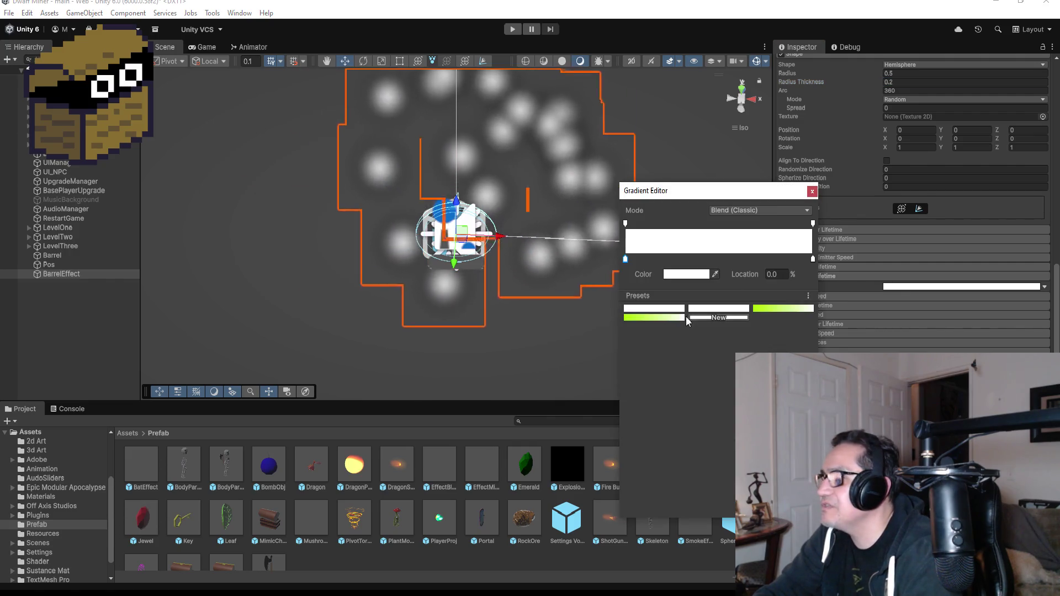
{"action": "left_click", "coordinate": [664, 223]}
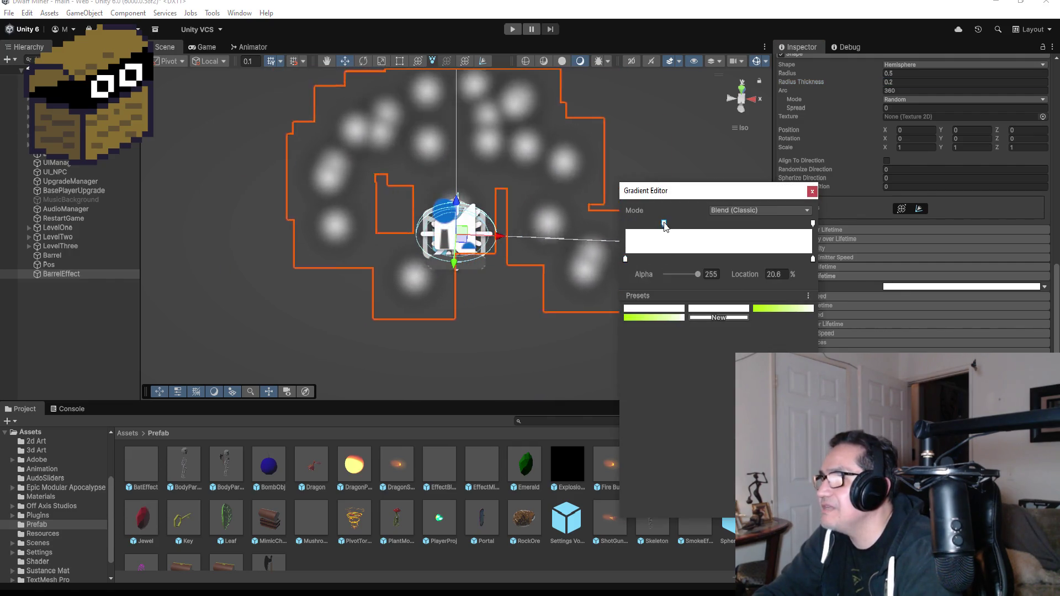
{"action": "left_click_drag", "start_coordinate": [664, 224], "coordinate": [598, 224]}
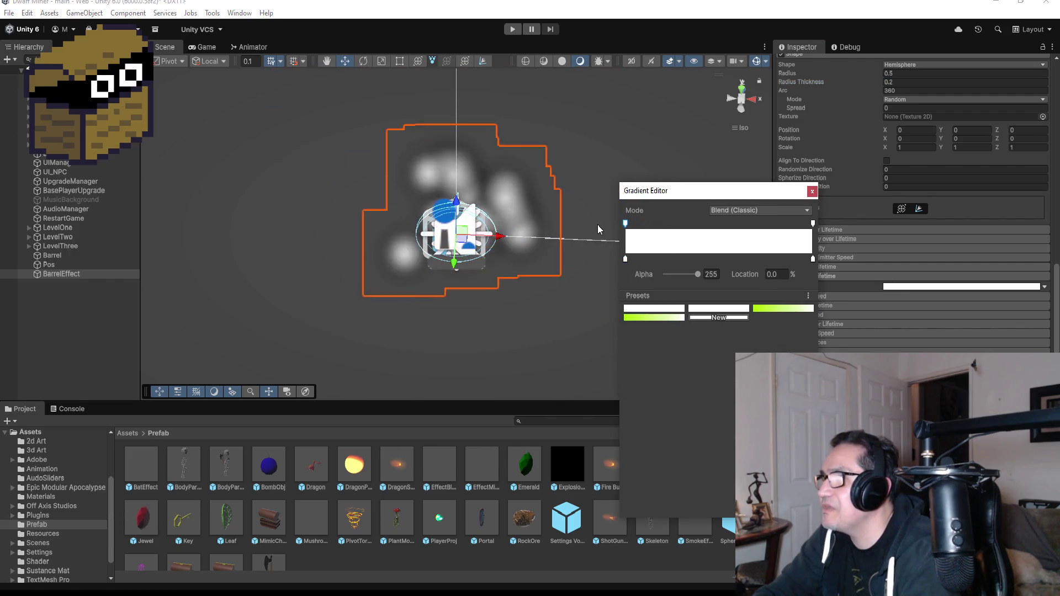
{"action": "left_click", "coordinate": [724, 223]}
{"action": "left_click", "coordinate": [812, 224]}
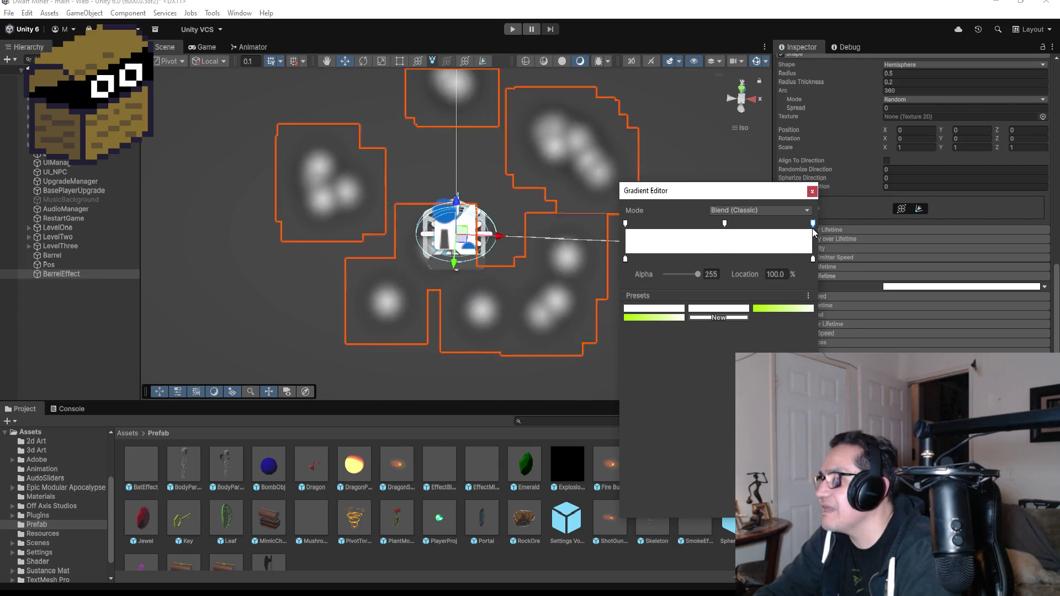
{"action": "left_click_drag", "start_coordinate": [697, 274], "coordinate": [625, 276]}
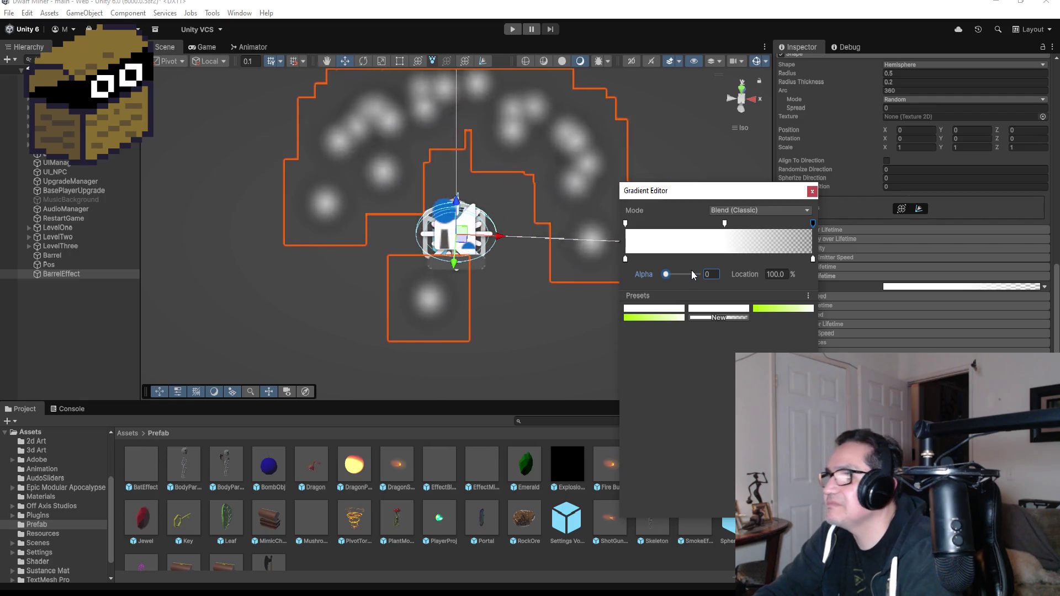
{"action": "left_click_drag", "start_coordinate": [724, 223], "coordinate": [705, 223]}
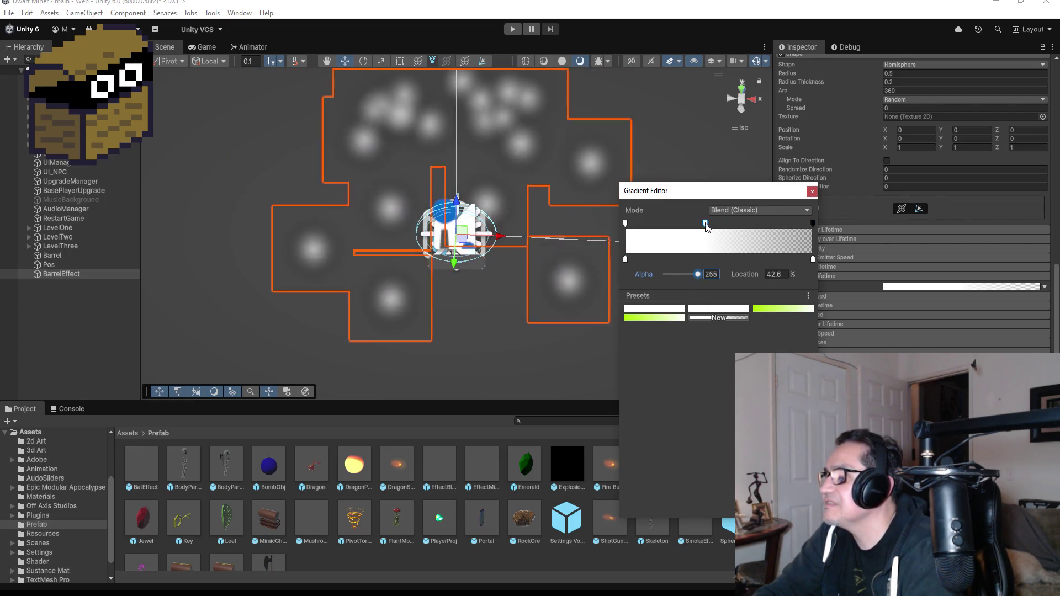
{"action": "left_click", "coordinate": [812, 192]}
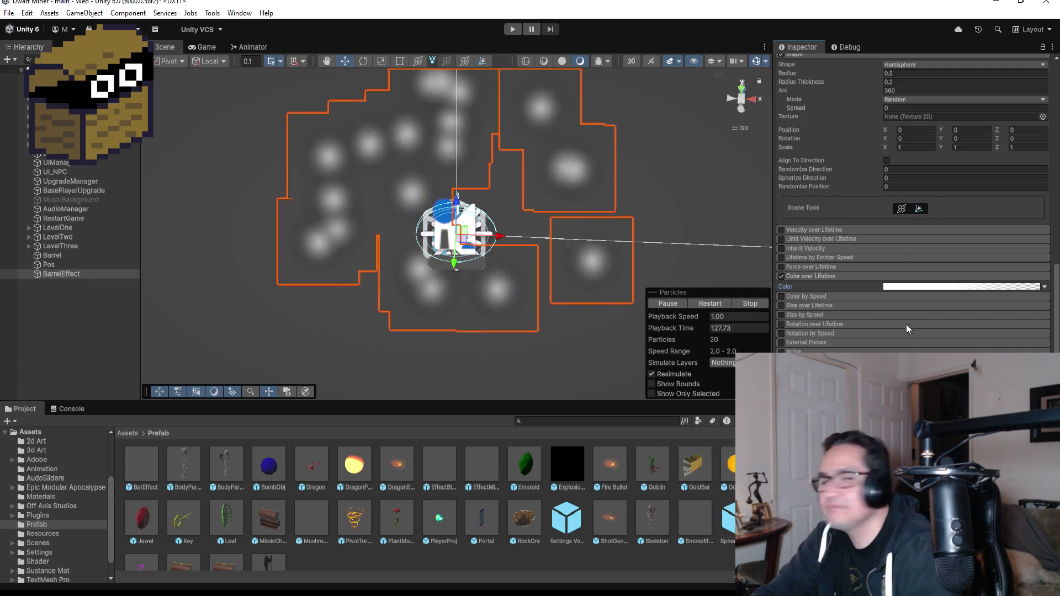
{"action": "scroll", "coordinate": [938, 242], "scroll_direction": "up", "scroll_amount": 15}
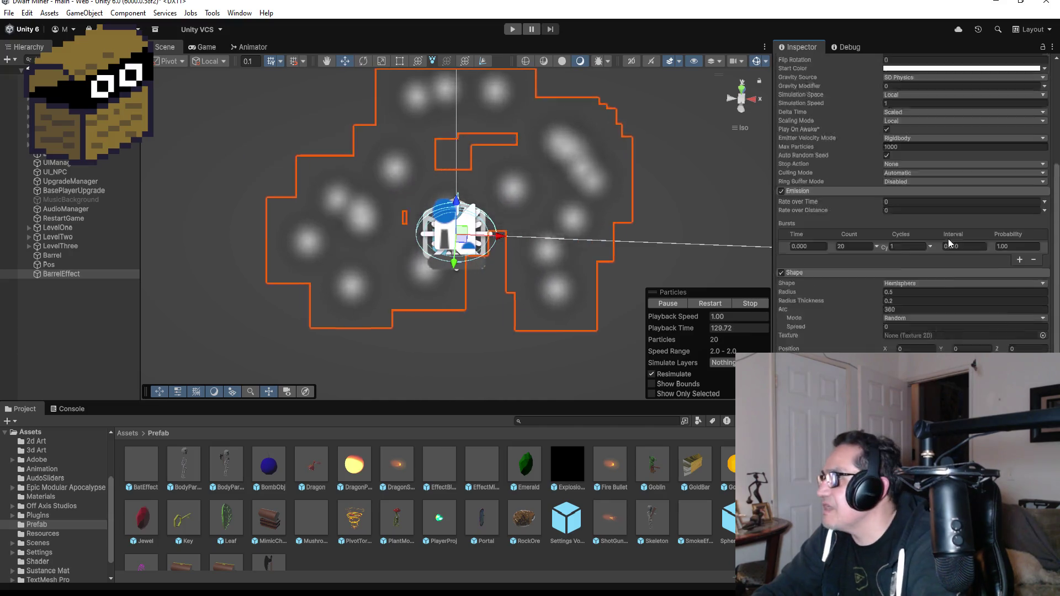
{"action": "scroll", "coordinate": [942, 206], "scroll_direction": "up", "scroll_amount": 3}
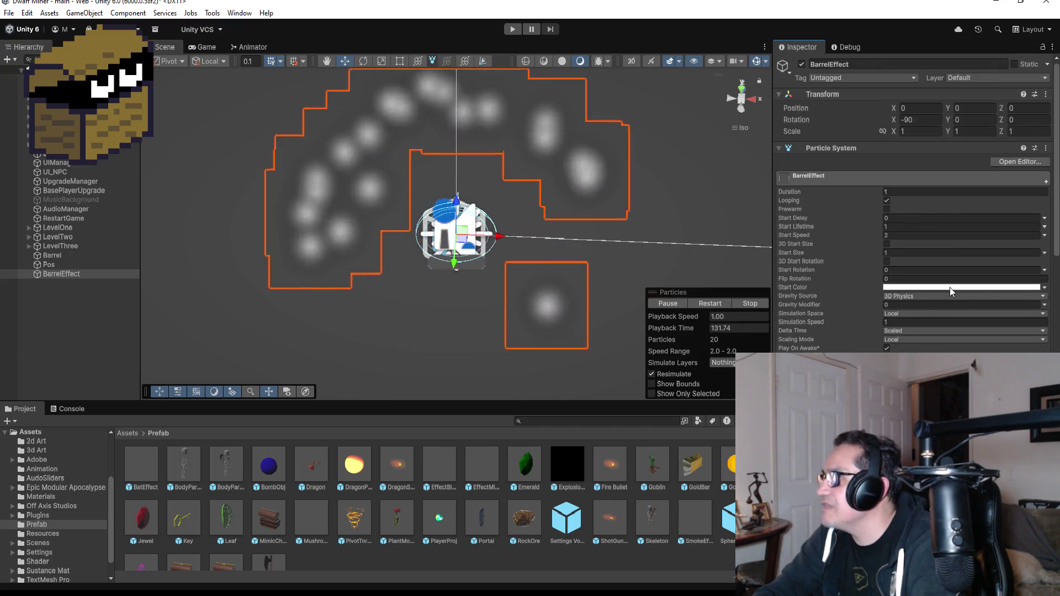
{"action": "left_click", "coordinate": [949, 287]}
{"action": "left_click", "coordinate": [1049, 276]}
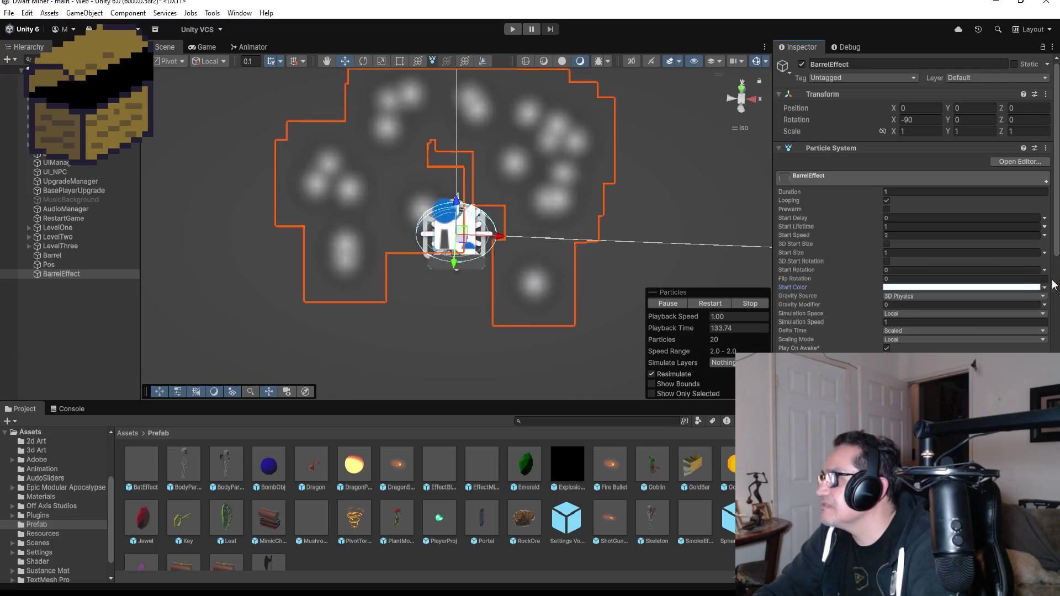
{"action": "scroll", "coordinate": [963, 317], "scroll_direction": "down", "scroll_amount": 15}
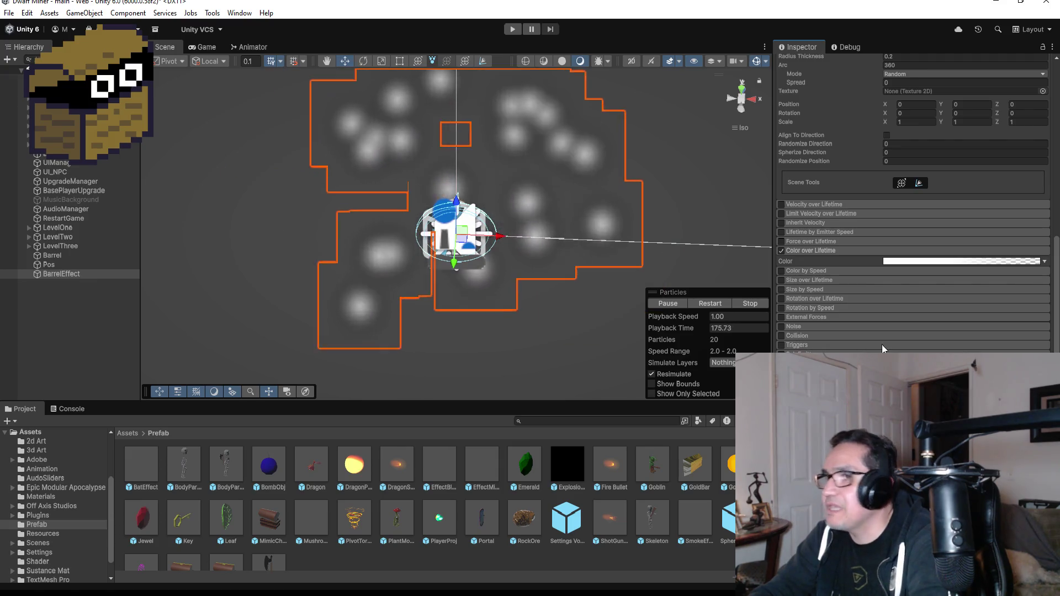
{"action": "scroll", "coordinate": [893, 332], "scroll_direction": "down", "scroll_amount": 5}
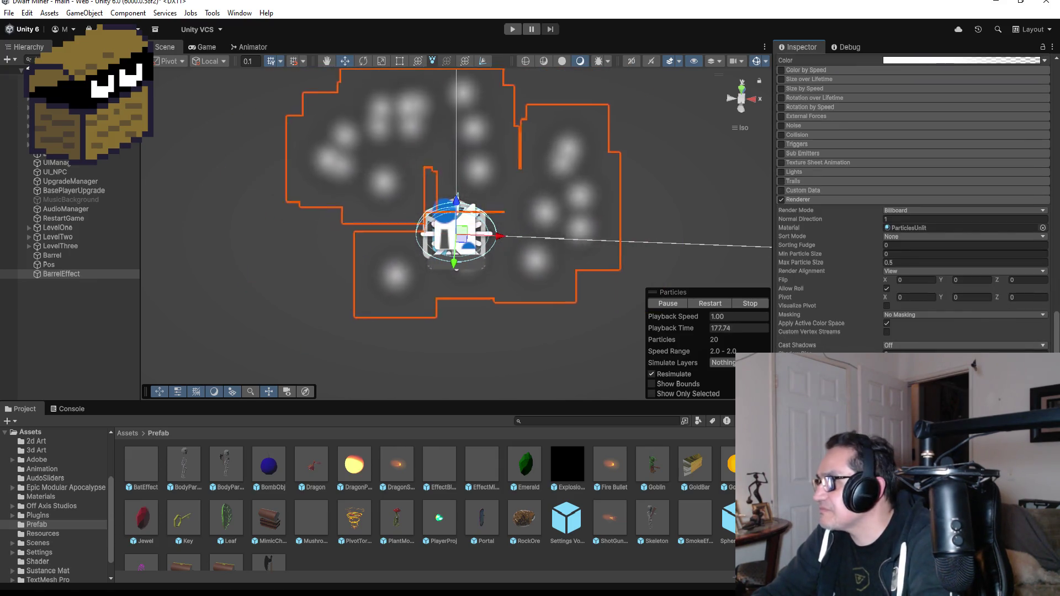
Step: Assign the SlashSparks material to BarrelEffect's Renderer
{"action": "left_click", "coordinate": [1042, 228]}
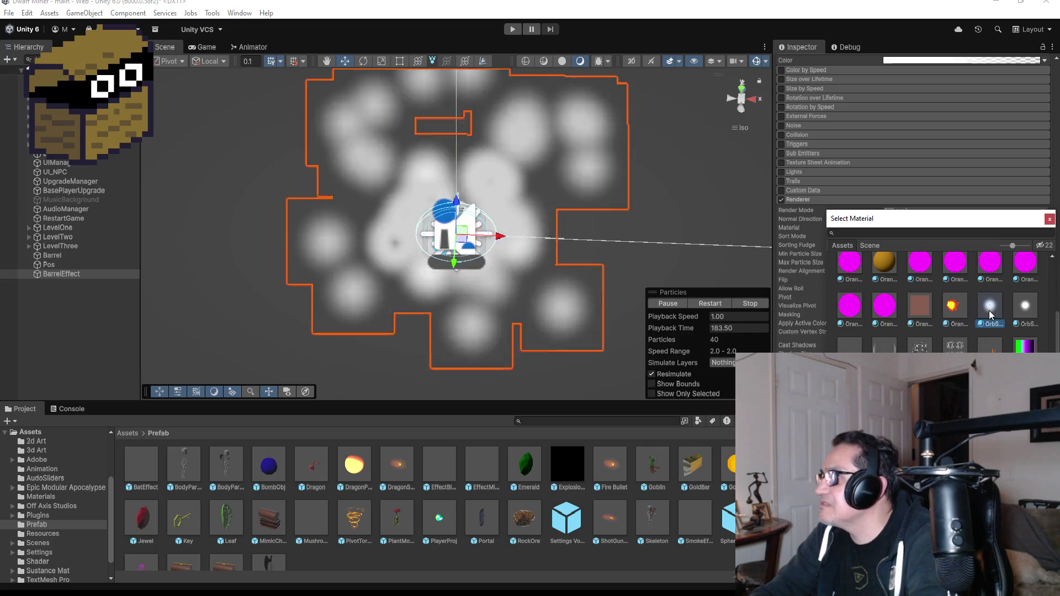
{"action": "scroll", "coordinate": [938, 298], "scroll_direction": "down", "scroll_amount": 3}
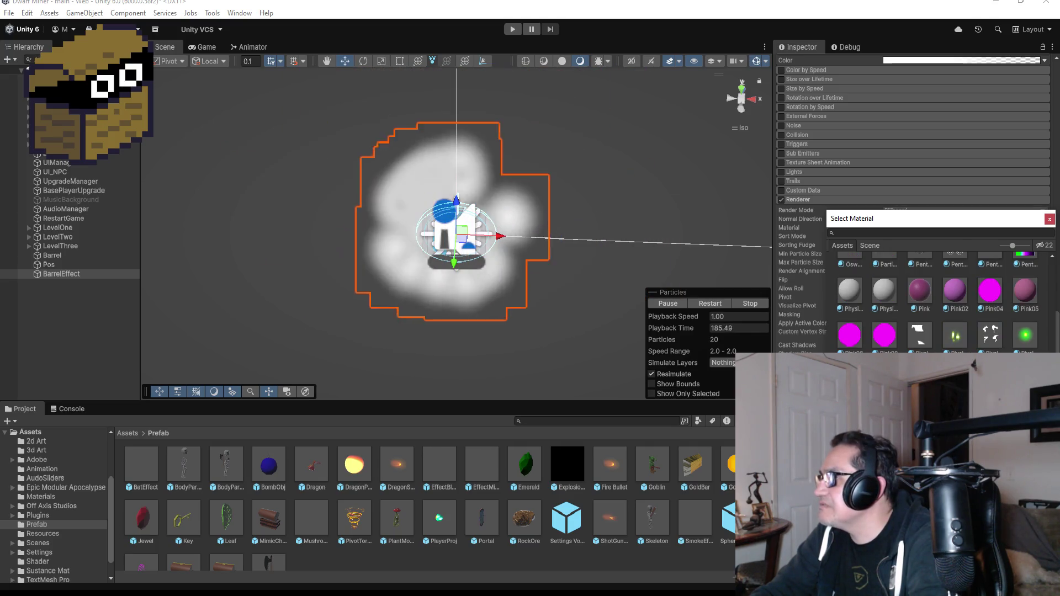
{"action": "scroll", "coordinate": [967, 332], "scroll_direction": "down", "scroll_amount": 6}
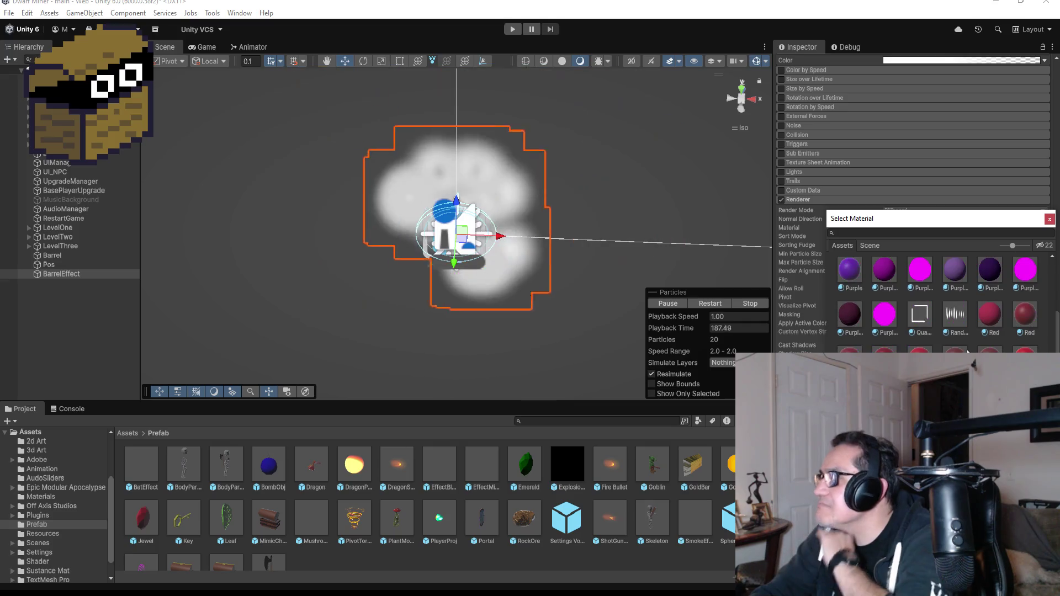
{"action": "scroll", "coordinate": [970, 331], "scroll_direction": "down", "scroll_amount": 10}
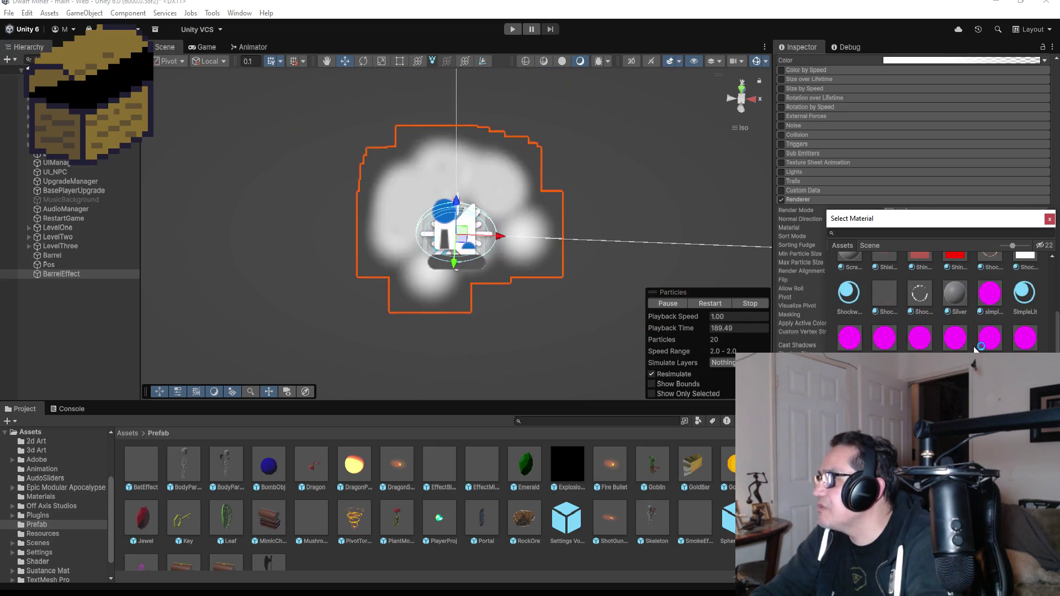
{"action": "scroll", "coordinate": [900, 325], "scroll_direction": "up", "scroll_amount": 2}
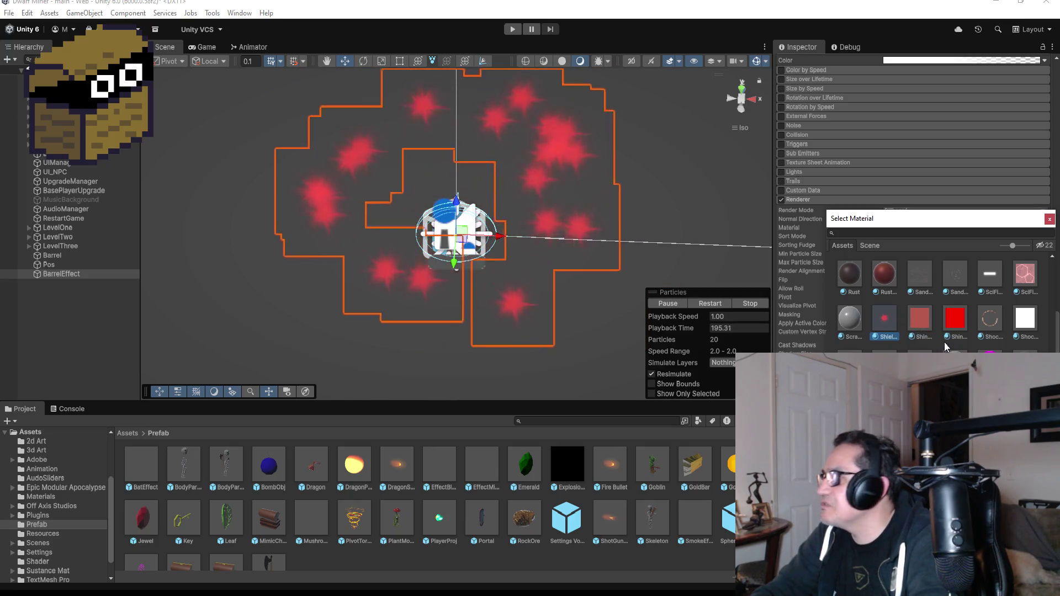
{"action": "left_click", "coordinate": [990, 318]}
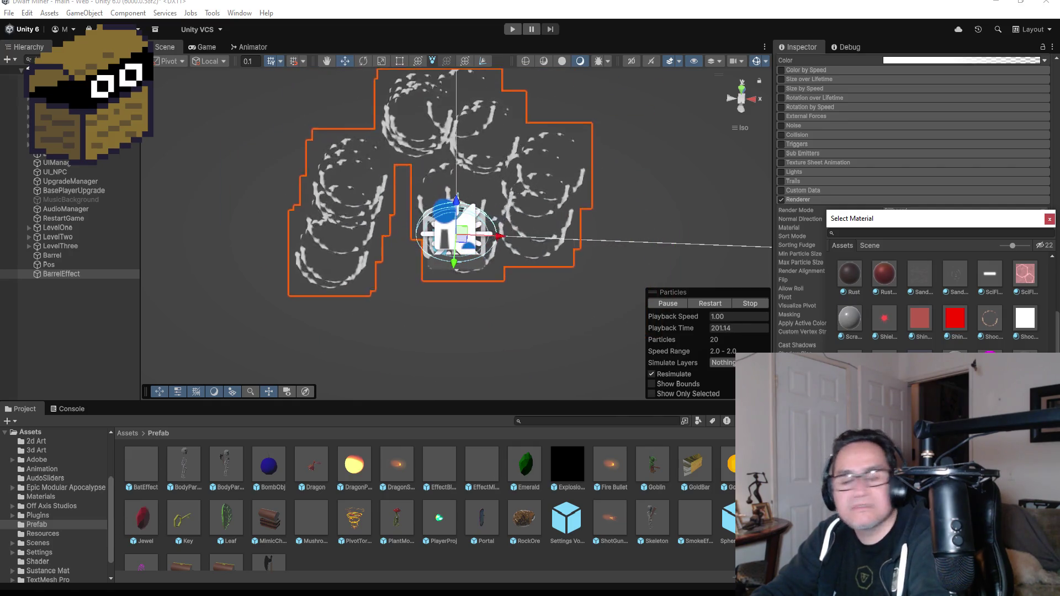
{"action": "scroll", "coordinate": [938, 298], "scroll_direction": "down", "scroll_amount": 5}
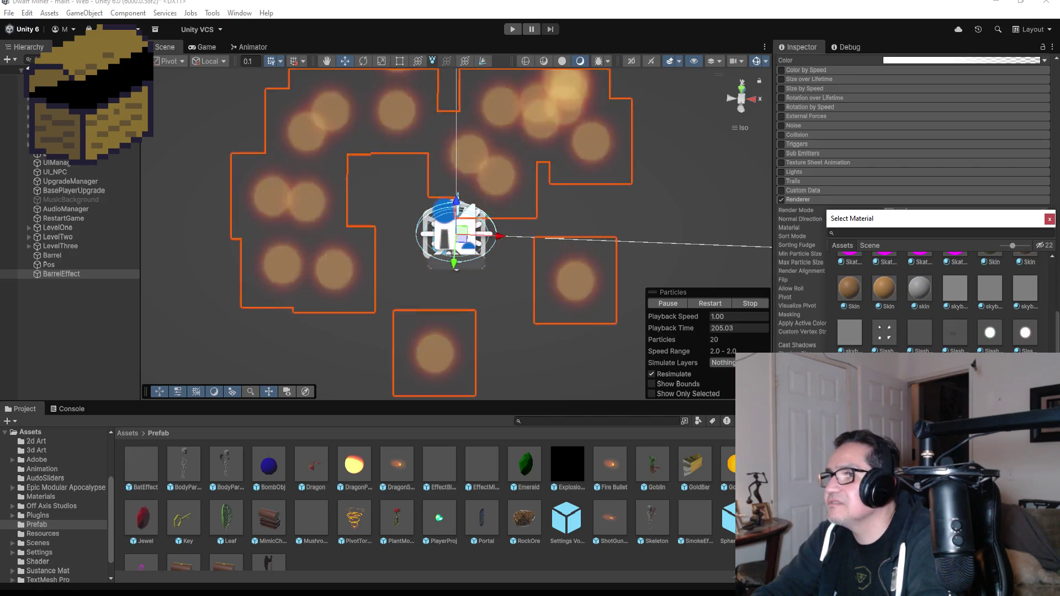
{"action": "left_click_drag", "start_coordinate": [618, 253], "coordinate": [583, 125]}
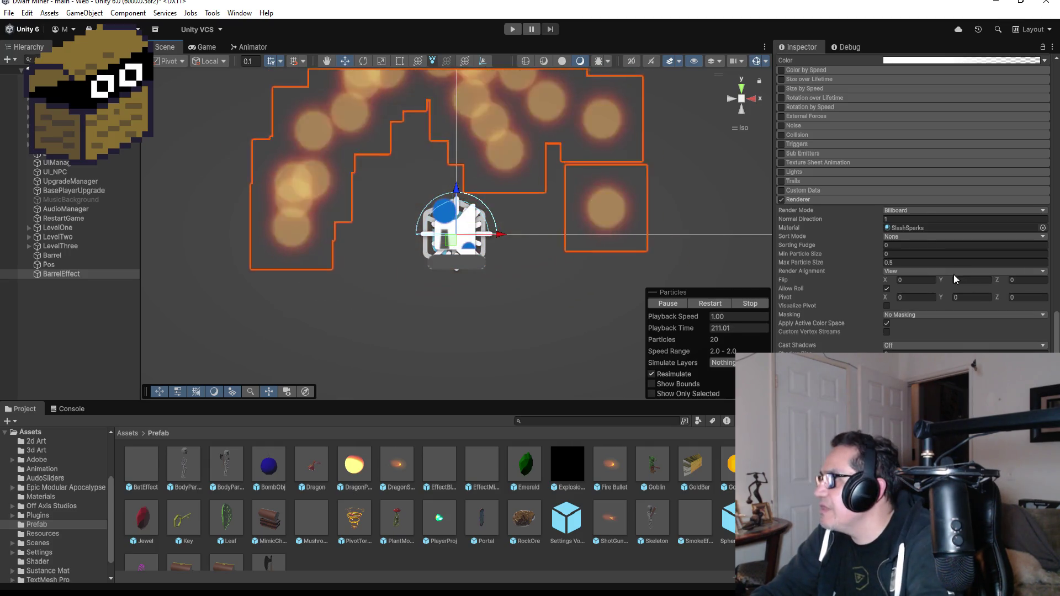
Step: Try the SmokeFlame and Smoke2 materials on the BarrelEffect particles
{"action": "left_click", "coordinate": [1042, 227]}
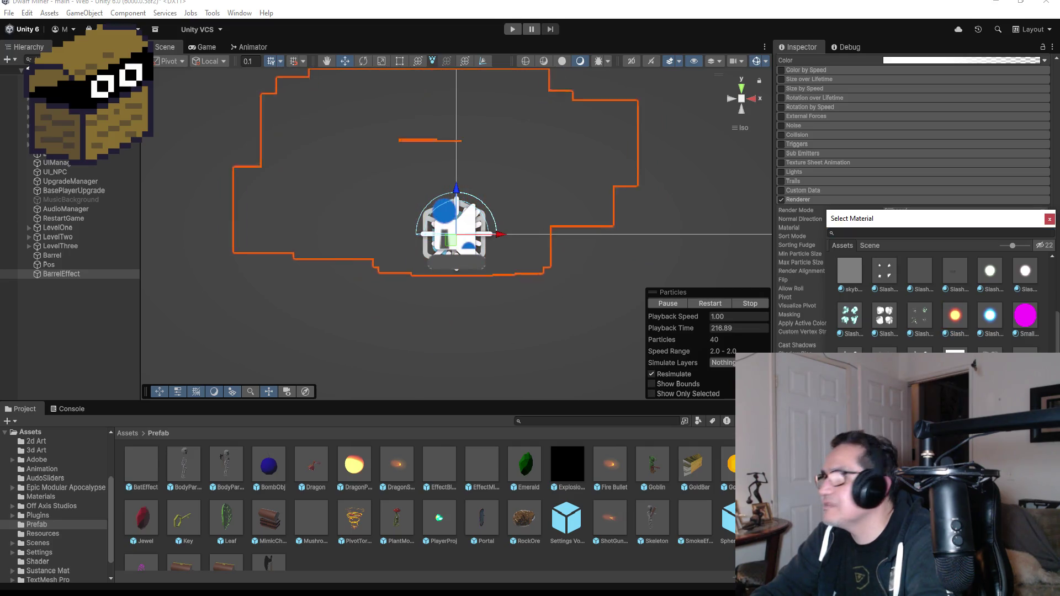
{"action": "left_click_drag", "start_coordinate": [565, 175], "coordinate": [556, 263], "text": "alt"}
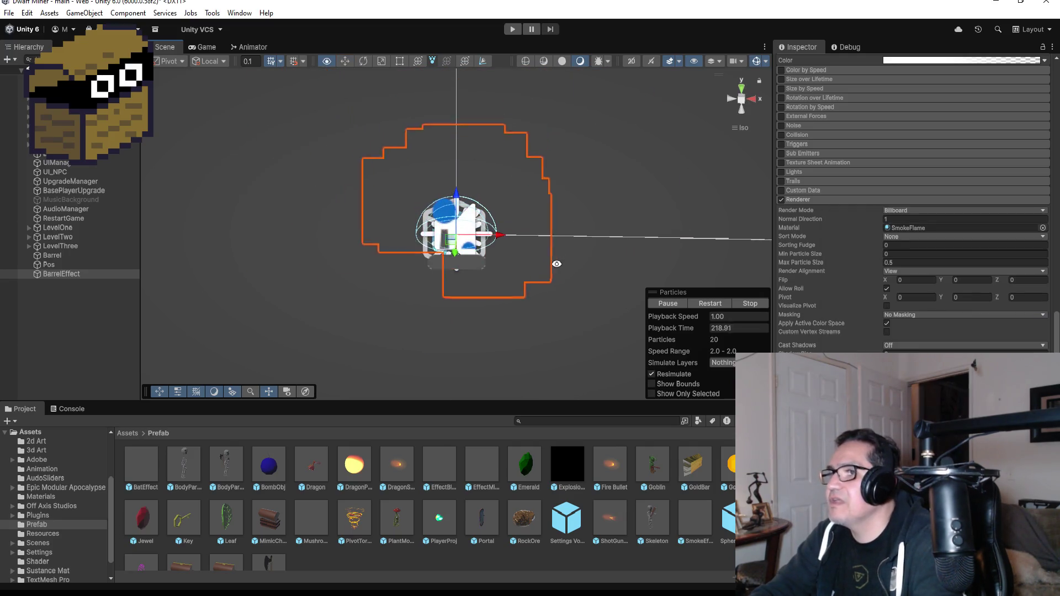
{"action": "left_click", "coordinate": [1043, 228]}
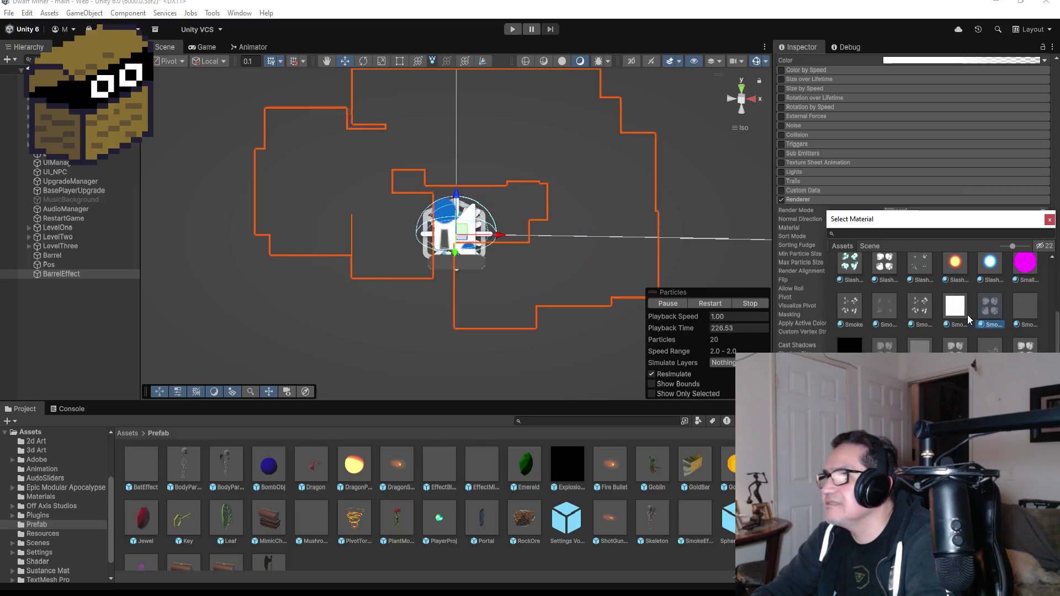
{"action": "left_click", "coordinate": [920, 308]}
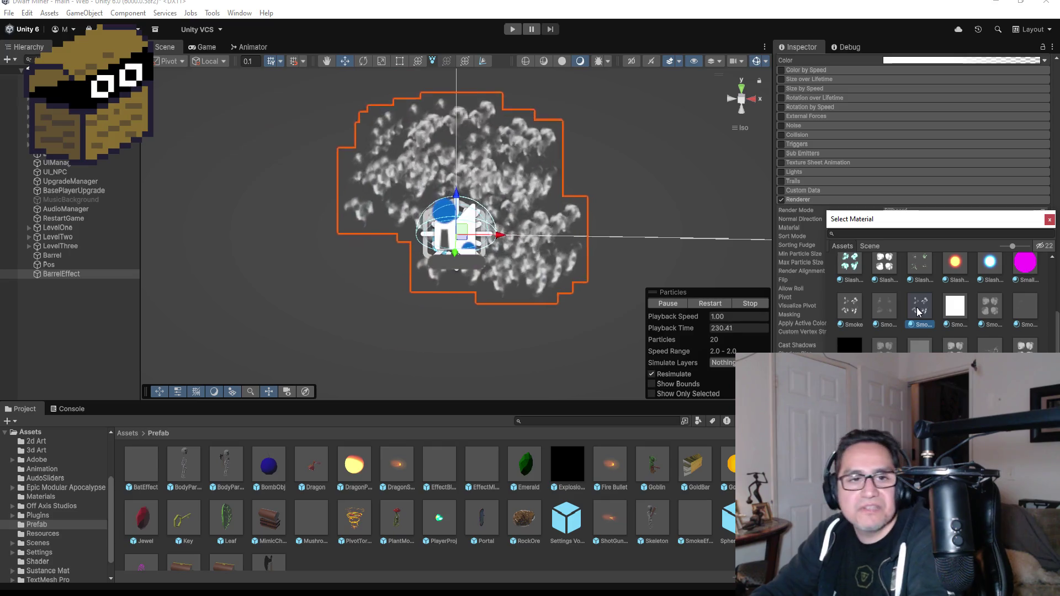
{"action": "left_click", "coordinate": [881, 308]}
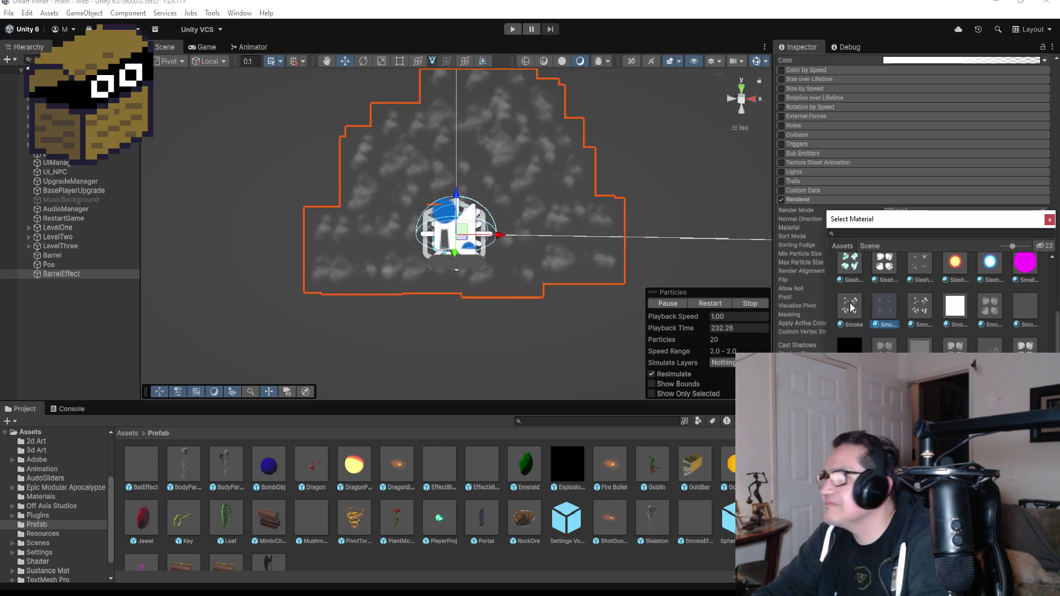
{"action": "left_click", "coordinate": [524, 291]}
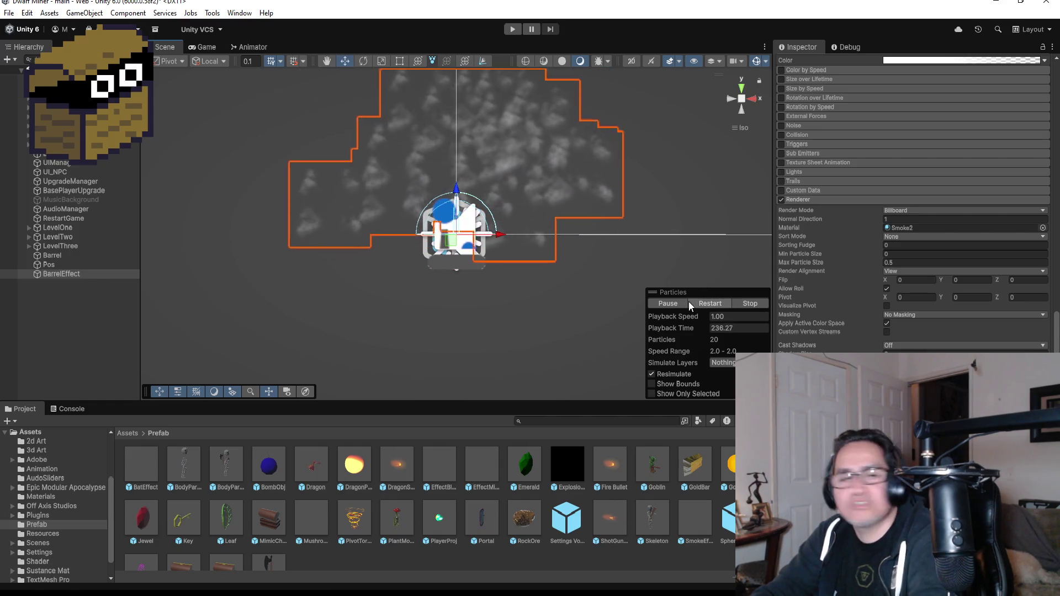
Step: Cycle through the materials and settle on Sparks1 for the particles
{"action": "left_click", "coordinate": [1042, 228]}
{"action": "scroll", "coordinate": [958, 330], "scroll_direction": "down", "scroll_amount": 3}
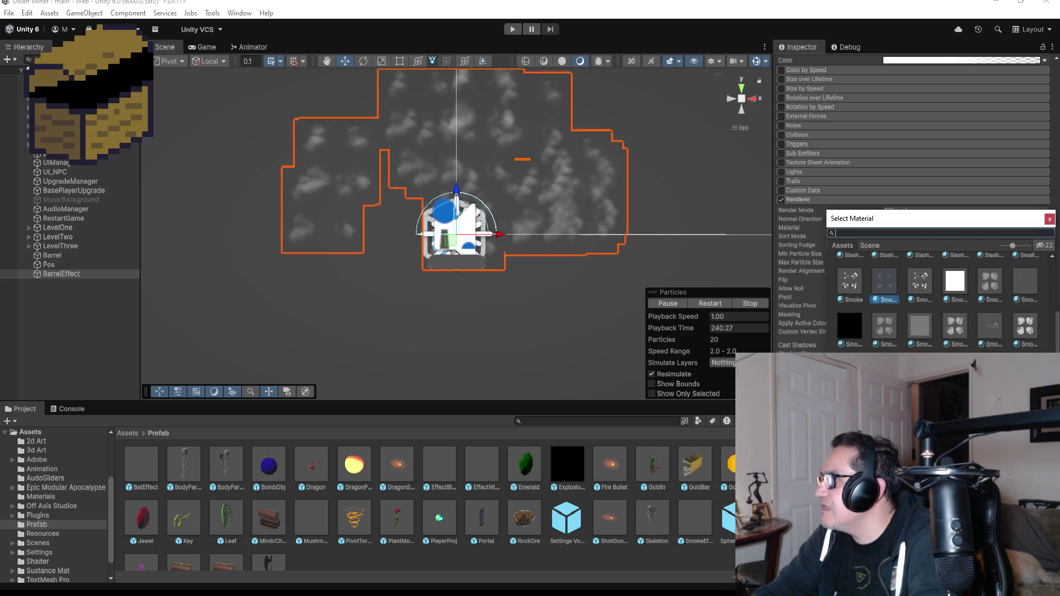
{"action": "key", "text": "Up"}
{"action": "key", "text": "Right"}
{"action": "key", "text": "Right"}
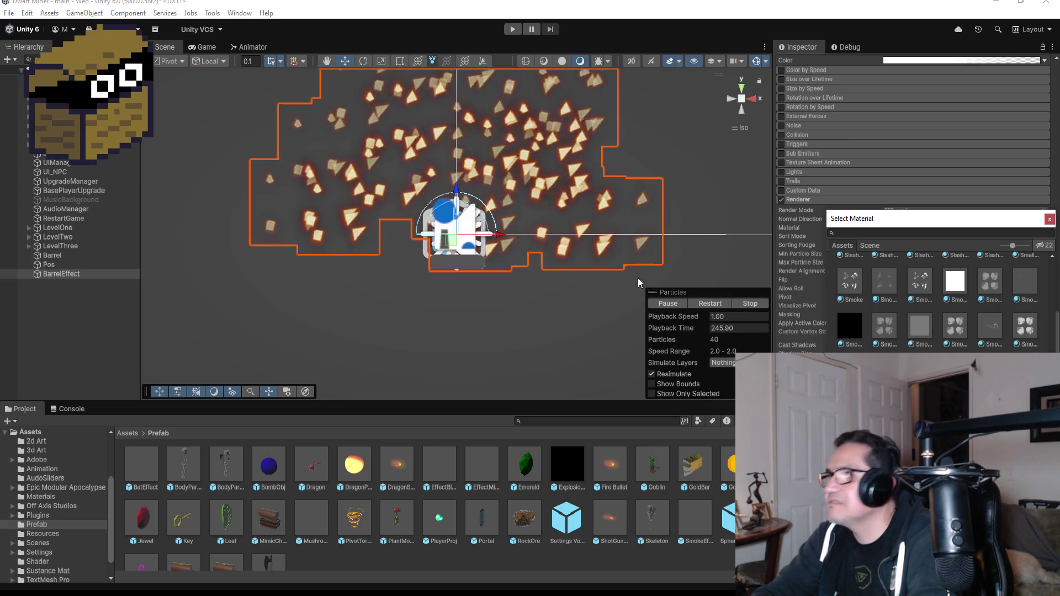
{"action": "right_click", "coordinate": [570, 255]}
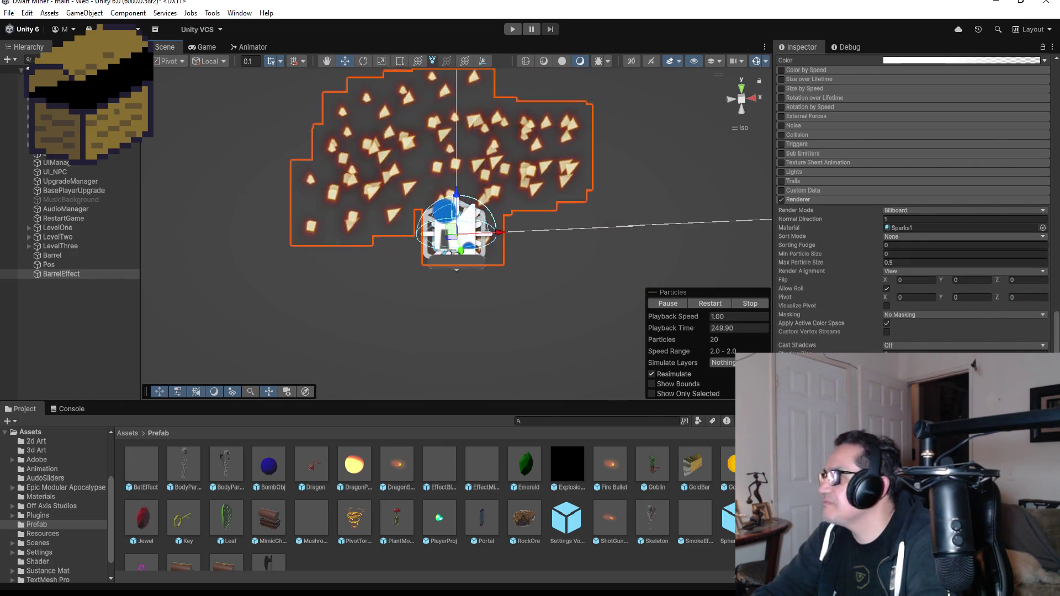
Step: Preview pixel, checkered, smoky, pink blob and star-sparkle materials on the particles
{"action": "left_click", "coordinate": [1042, 227]}
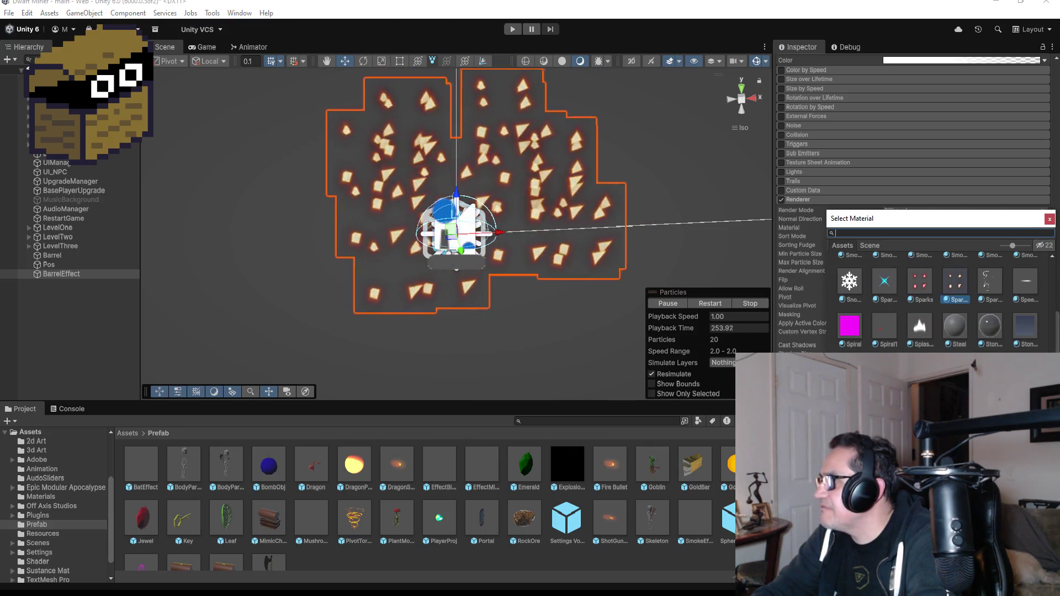
{"action": "scroll", "coordinate": [938, 298], "scroll_direction": "down", "scroll_amount": 15}
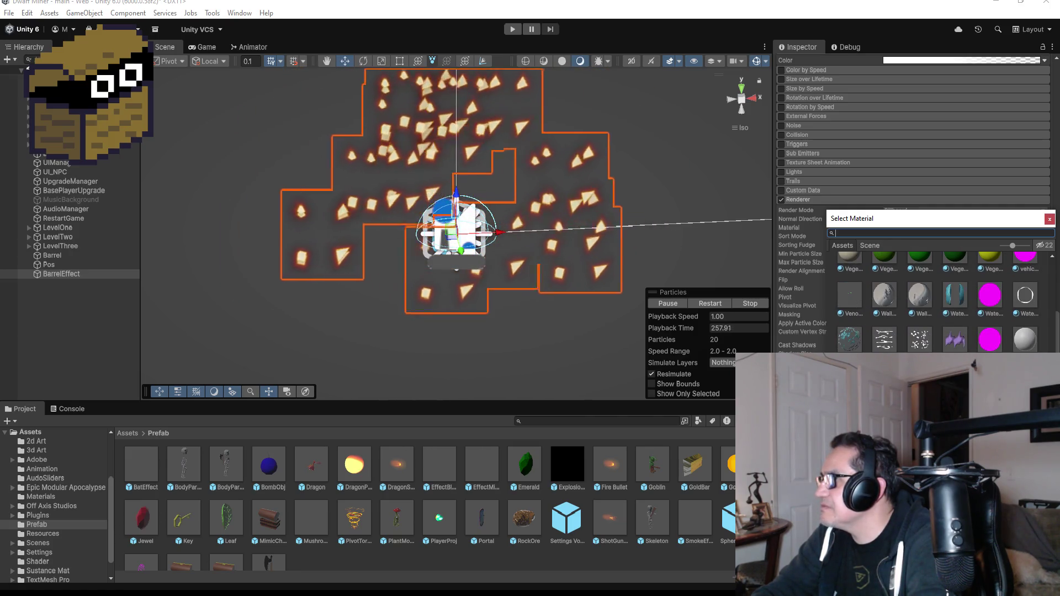
{"action": "scroll", "coordinate": [939, 298], "scroll_direction": "down", "scroll_amount": 10}
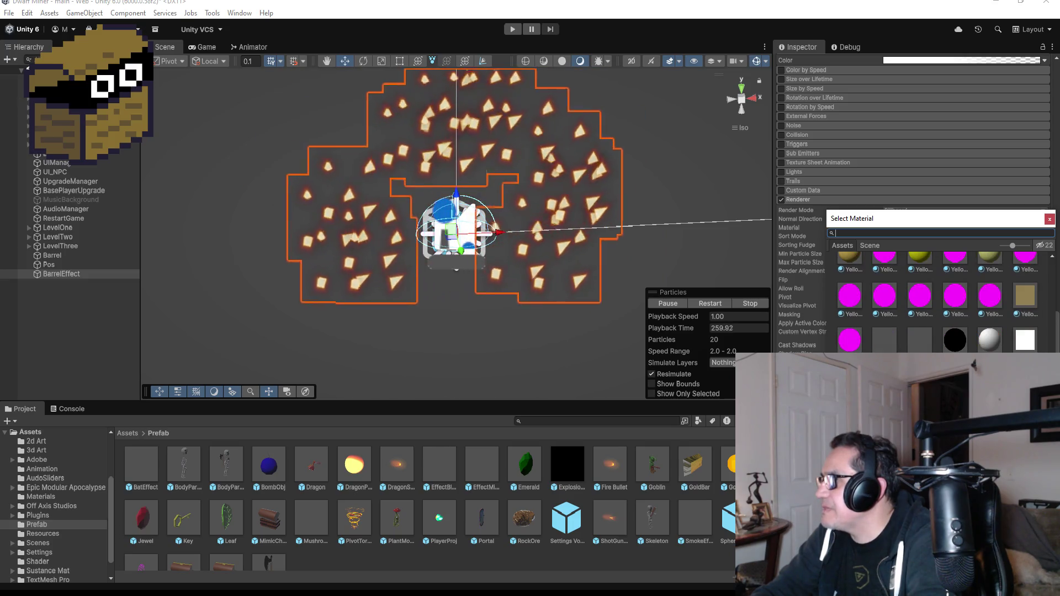
{"action": "scroll", "coordinate": [939, 298], "scroll_direction": "up", "scroll_amount": 20}
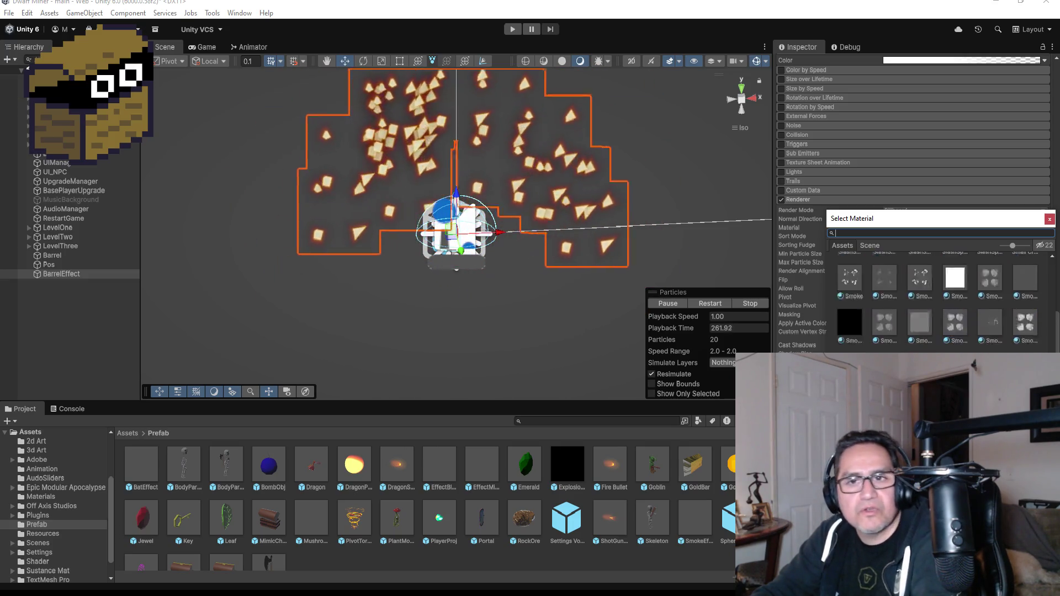
{"action": "scroll", "coordinate": [990, 344], "scroll_direction": "up", "scroll_amount": 15}
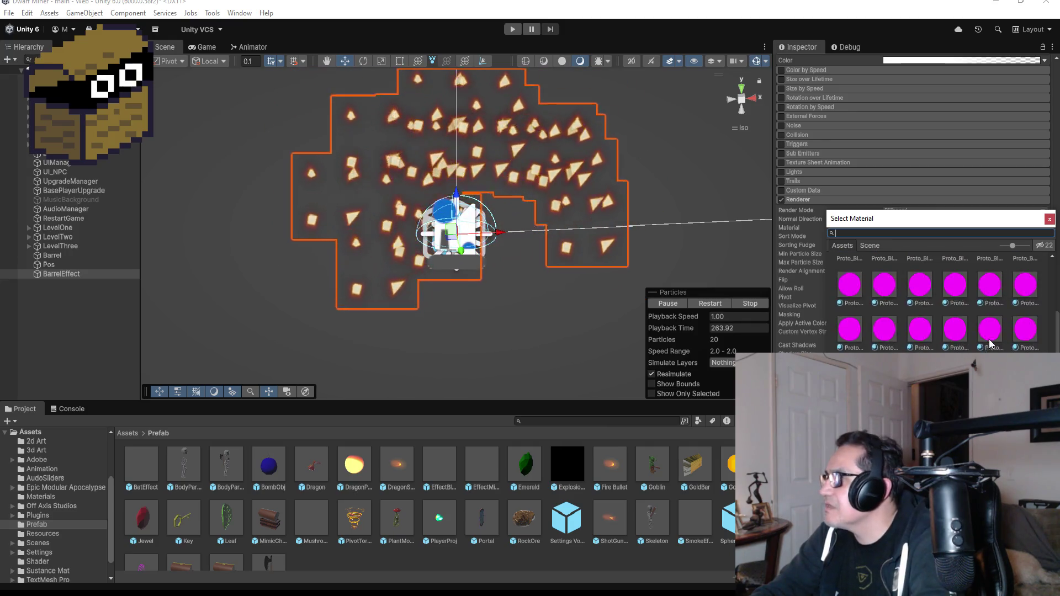
{"action": "scroll", "coordinate": [989, 343], "scroll_direction": "up", "scroll_amount": 6}
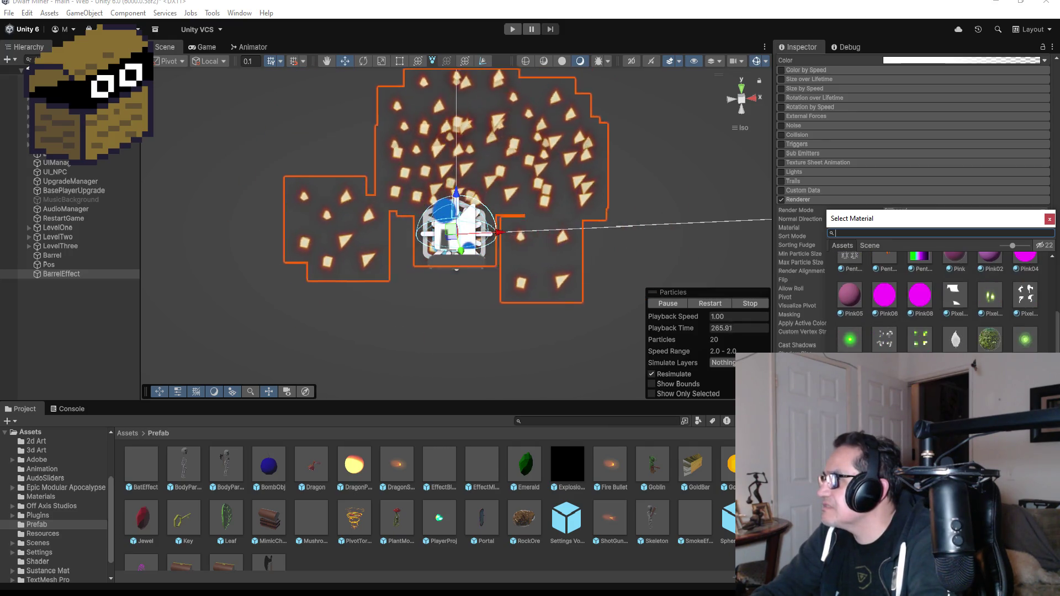
{"action": "left_click", "coordinate": [888, 341]}
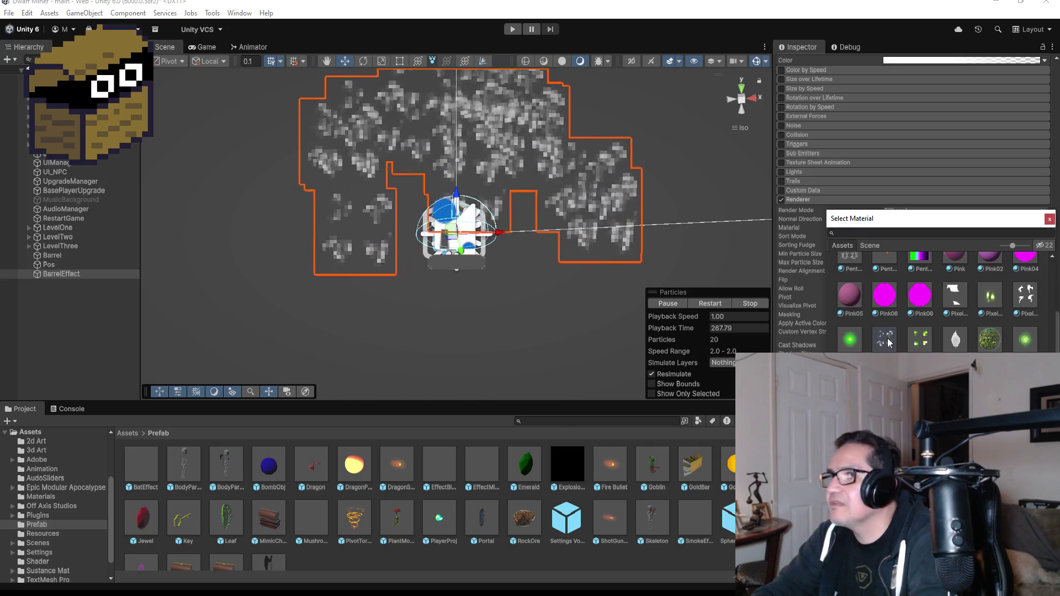
{"action": "left_click", "coordinate": [930, 345]}
{"action": "left_click", "coordinate": [959, 304]}
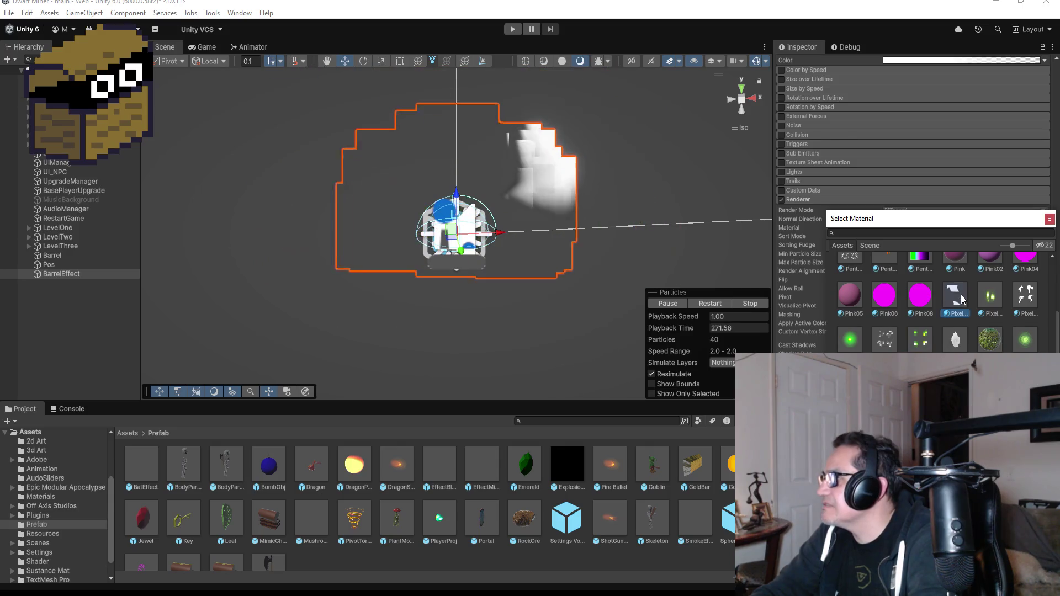
{"action": "left_click", "coordinate": [919, 295]}
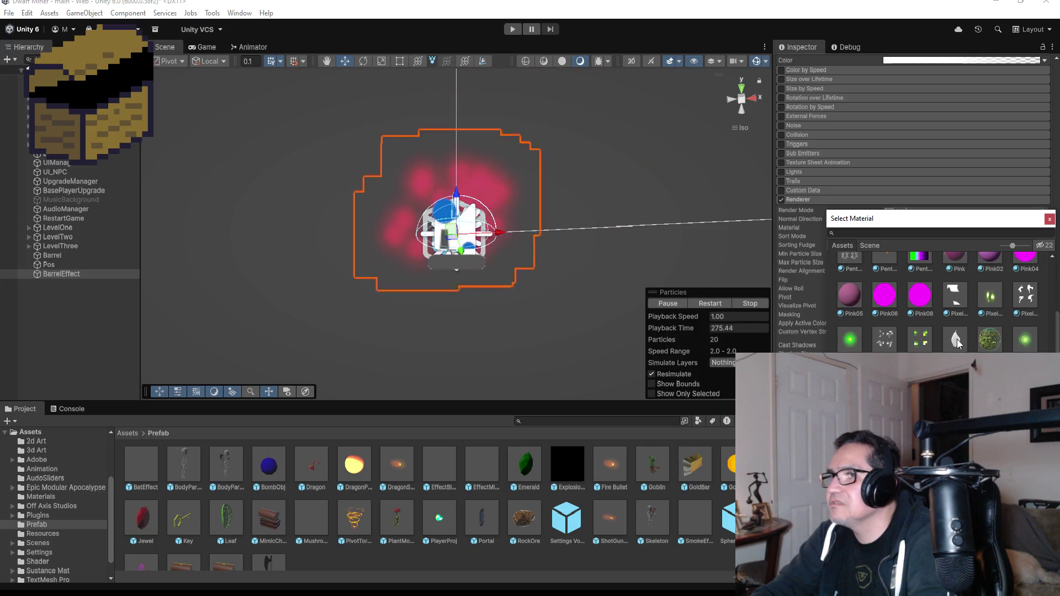
{"action": "scroll", "coordinate": [950, 339], "scroll_direction": "up", "scroll_amount": 1}
{"action": "scroll", "coordinate": [949, 344], "scroll_direction": "up", "scroll_amount": 4}
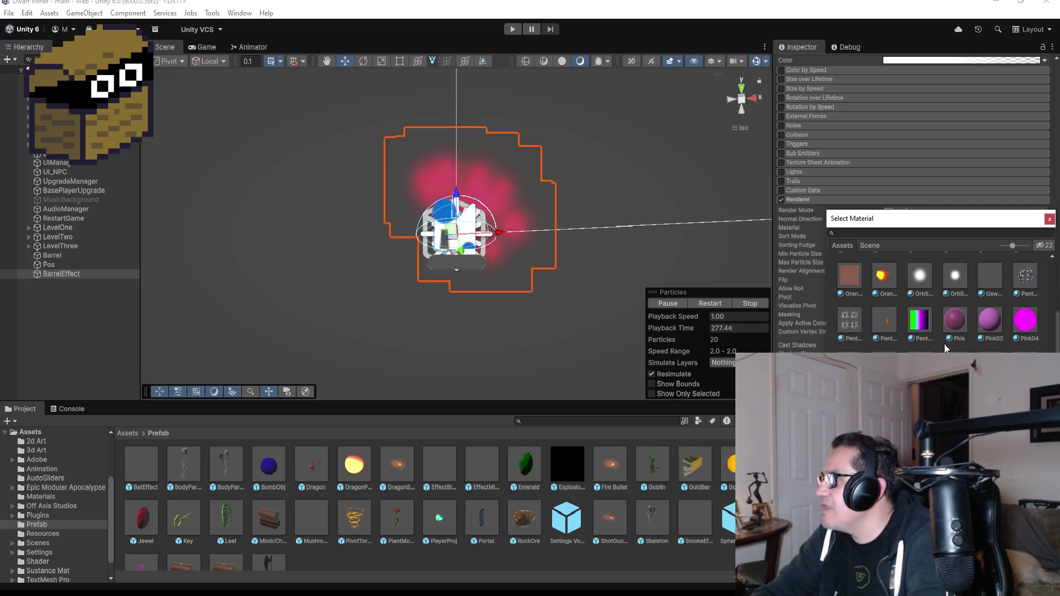
{"action": "scroll", "coordinate": [947, 349], "scroll_direction": "up", "scroll_amount": 6}
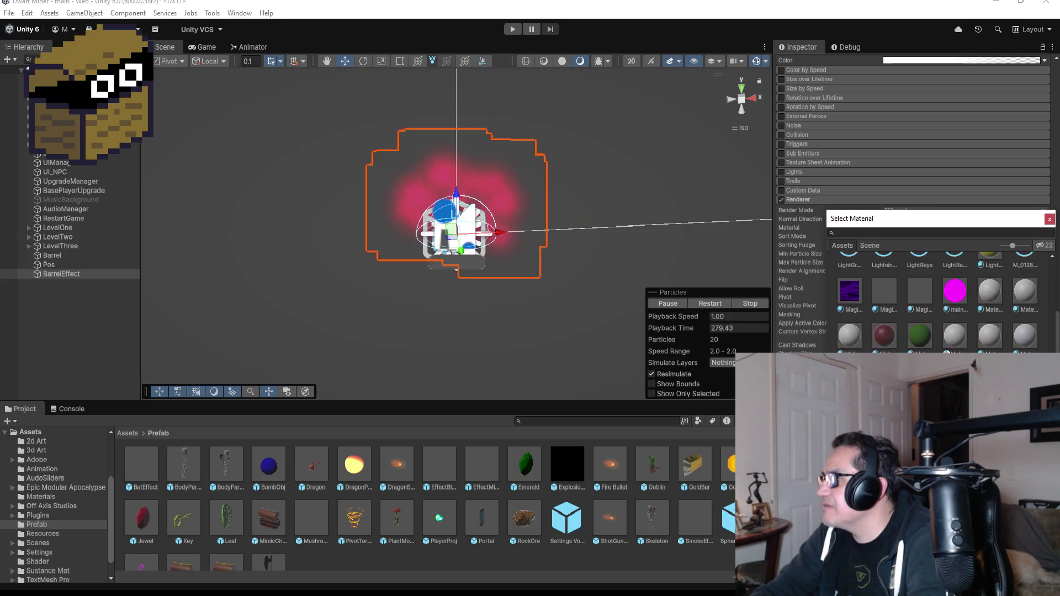
{"action": "scroll", "coordinate": [938, 309], "scroll_direction": "up", "scroll_amount": 5}
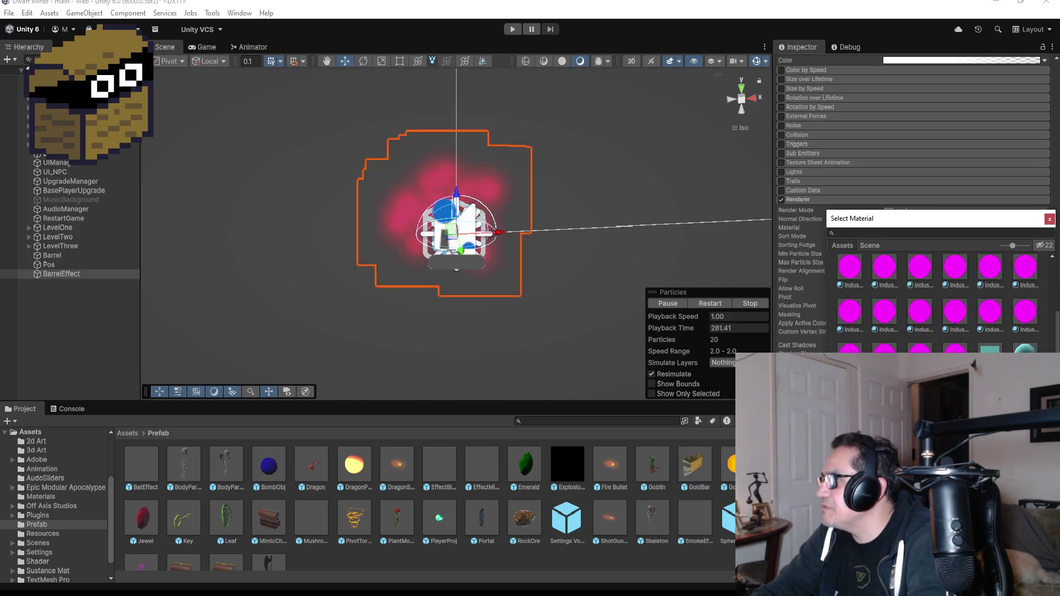
{"action": "key", "text": "Left"}
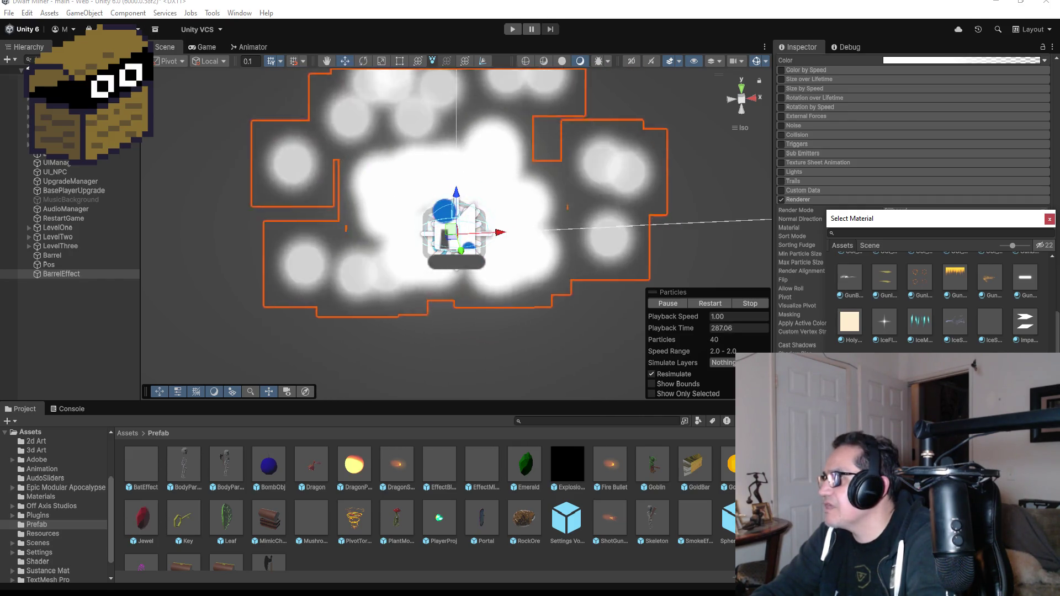
{"action": "left_click", "coordinate": [894, 328]}
Step: Preview fireball, streaked fire, electric cyan and orange fire spark materials
{"action": "scroll", "coordinate": [929, 330], "scroll_direction": "up", "scroll_amount": 1}
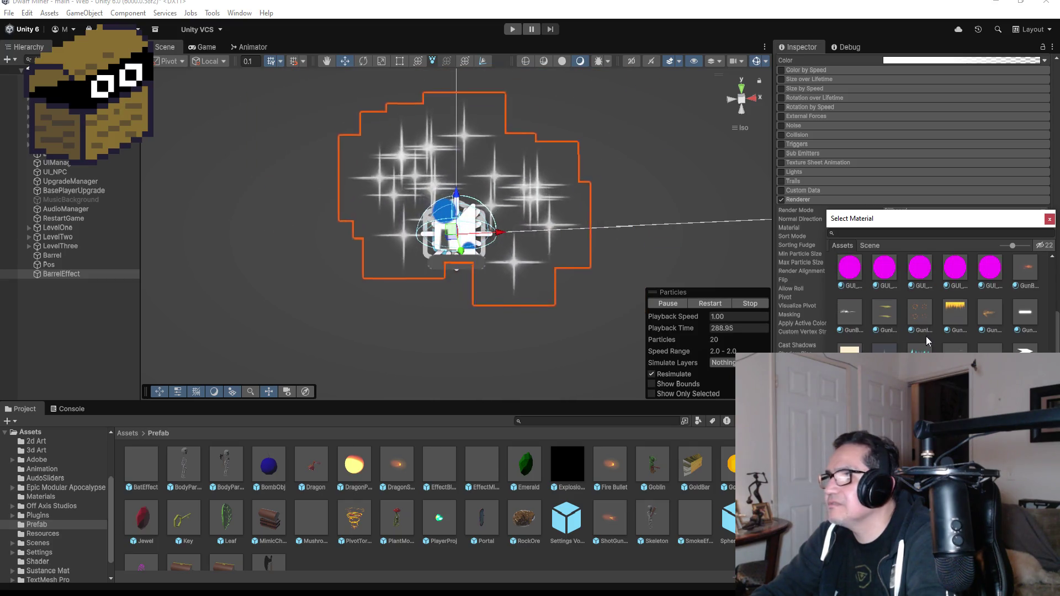
{"action": "scroll", "coordinate": [933, 340], "scroll_direction": "up", "scroll_amount": 5}
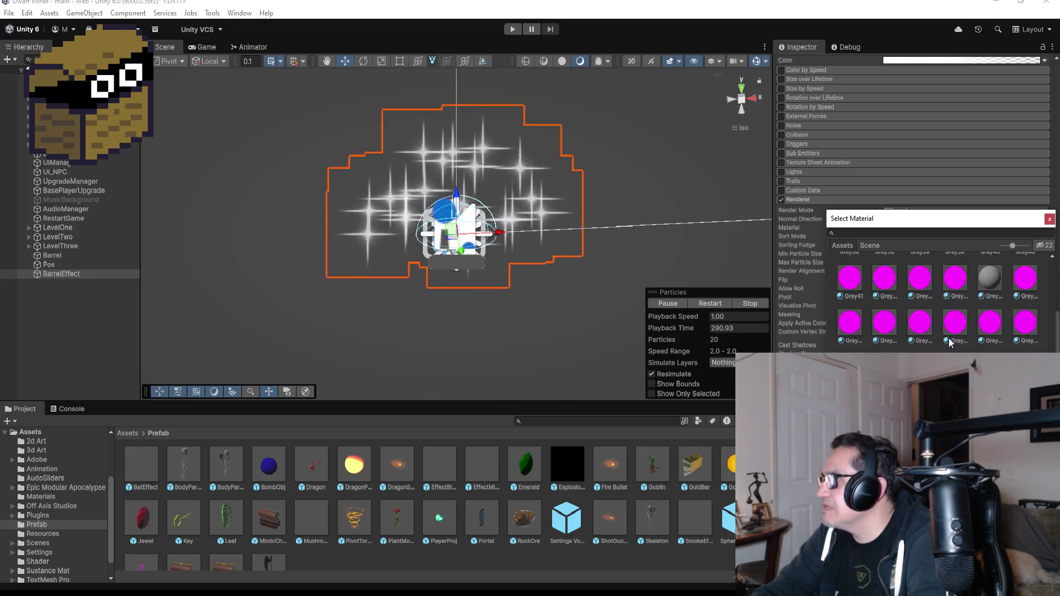
{"action": "scroll", "coordinate": [952, 343], "scroll_direction": "up", "scroll_amount": 4}
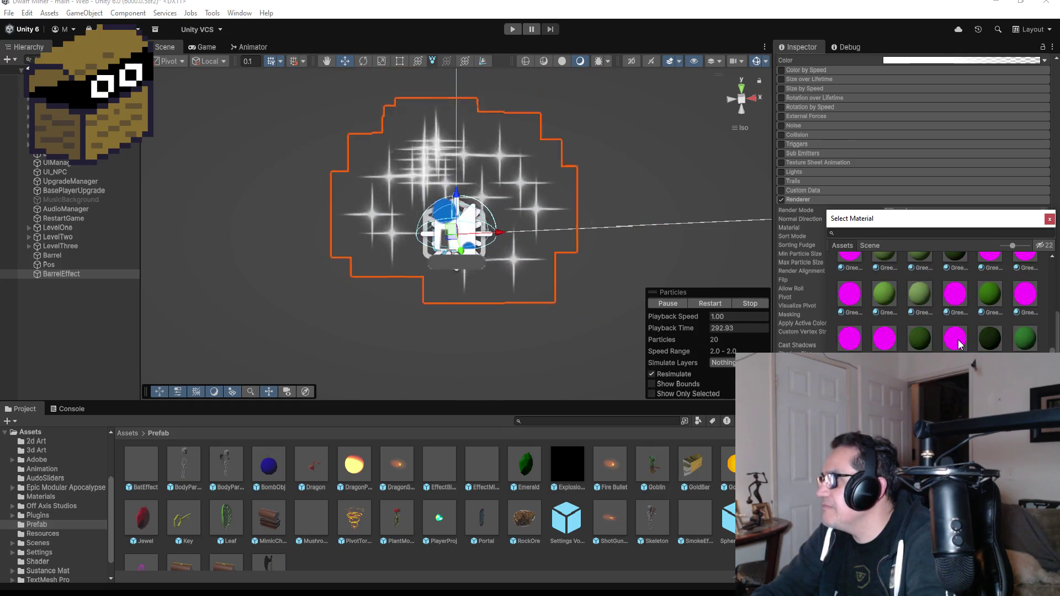
{"action": "scroll", "coordinate": [959, 344], "scroll_direction": "up", "scroll_amount": 3}
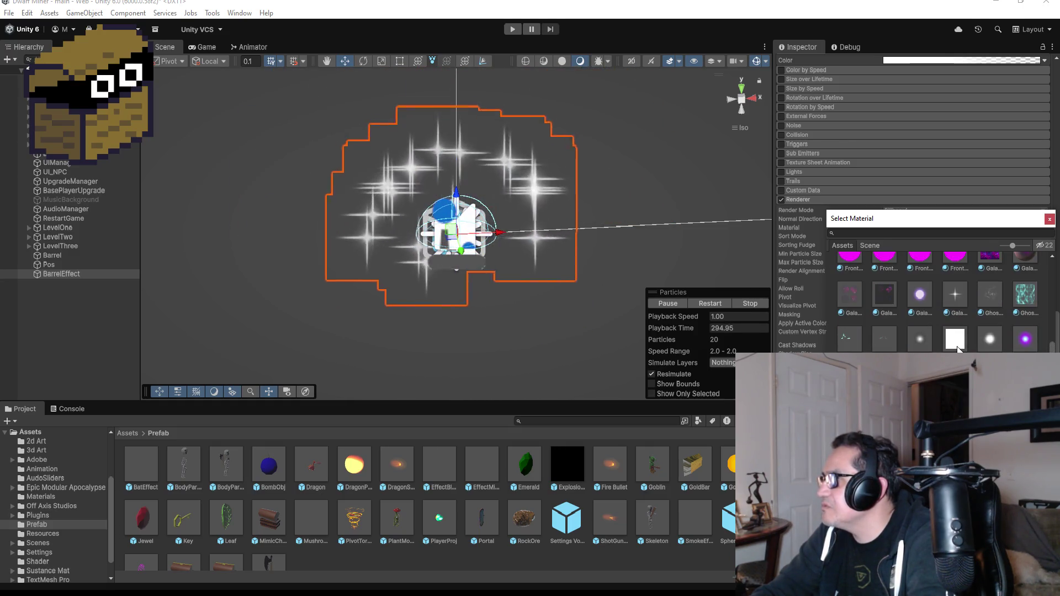
{"action": "scroll", "coordinate": [958, 349], "scroll_direction": "up", "scroll_amount": 5}
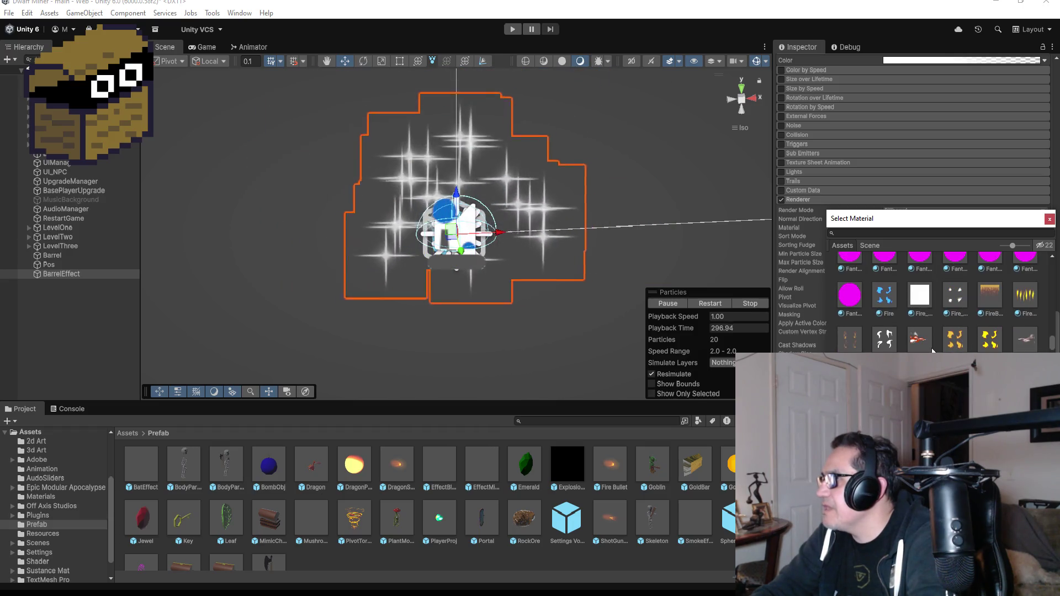
{"action": "left_click", "coordinate": [985, 345]}
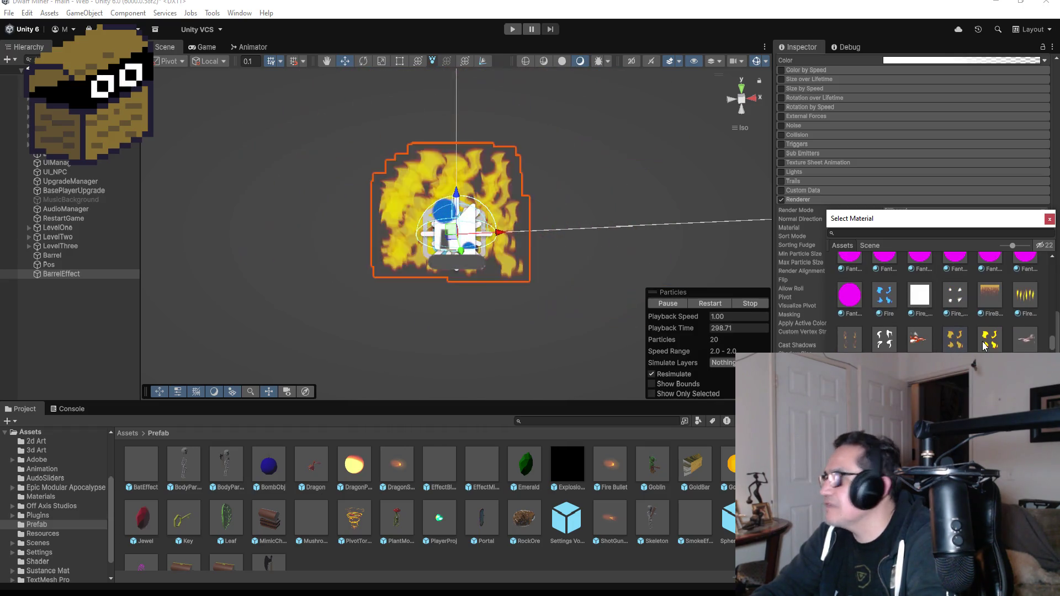
{"action": "left_click", "coordinate": [990, 295]}
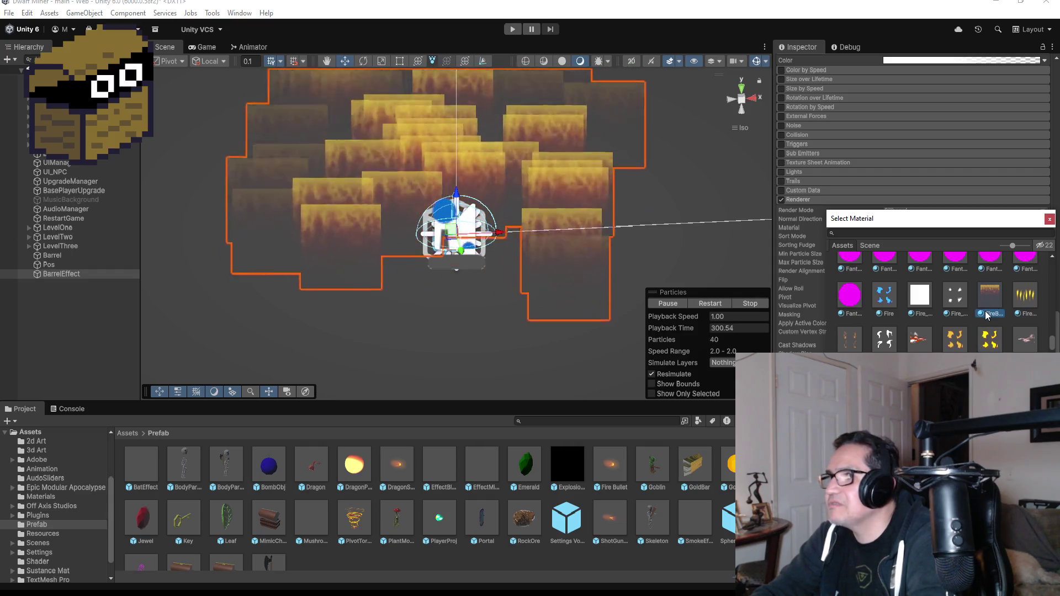
{"action": "scroll", "coordinate": [976, 324], "scroll_direction": "up", "scroll_amount": 3}
{"action": "scroll", "coordinate": [942, 331], "scroll_direction": "down", "scroll_amount": 4}
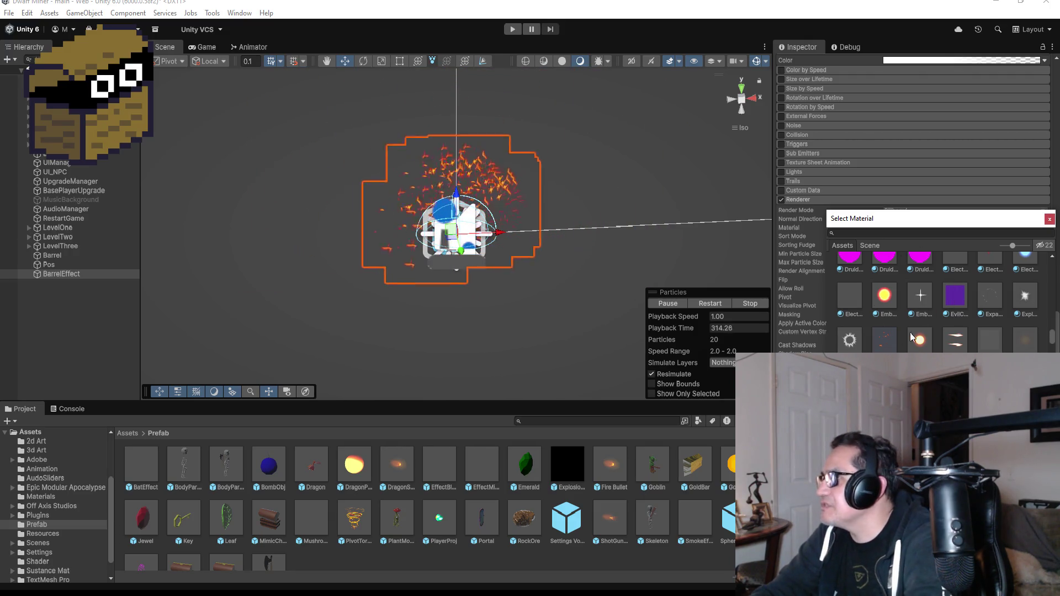
{"action": "scroll", "coordinate": [911, 338], "scroll_direction": "up", "scroll_amount": 2}
{"action": "left_click", "coordinate": [1001, 320]}
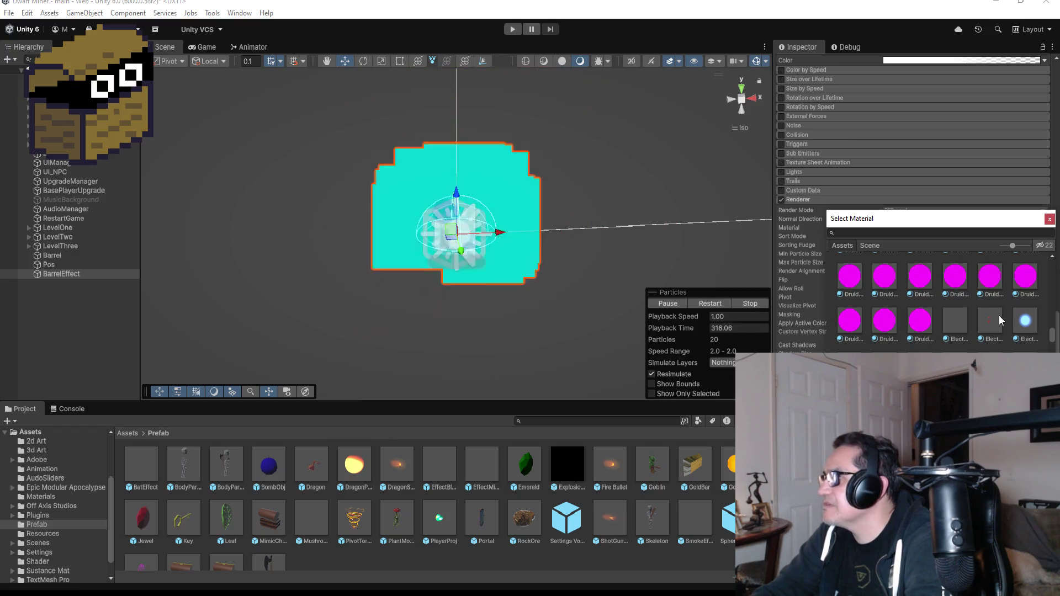
{"action": "left_click", "coordinate": [919, 351]}
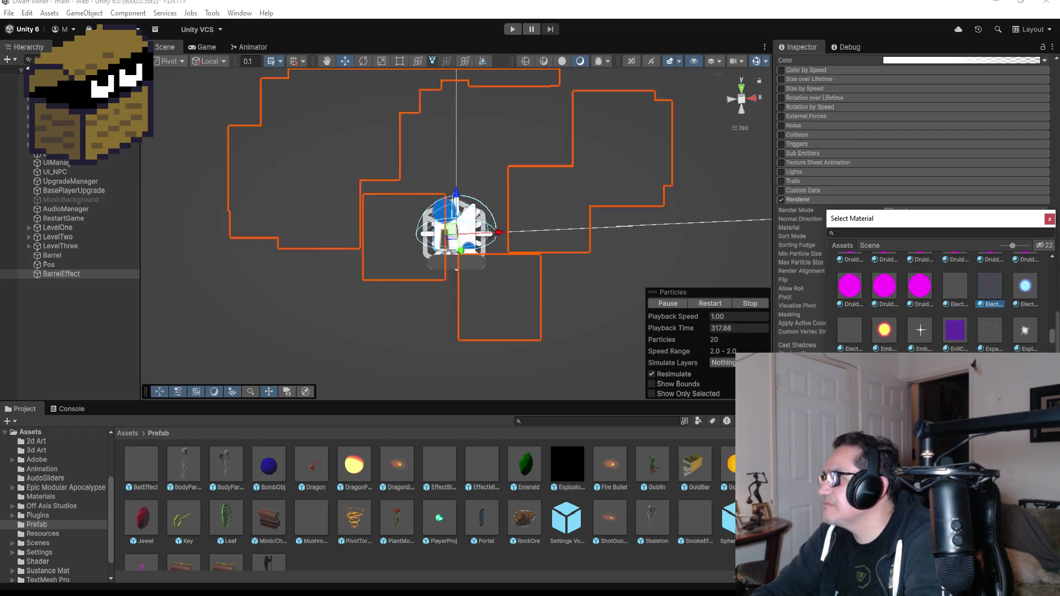
{"action": "scroll", "coordinate": [991, 337], "scroll_direction": "up", "scroll_amount": 1}
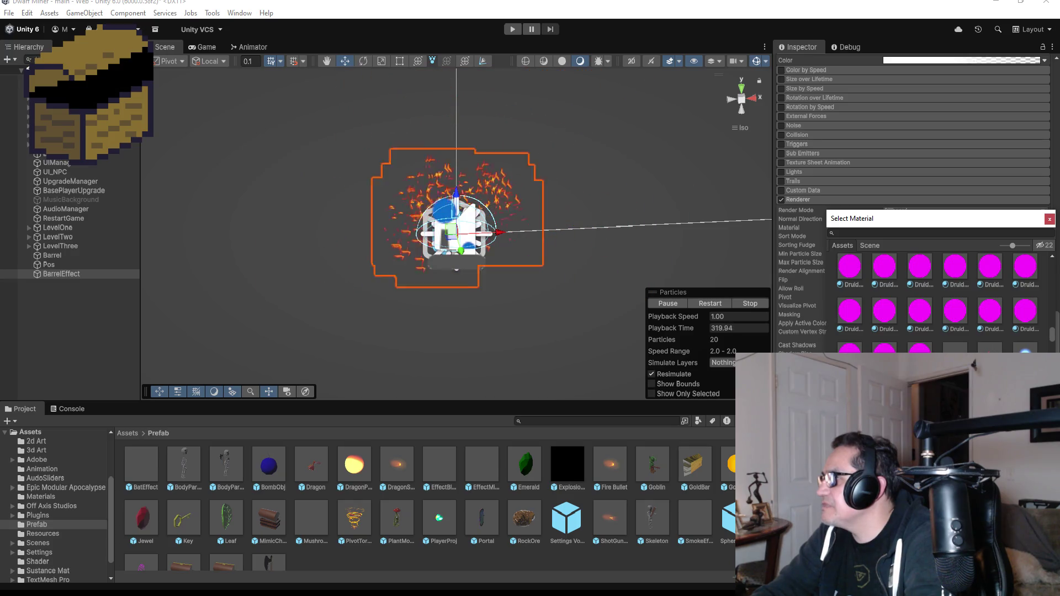
{"action": "key", "text": "Right"}
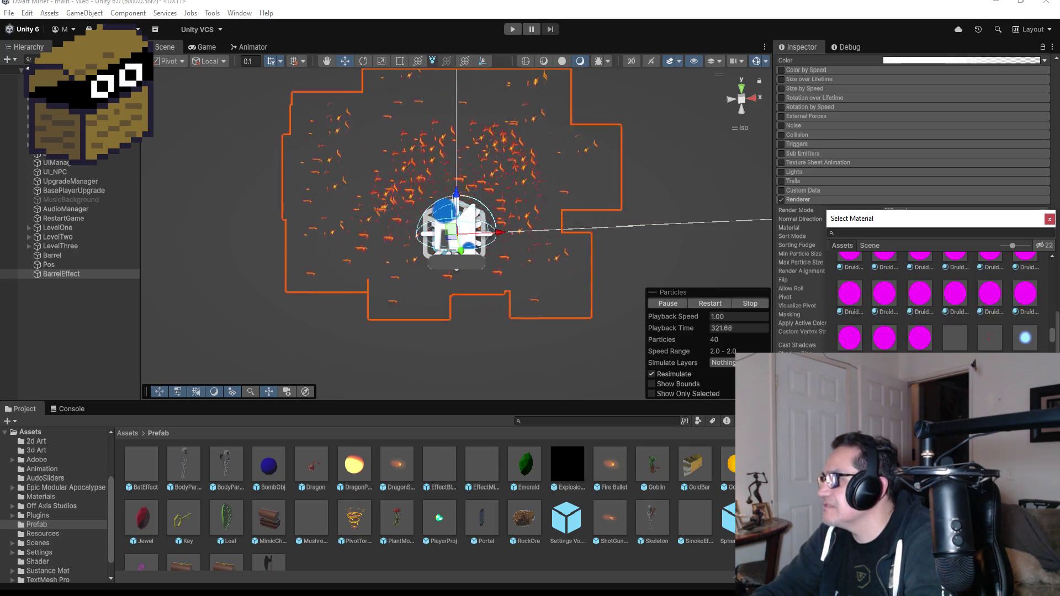
Step: Try 10_Tornado_Core, then settle on the 12_Toon_Shield material for the particles
{"action": "scroll", "coordinate": [939, 298], "scroll_direction": "up", "scroll_amount": 5}
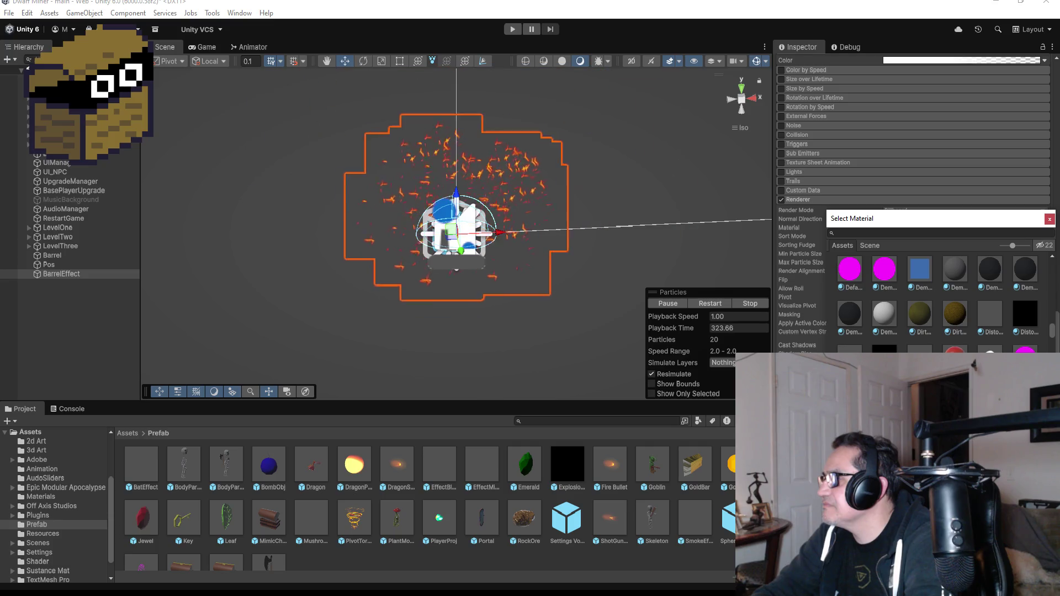
{"action": "scroll", "coordinate": [939, 298], "scroll_direction": "up", "scroll_amount": 6}
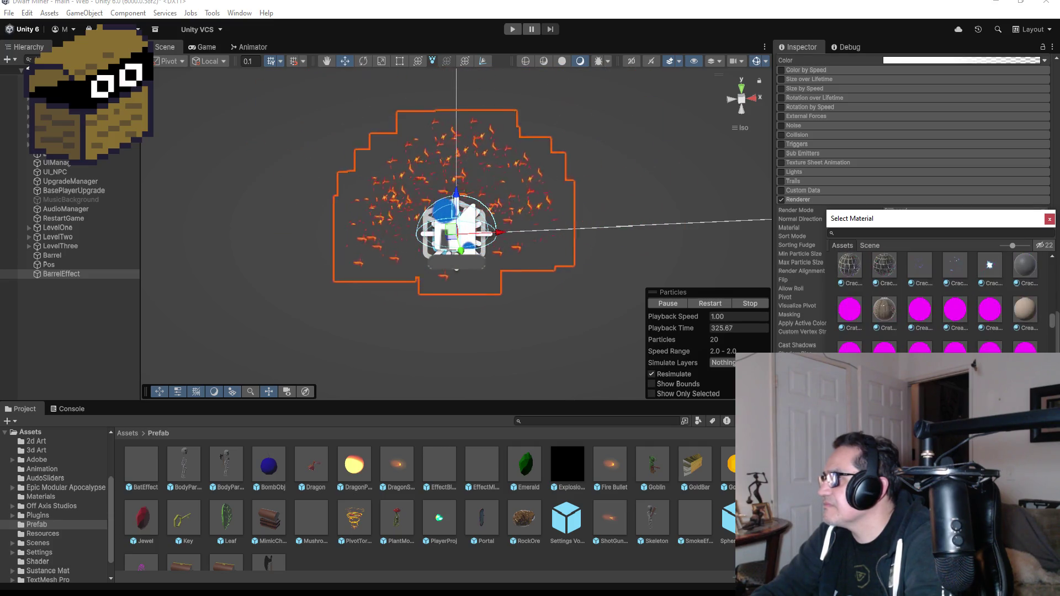
{"action": "scroll", "coordinate": [938, 298], "scroll_direction": "up", "scroll_amount": 2}
{"action": "scroll", "coordinate": [938, 298], "scroll_direction": "up", "scroll_amount": 3}
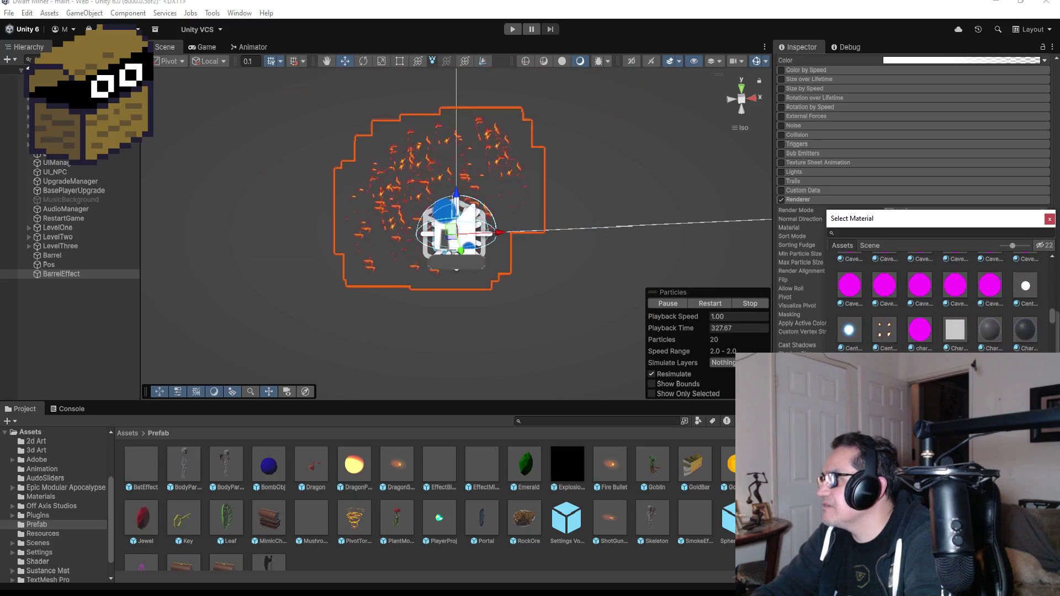
{"action": "scroll", "coordinate": [939, 298], "scroll_direction": "up", "scroll_amount": 5}
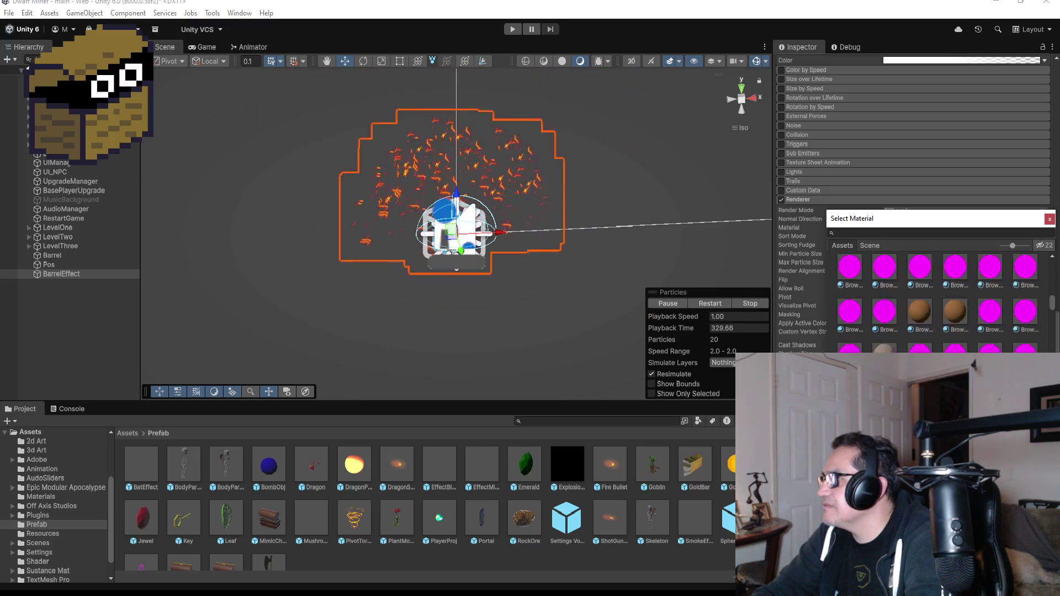
{"action": "scroll", "coordinate": [984, 354], "scroll_direction": "up", "scroll_amount": 8}
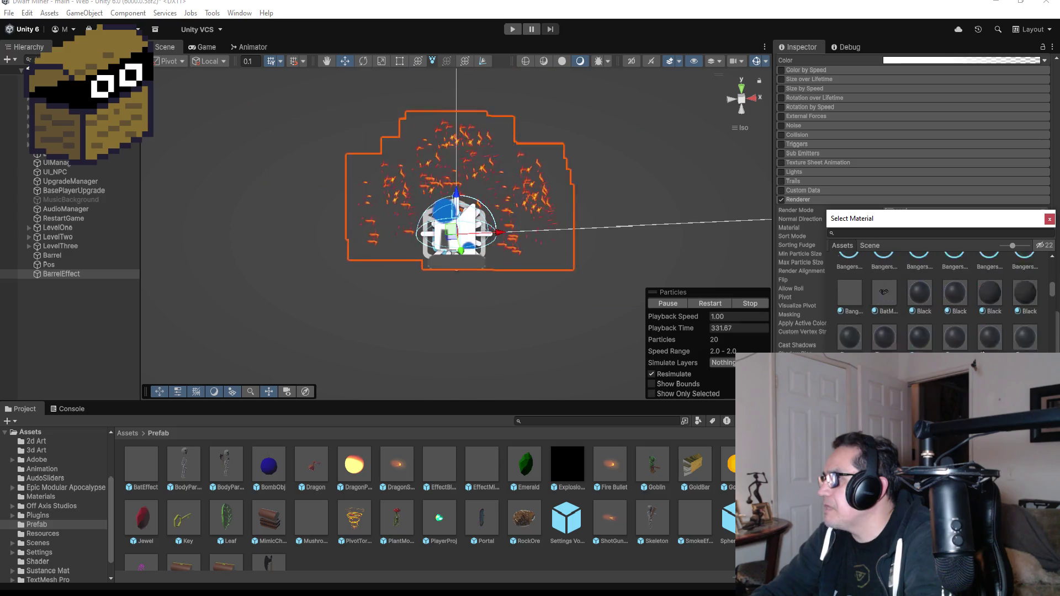
{"action": "scroll", "coordinate": [983, 352], "scroll_direction": "up", "scroll_amount": 10}
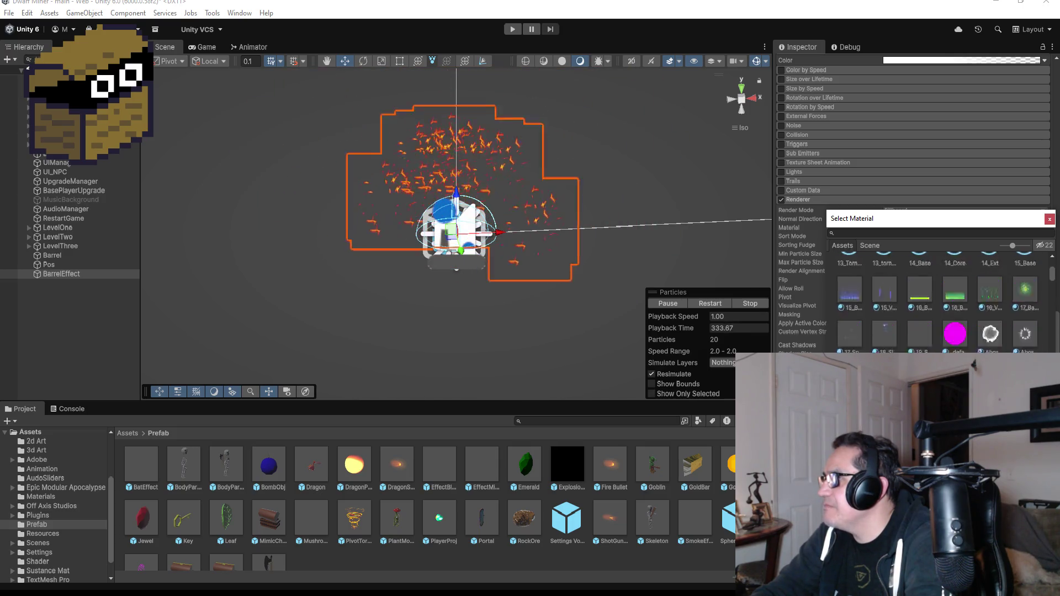
{"action": "scroll", "coordinate": [981, 352], "scroll_direction": "up", "scroll_amount": 4}
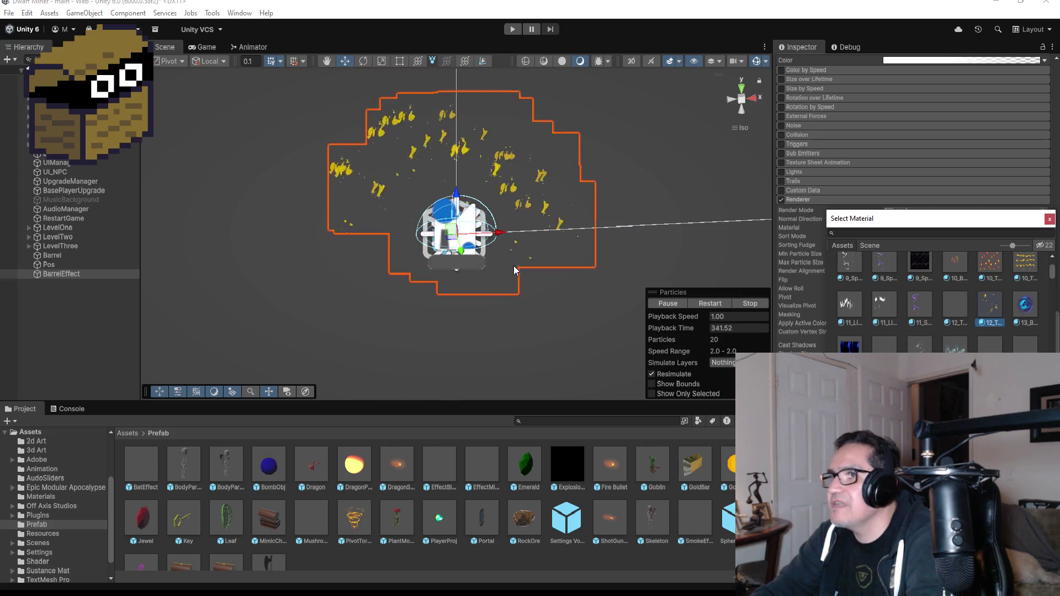
{"action": "scroll", "coordinate": [1034, 334], "scroll_direction": "up", "scroll_amount": 1}
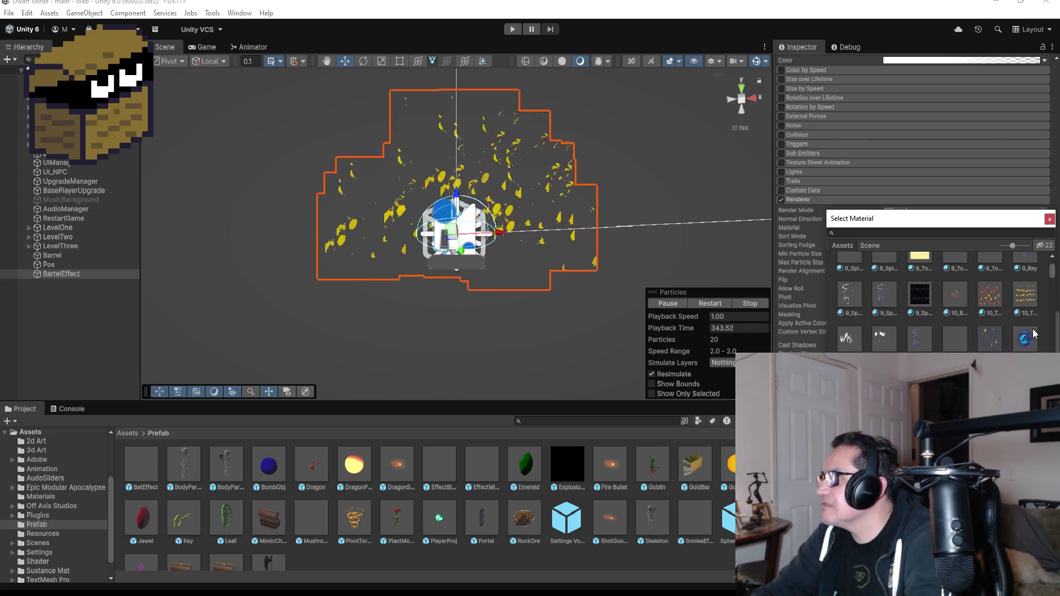
{"action": "scroll", "coordinate": [975, 340], "scroll_direction": "up", "scroll_amount": 1}
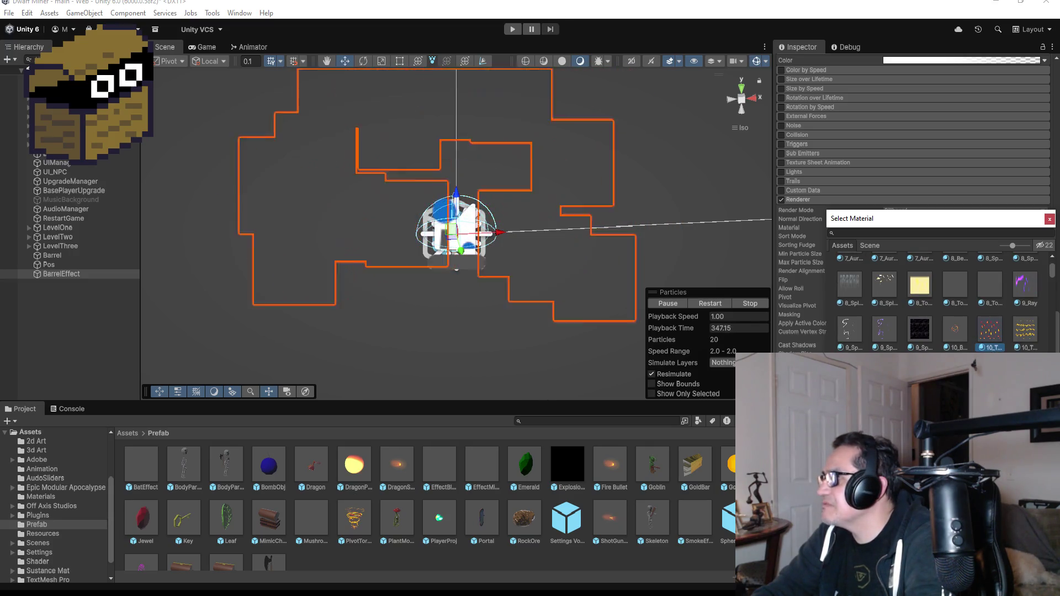
{"action": "scroll", "coordinate": [925, 329], "scroll_direction": "up", "scroll_amount": 3}
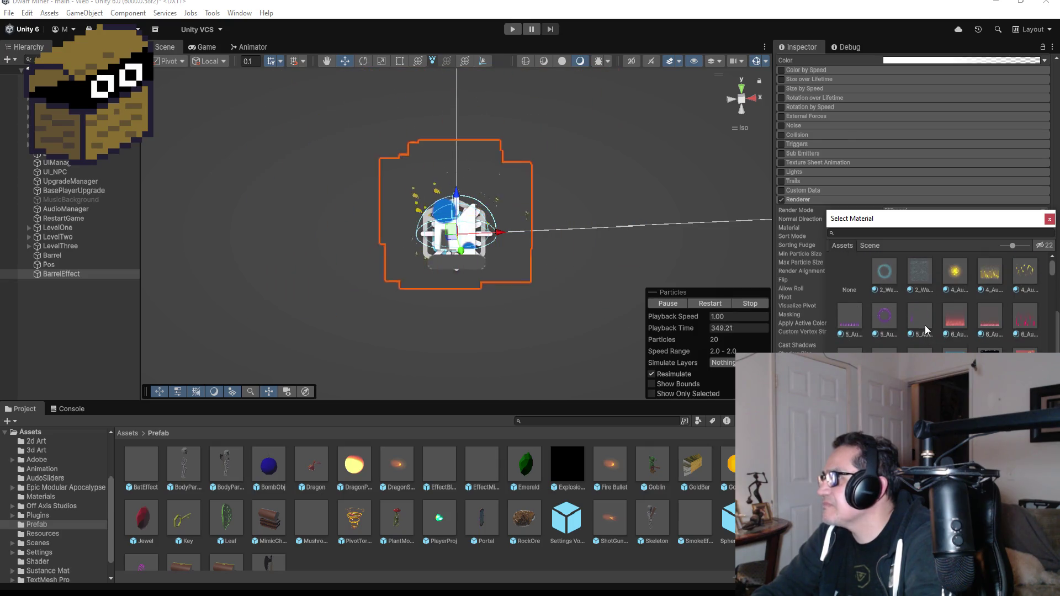
{"action": "scroll", "coordinate": [938, 309], "scroll_direction": "down", "scroll_amount": 2}
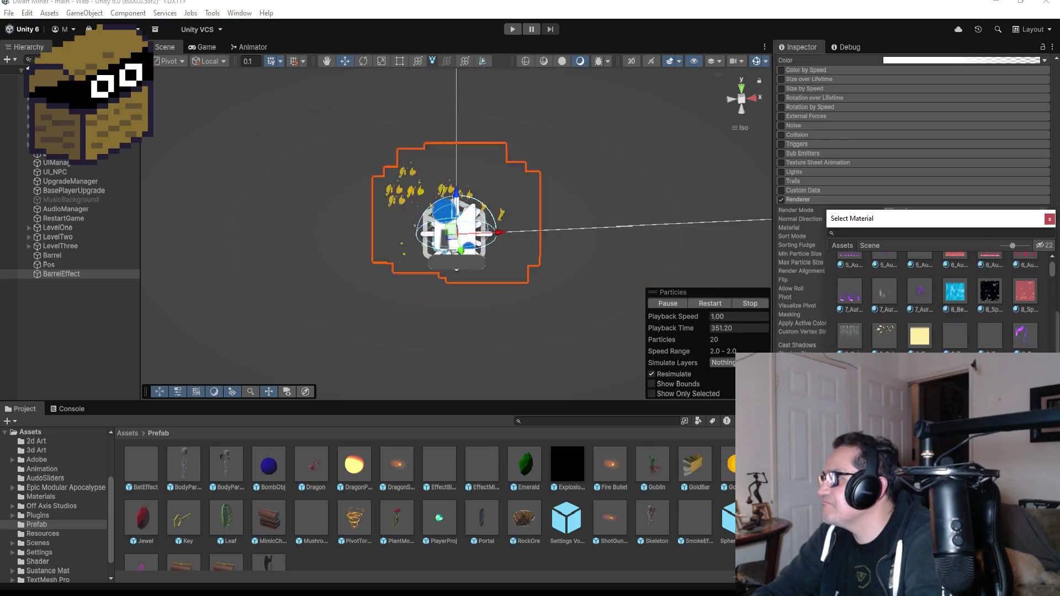
{"action": "left_click", "coordinate": [396, 238]}
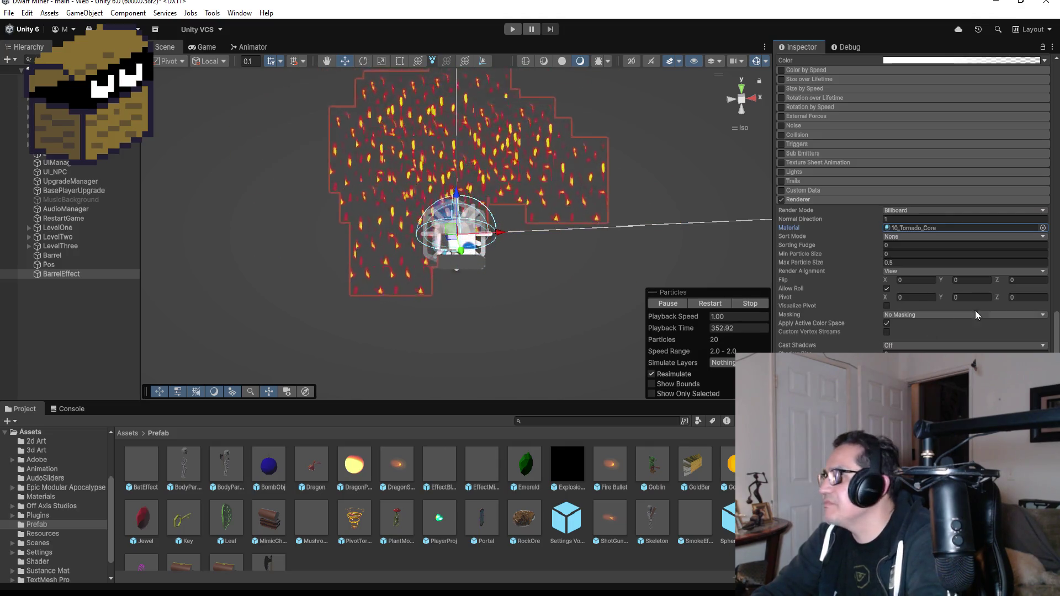
{"action": "left_click", "coordinate": [1042, 228]}
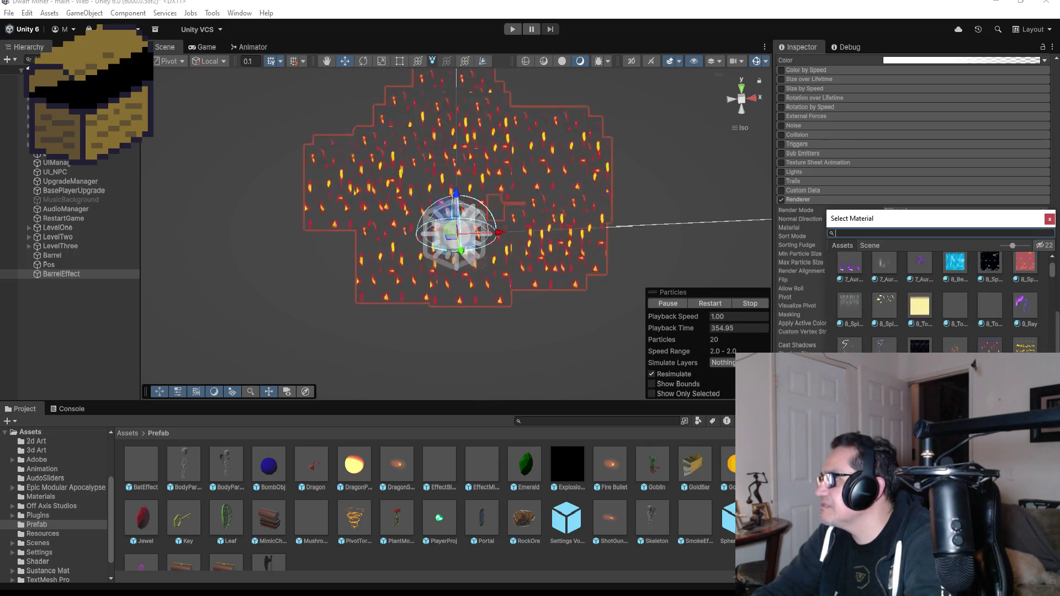
{"action": "left_click", "coordinate": [1025, 345]}
{"action": "key", "text": "Return"}
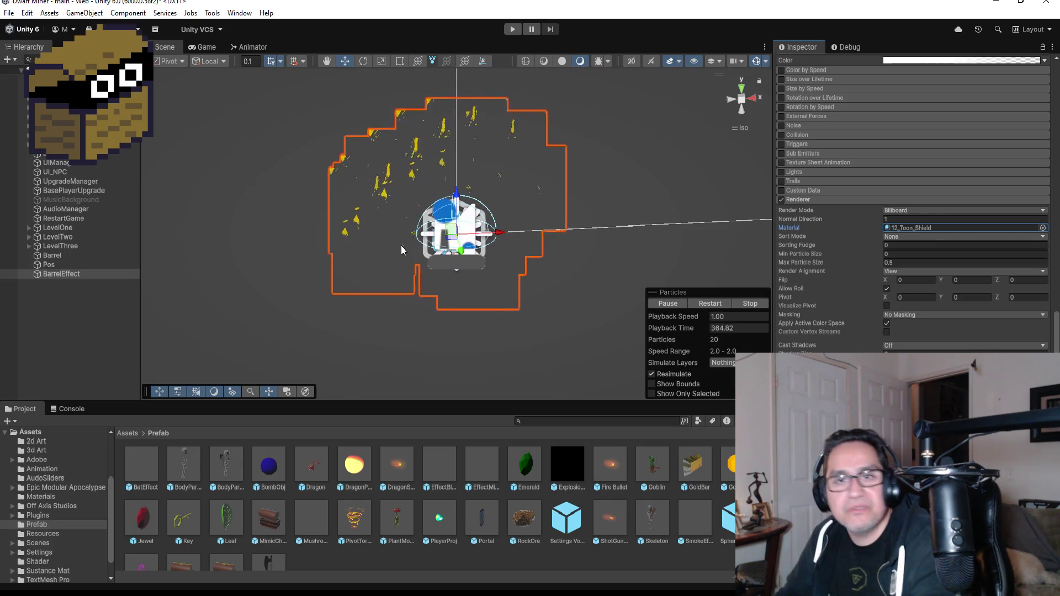
Step: Drag BarrelEffect from the Hierarchy into Assets/Prefab to make it a prefab
{"action": "left_click", "coordinate": [80, 321]}
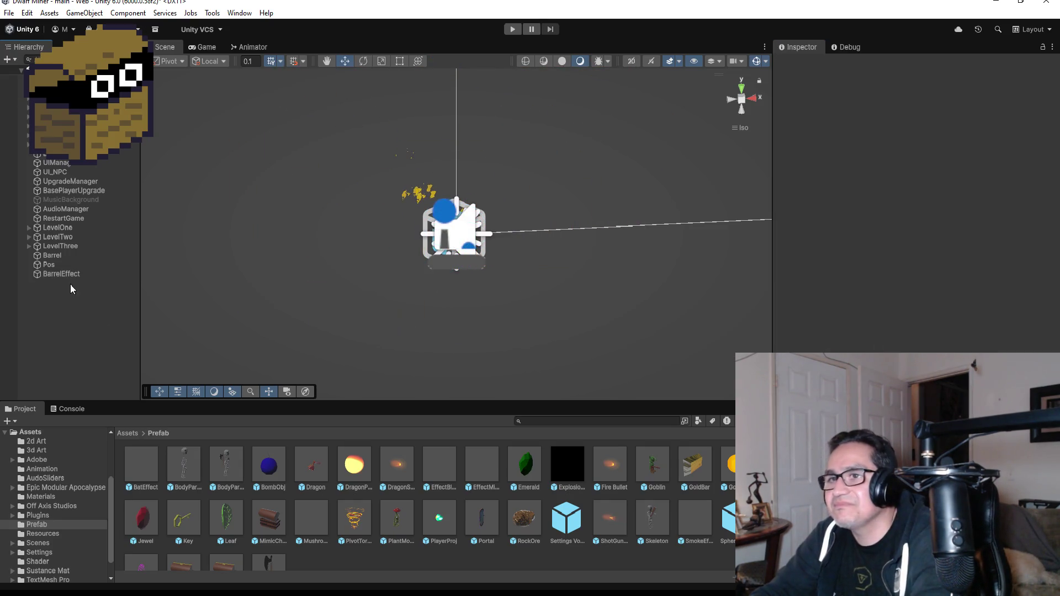
{"action": "left_click", "coordinate": [71, 275]}
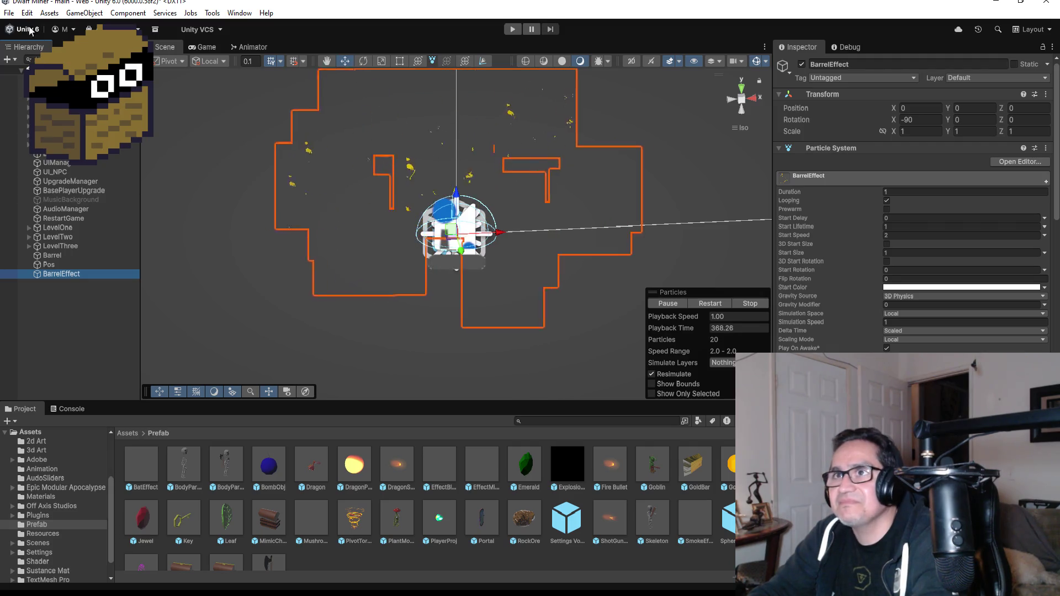
{"action": "left_click", "coordinate": [9, 13]}
{"action": "key", "text": "Escape"}
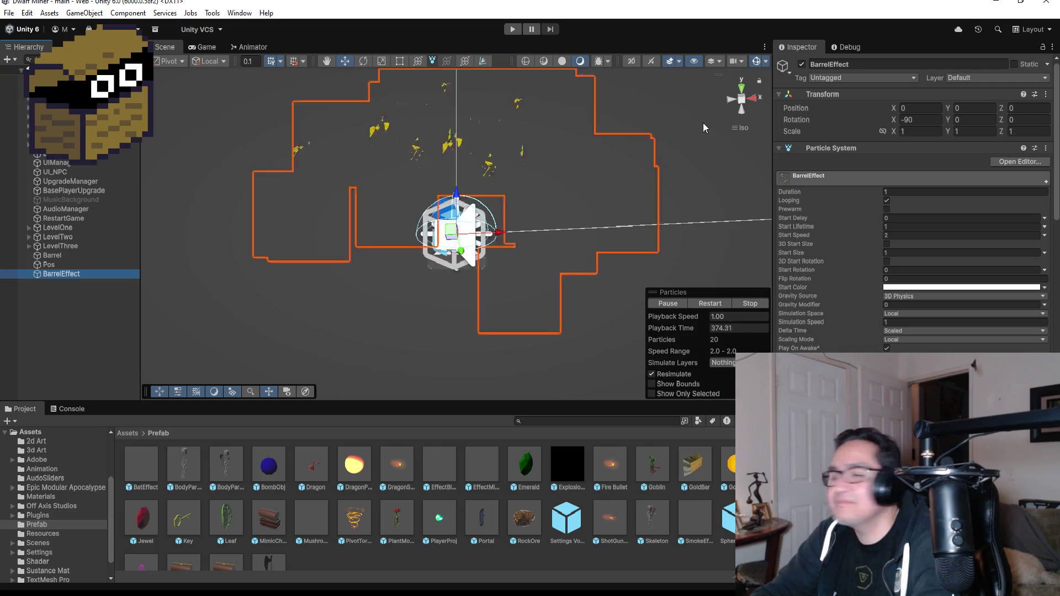
{"action": "left_click", "coordinate": [742, 91]}
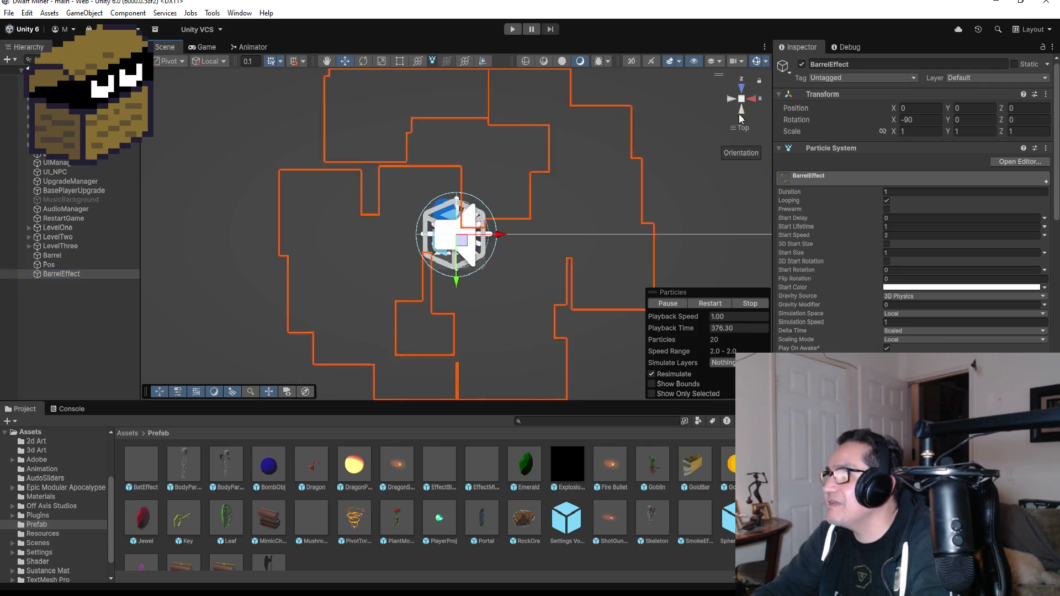
{"action": "left_click", "coordinate": [741, 112]}
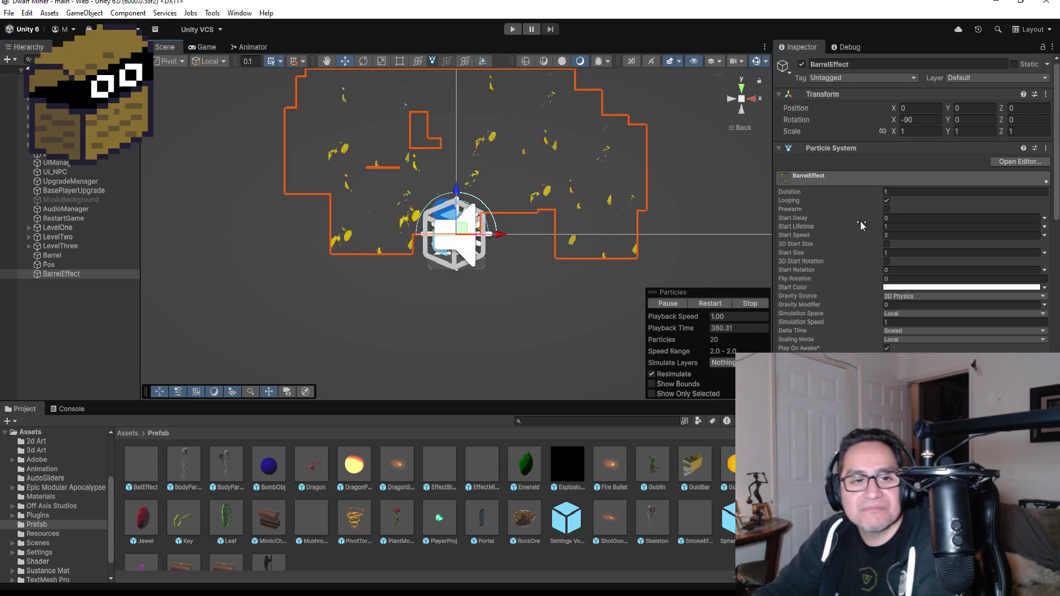
{"action": "left_click", "coordinate": [66, 276]}
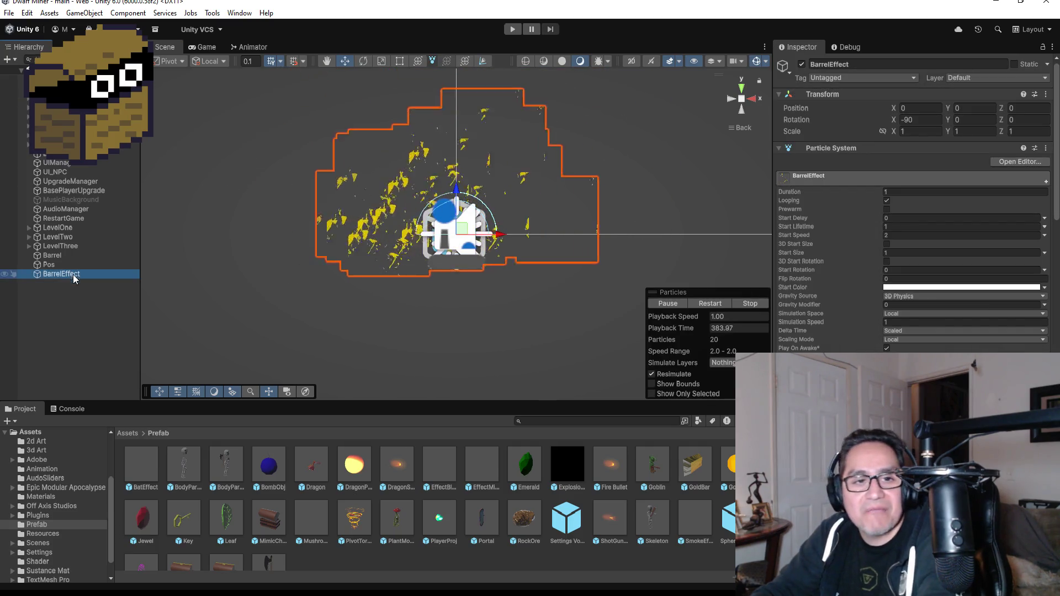
{"action": "scroll", "coordinate": [488, 556], "scroll_direction": "down", "scroll_amount": 1}
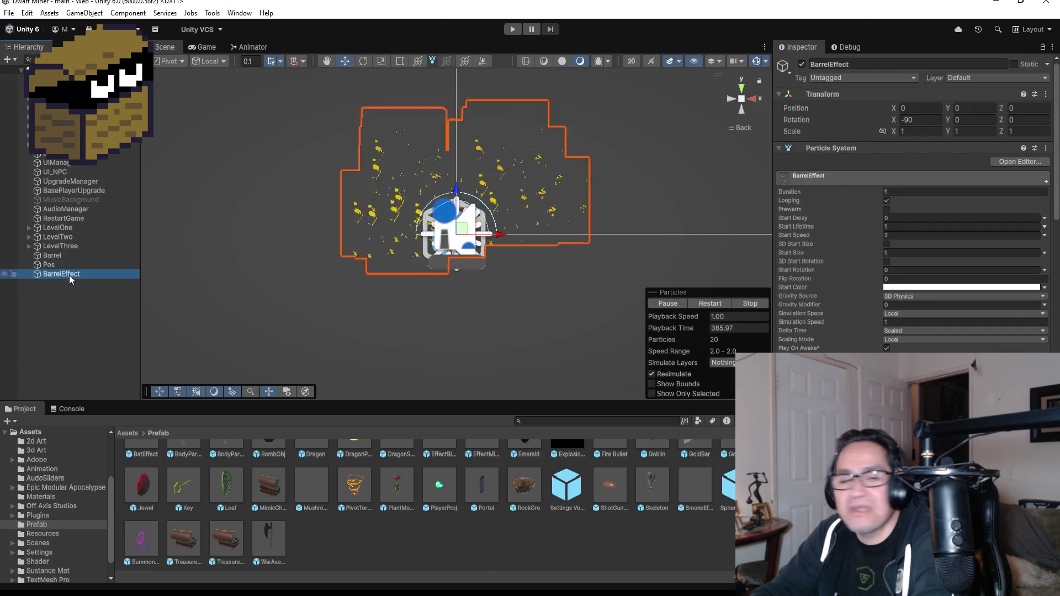
{"action": "mouse_move", "coordinate": [62, 278]}
{"action": "left_mouse_down"}
{"action": "mouse_move", "coordinate": [355, 551]}
{"action": "mouse_move", "coordinate": [340, 531]}
{"action": "mouse_move", "coordinate": [383, 544]}
{"action": "left_mouse_up"}
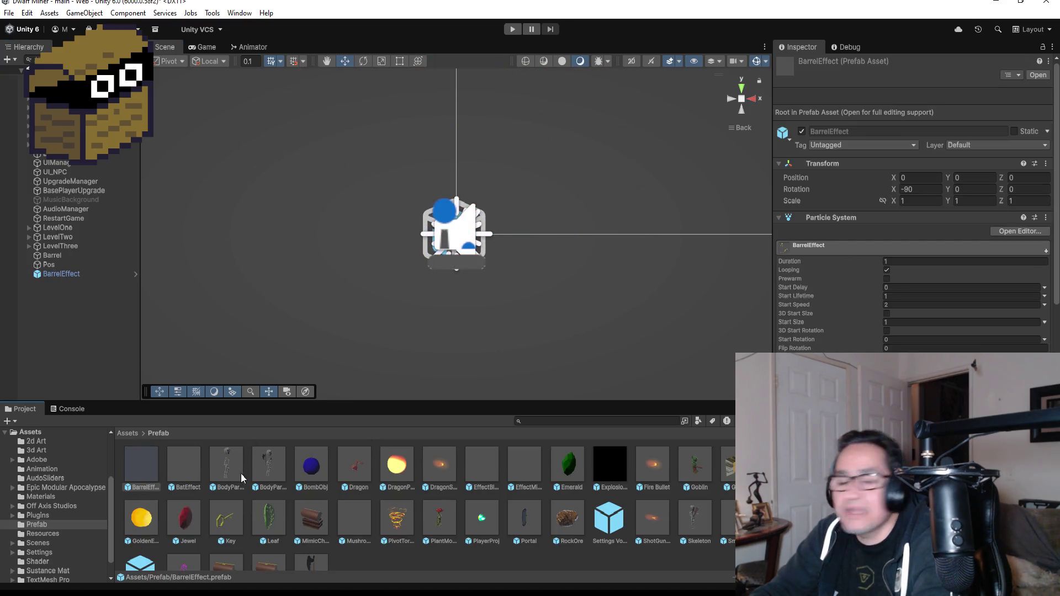
Step: Delete BarrelEffect from the scene hierarchy and select Barrel
{"action": "left_click", "coordinate": [57, 276]}
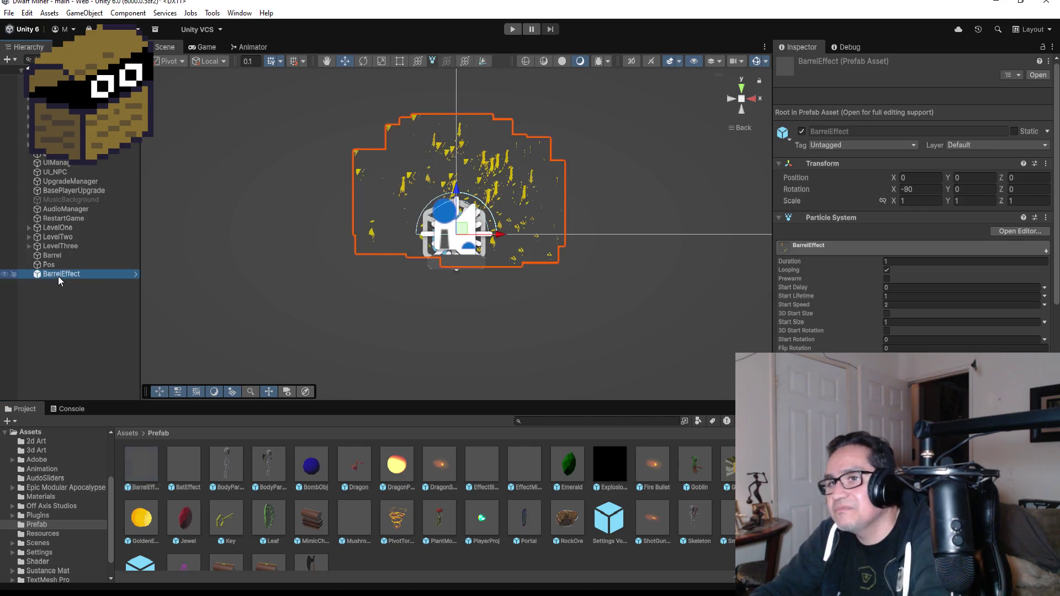
{"action": "right_click", "coordinate": [58, 275]}
{"action": "mouse_move", "coordinate": [113, 331]}
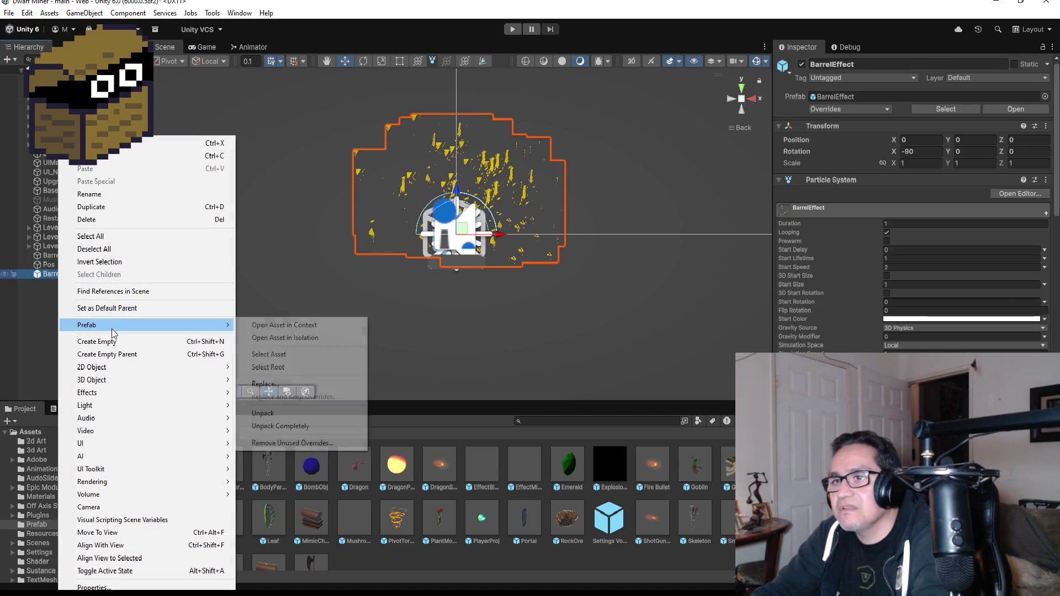
{"action": "left_click", "coordinate": [111, 219]}
{"action": "left_click", "coordinate": [52, 255]}
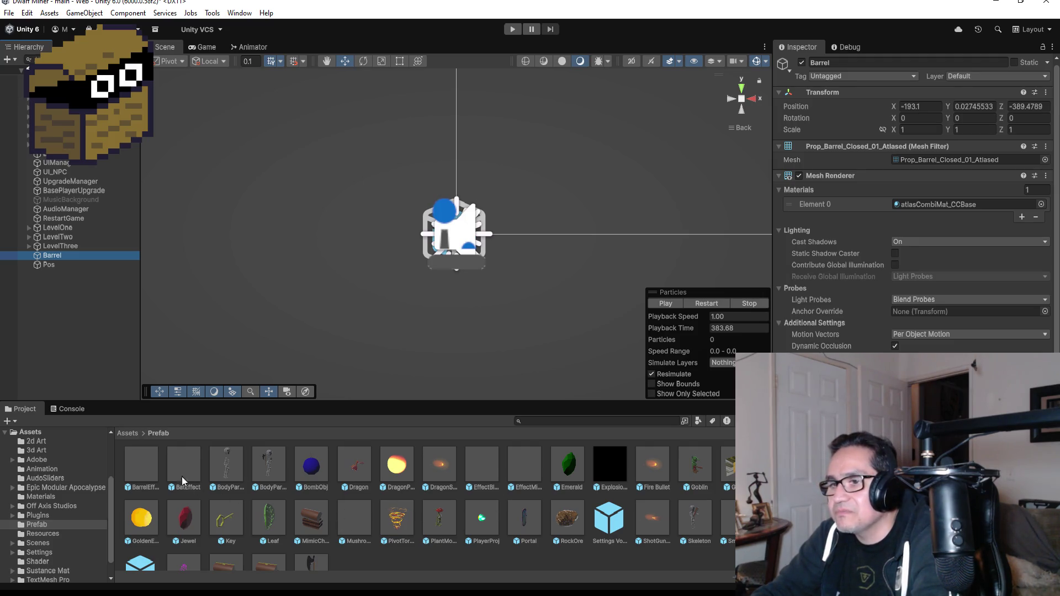
Step: Select the Barrel object and frame it in the Scene view
{"action": "left_click", "coordinate": [141, 469]}
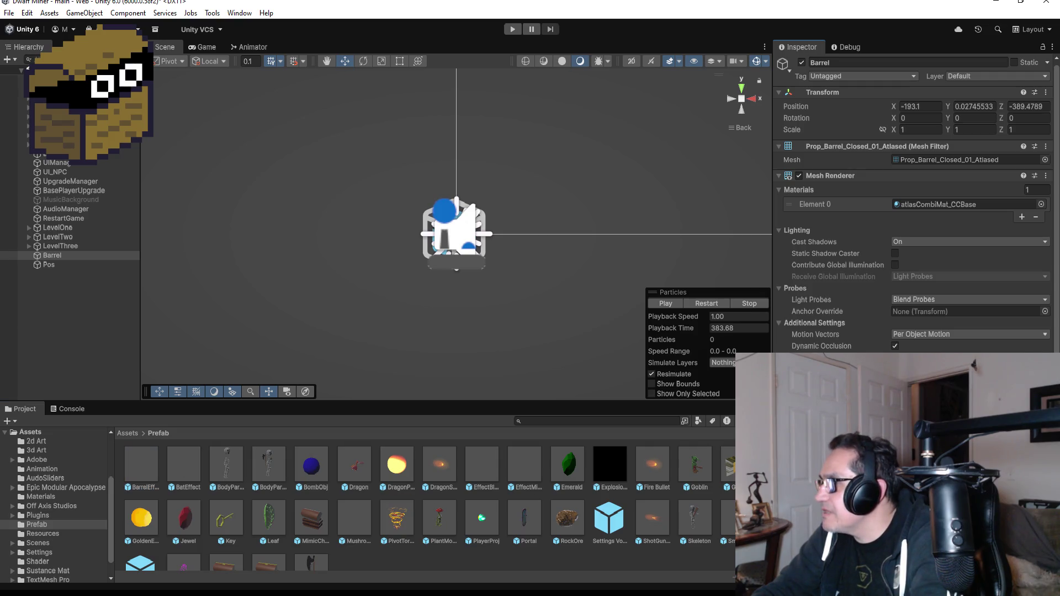
{"action": "left_click", "coordinate": [78, 312]}
{"action": "left_click", "coordinate": [44, 257]}
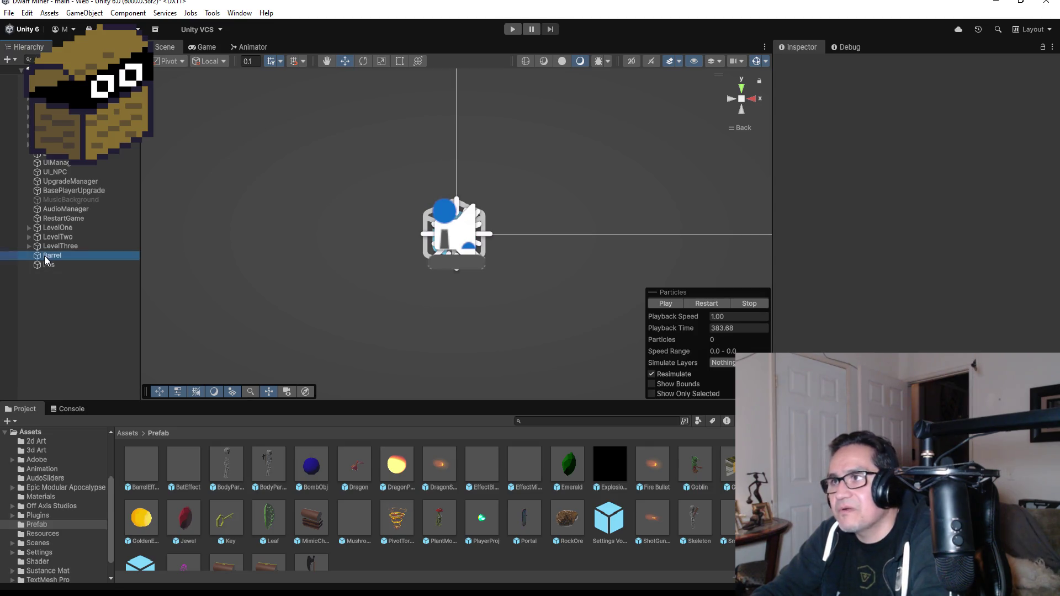
{"action": "key", "text": "f"}
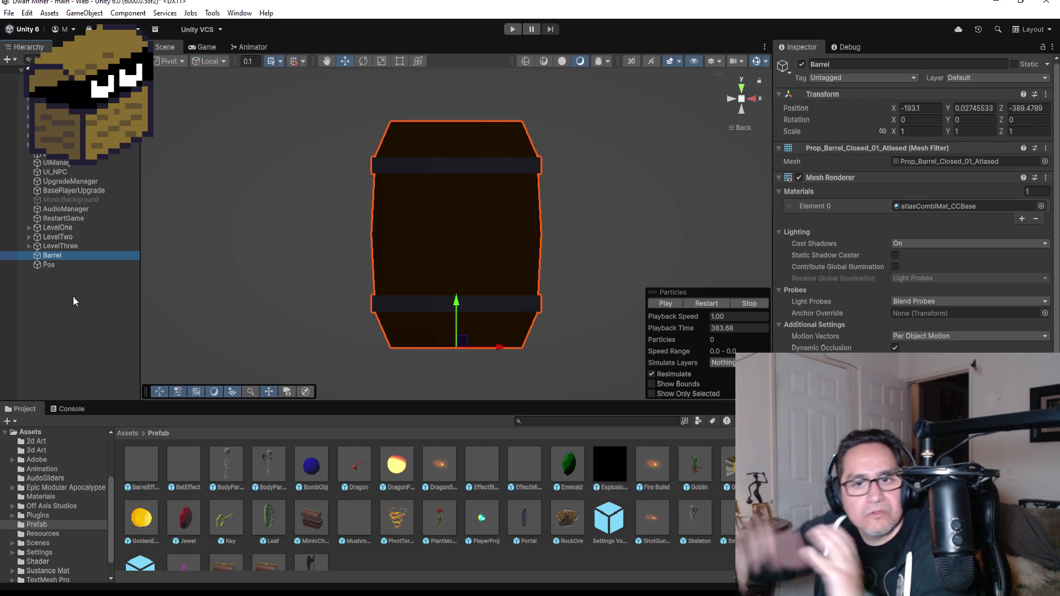
Step: Create a 3D Plane object at 0, 0, 0 and check Barrel's Transform options
{"action": "right_click", "coordinate": [65, 281]}
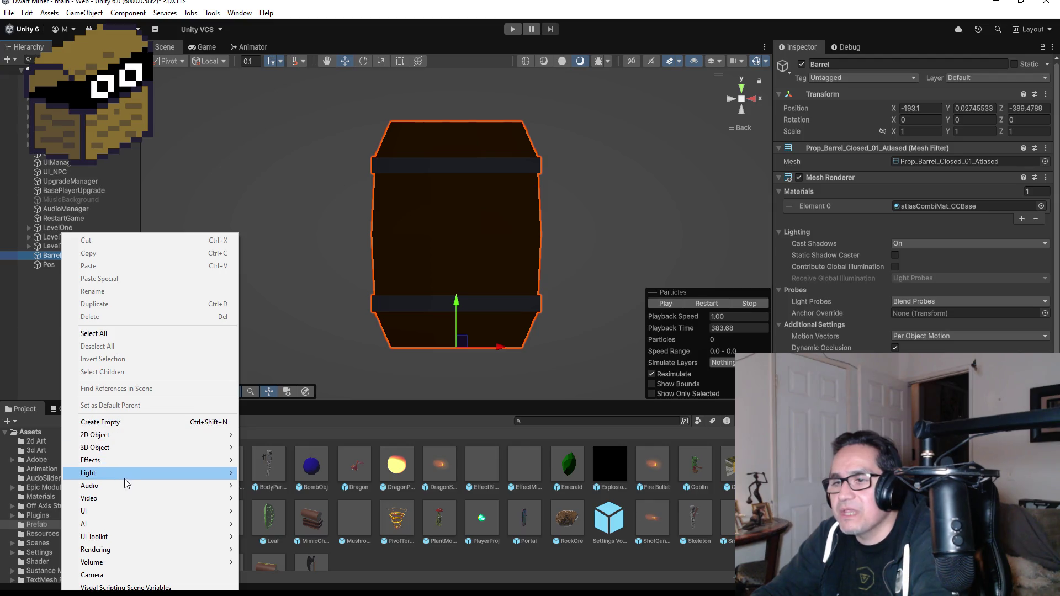
{"action": "mouse_move", "coordinate": [127, 475]}
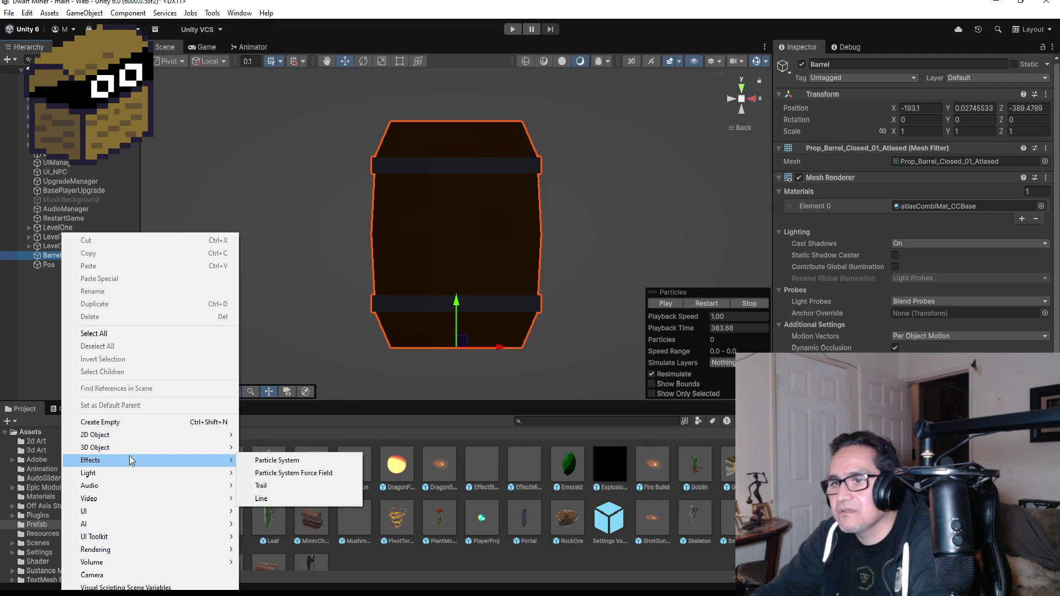
{"action": "mouse_move", "coordinate": [138, 440]}
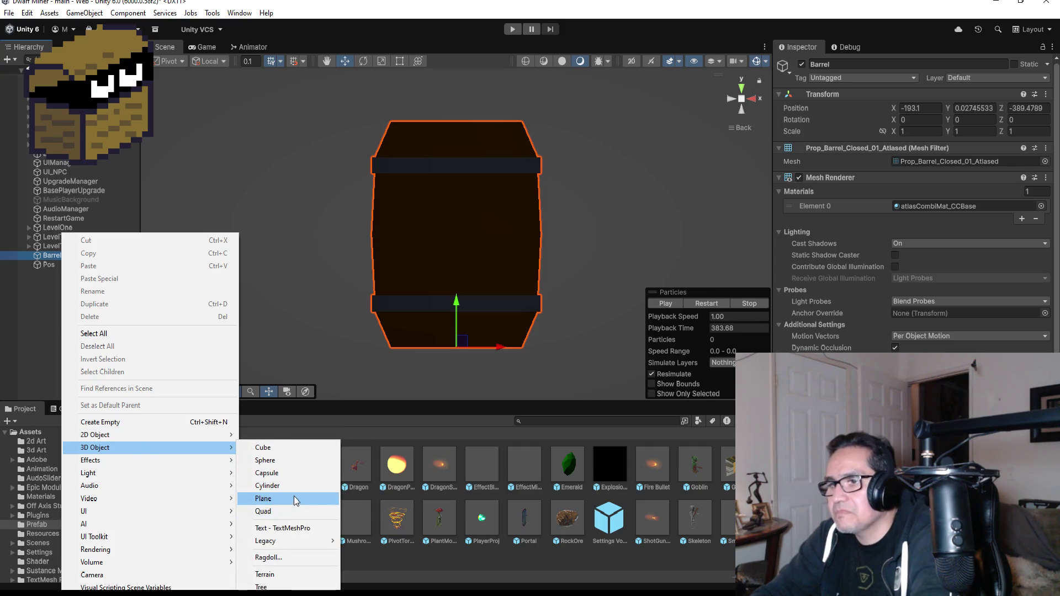
{"action": "left_click", "coordinate": [293, 499]}
{"action": "left_click", "coordinate": [80, 324]}
{"action": "left_click", "coordinate": [56, 275]}
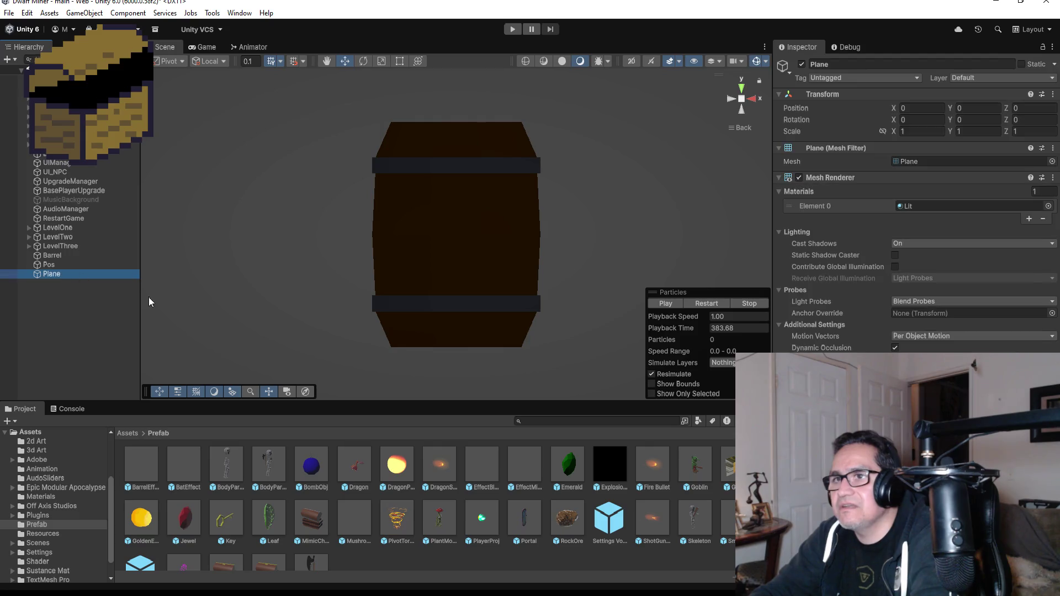
{"action": "left_click", "coordinate": [52, 255]}
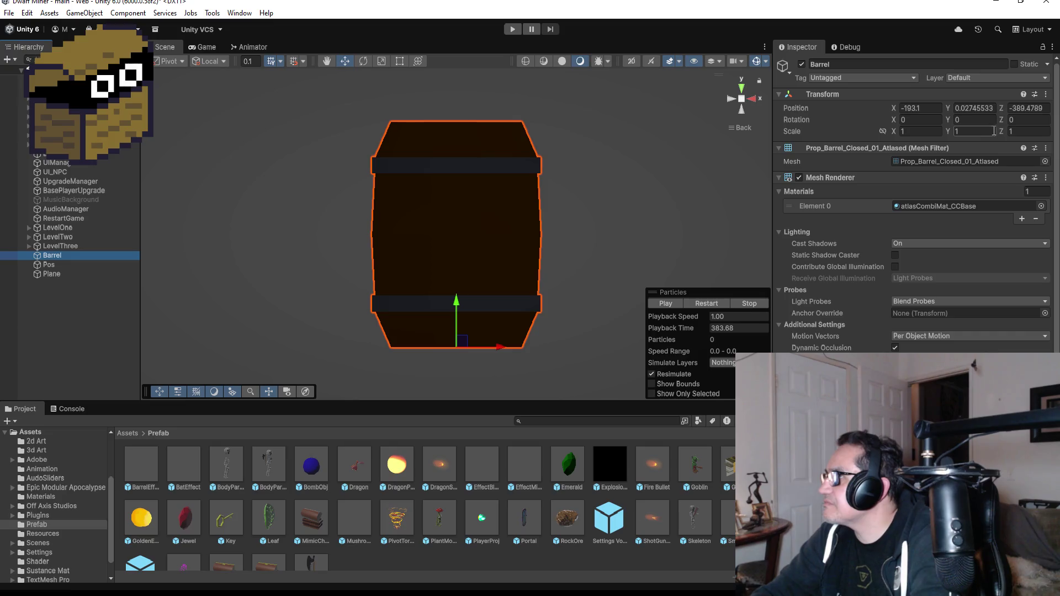
{"action": "left_click", "coordinate": [1046, 95]}
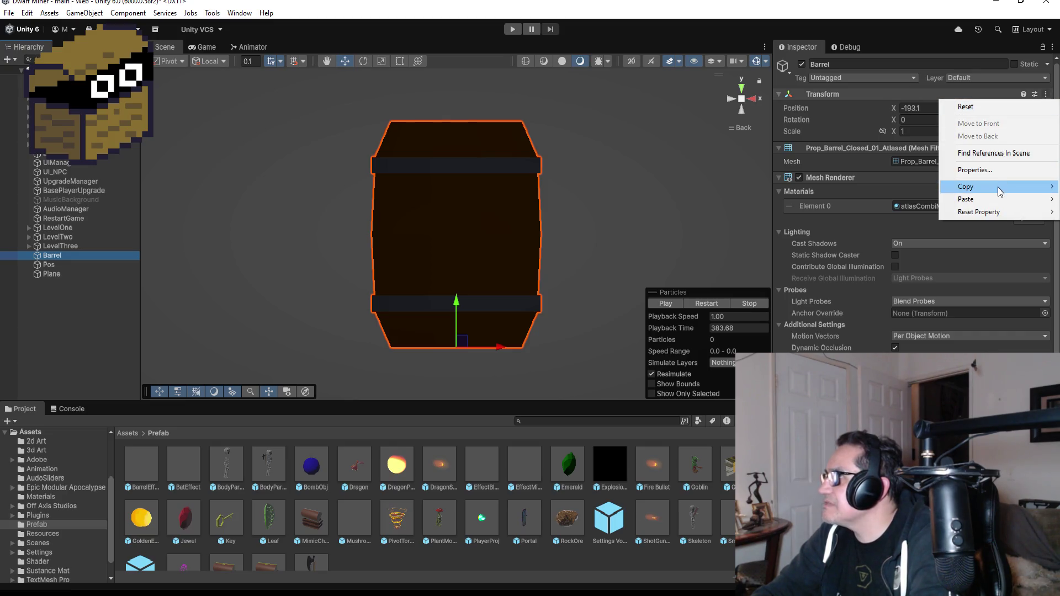
Step: Copy the Barrel's position and paste it onto the Plane (-193.1, 0.027, -389.48)
{"action": "mouse_move", "coordinate": [1000, 191]}
{"action": "left_click", "coordinate": [912, 189]}
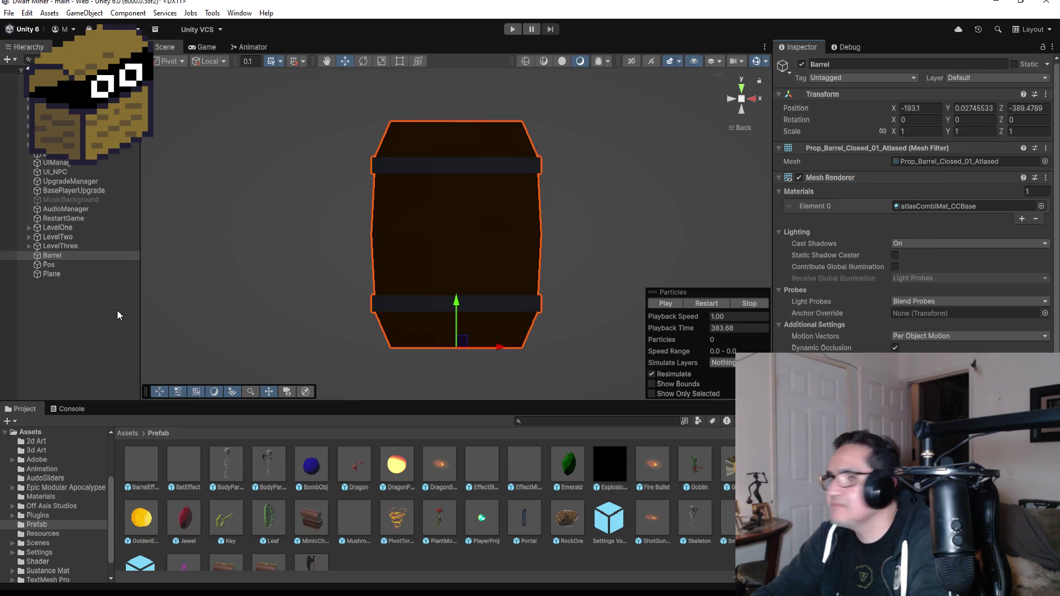
{"action": "left_click", "coordinate": [61, 273]}
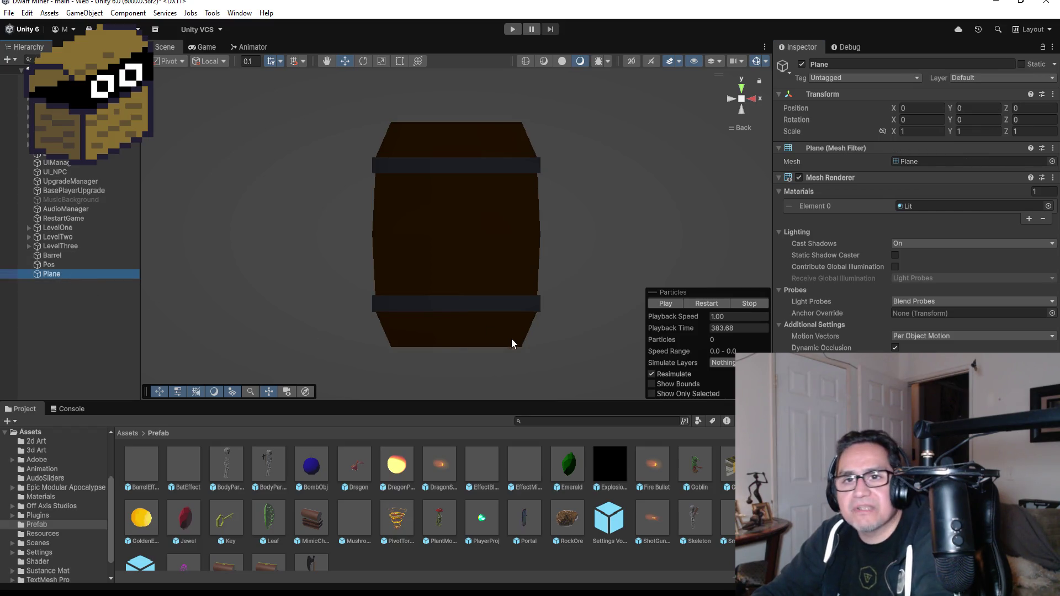
{"action": "left_click", "coordinate": [1054, 95]}
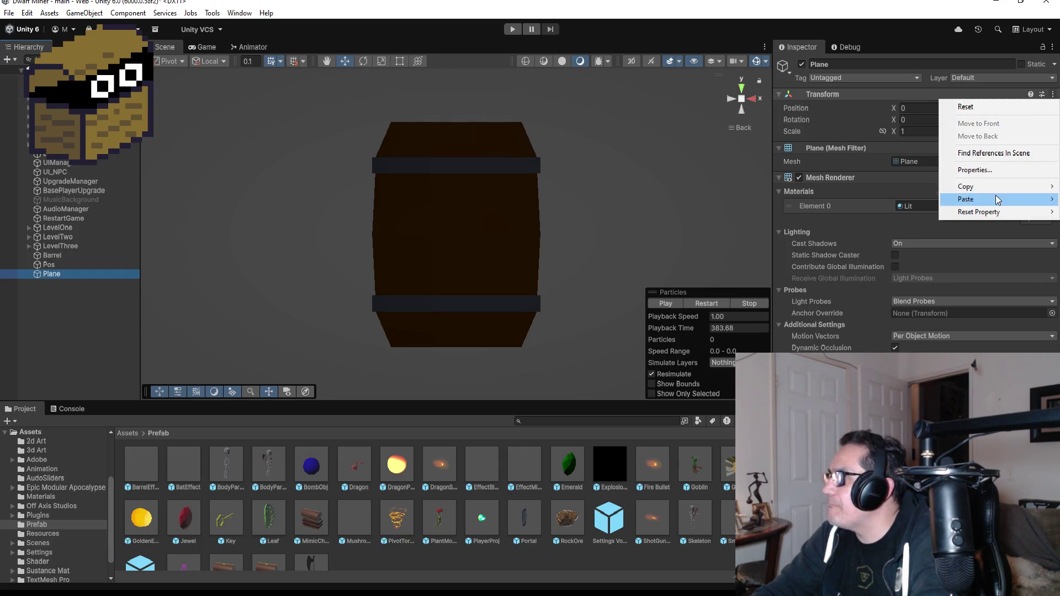
{"action": "mouse_move", "coordinate": [1000, 199]}
{"action": "left_click", "coordinate": [883, 200]}
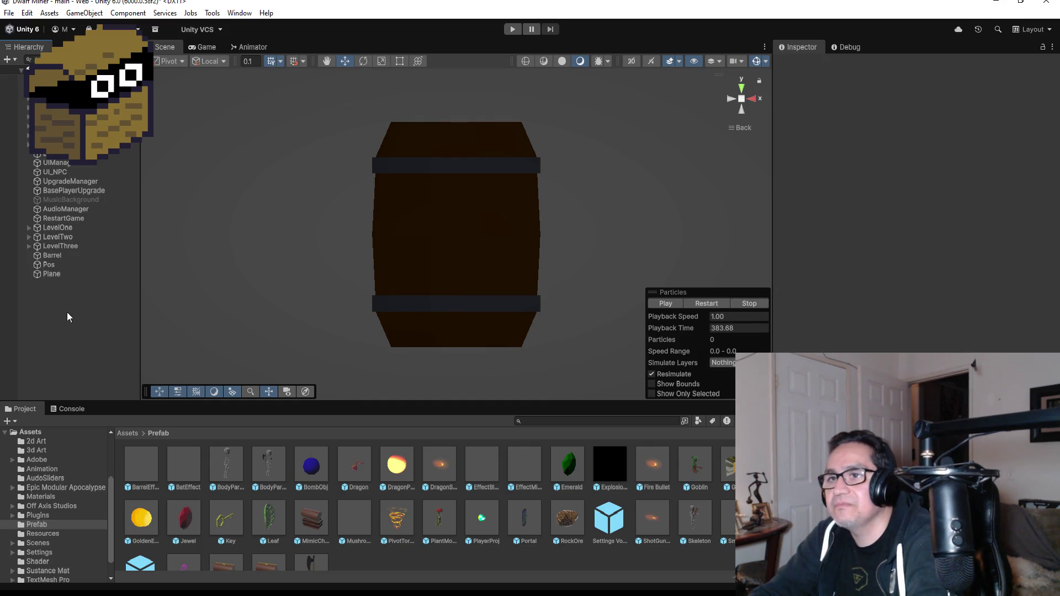
Step: From a top-down view, use the Rect tool to scale the Plane to about 0.0785 × 0.0854 over the barrel top
{"action": "left_click", "coordinate": [49, 274]}
{"action": "left_click", "coordinate": [742, 88]}
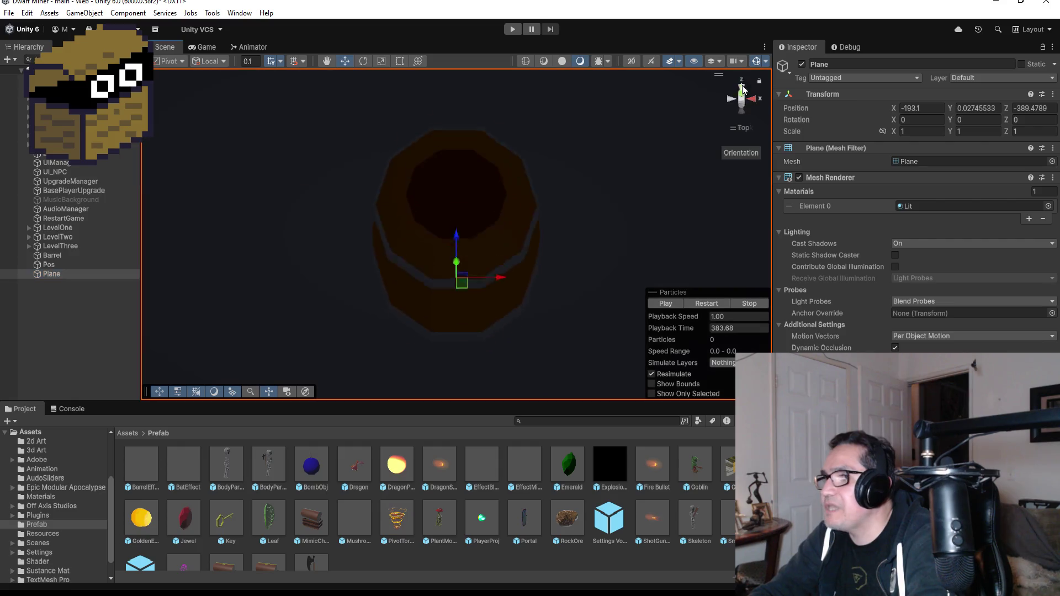
{"action": "scroll", "coordinate": [555, 216], "scroll_direction": "down", "scroll_amount": 5}
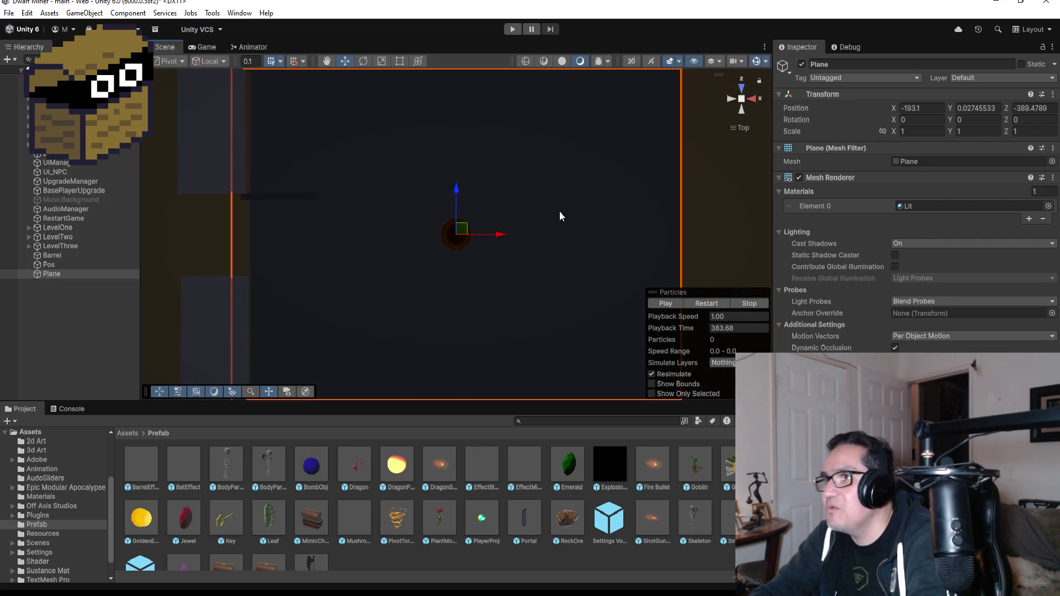
{"action": "left_click", "coordinate": [402, 63]}
{"action": "left_click_drag", "start_coordinate": [566, 118], "coordinate": [467, 223]}
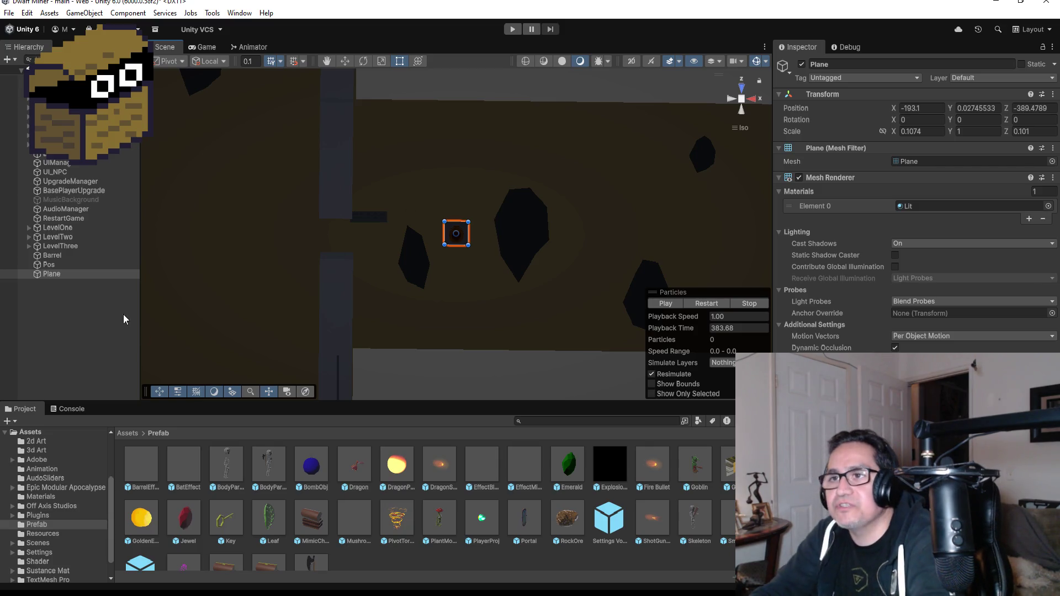
{"action": "double_click", "coordinate": [66, 272]}
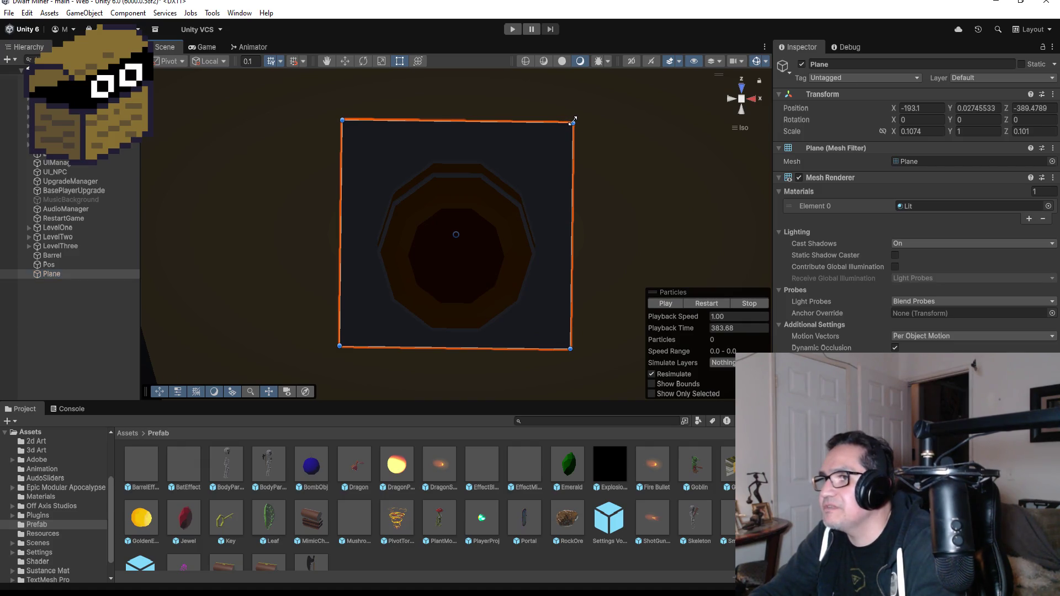
{"action": "mouse_move", "coordinate": [572, 121]}
{"action": "left_mouse_down"}
{"action": "mouse_move", "coordinate": [542, 143]}
{"action": "mouse_move", "coordinate": [539, 168]}
{"action": "left_mouse_up"}
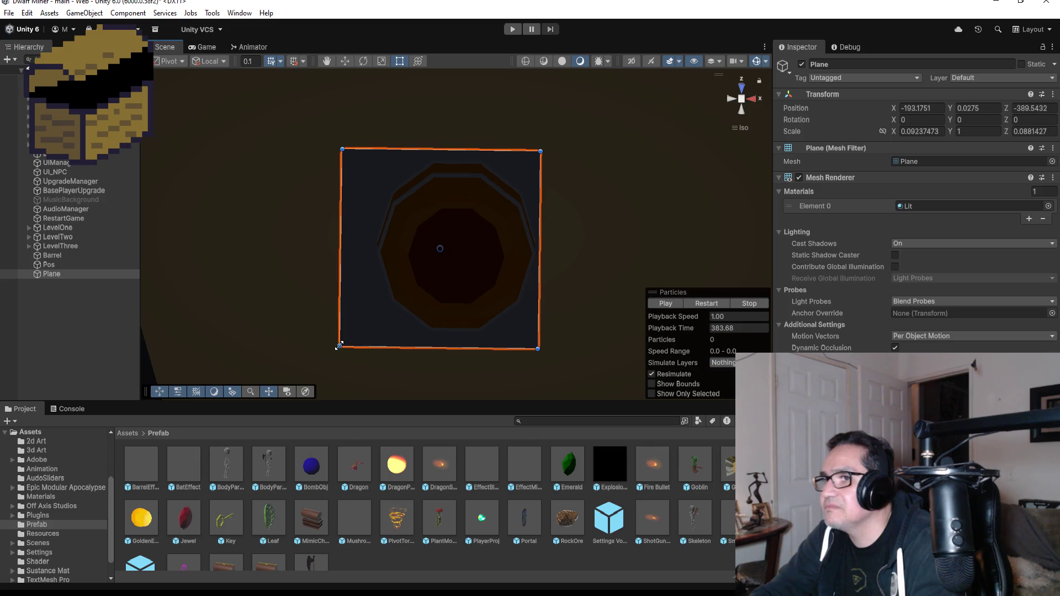
{"action": "mouse_move", "coordinate": [339, 347]}
{"action": "left_mouse_down"}
{"action": "mouse_move", "coordinate": [361, 331]}
{"action": "mouse_move", "coordinate": [369, 339]}
{"action": "left_mouse_up"}
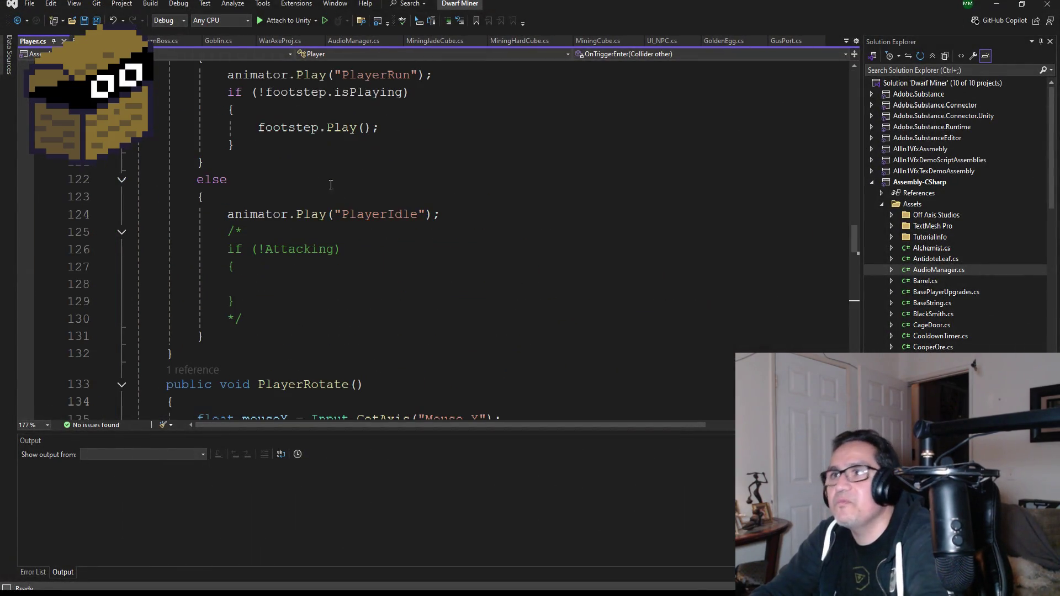
Step: Scroll through the Player.cs field declarations, then minimize Visual Studio to bring Unity back
{"action": "scroll", "coordinate": [331, 185], "scroll_direction": "up", "scroll_amount": 20}
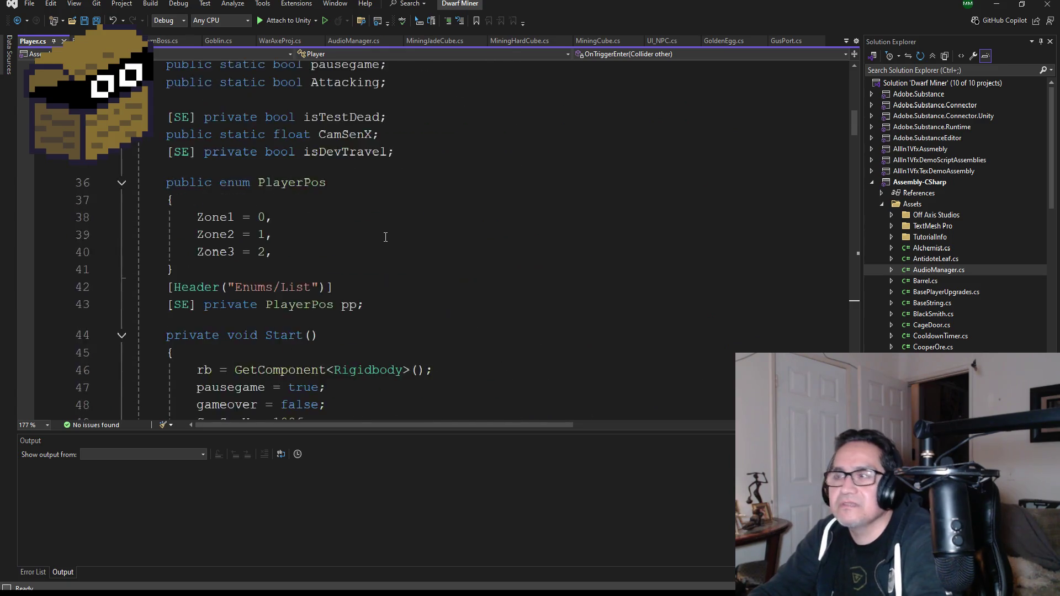
{"action": "scroll", "coordinate": [386, 236], "scroll_direction": "up", "scroll_amount": 11}
{"action": "scroll", "coordinate": [397, 249], "scroll_direction": "down", "scroll_amount": 5}
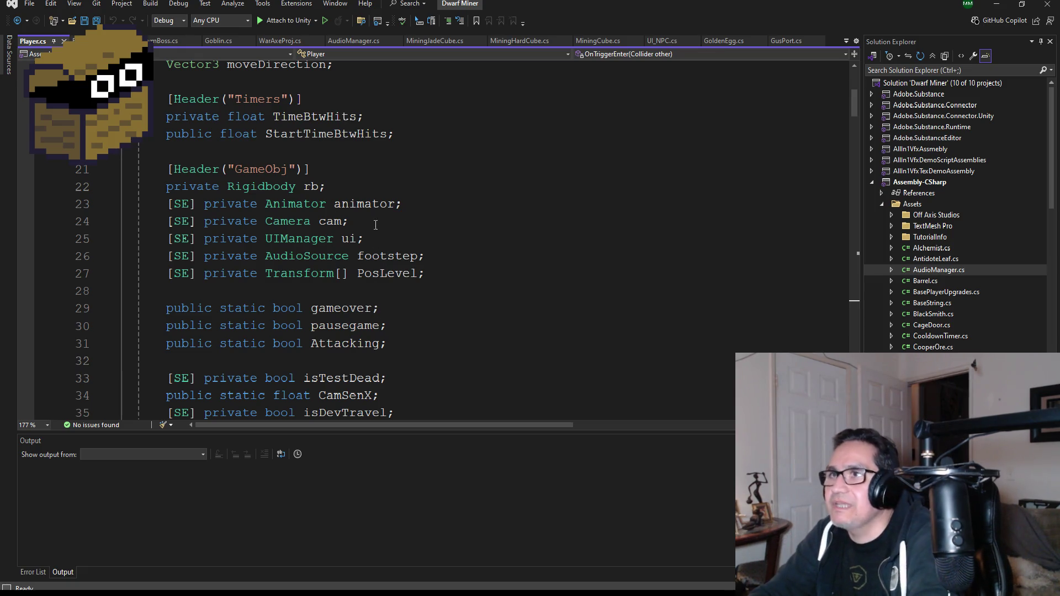
{"action": "left_click", "coordinate": [996, 4]}
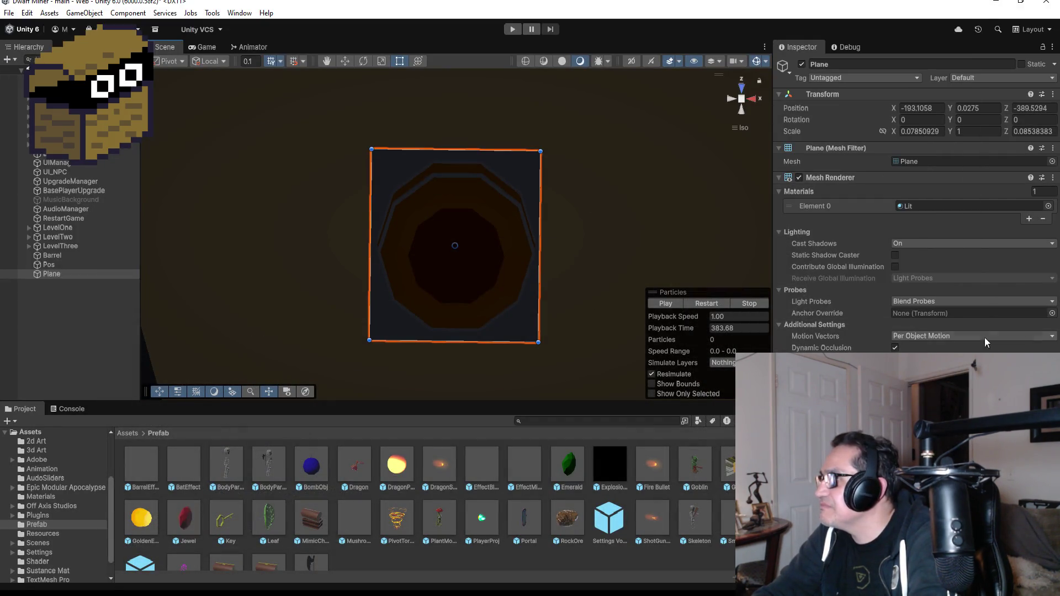
Step: Open the Plane's Element 0 material picker and try pink, then green materials on it
{"action": "left_click", "coordinate": [1048, 206]}
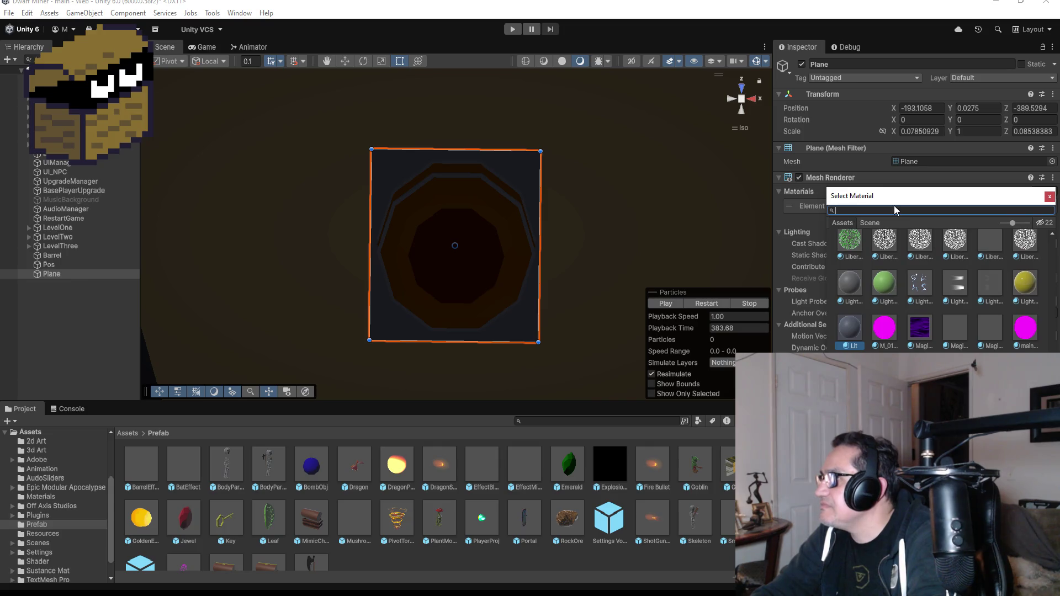
{"action": "scroll", "coordinate": [1030, 349], "scroll_direction": "down", "scroll_amount": 10}
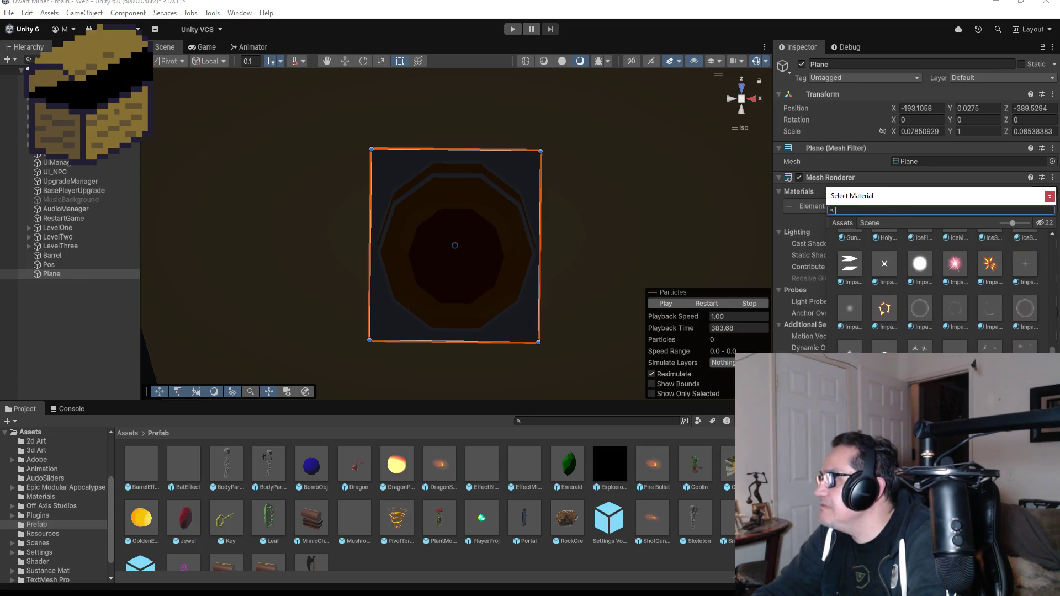
{"action": "scroll", "coordinate": [939, 287], "scroll_direction": "up", "scroll_amount": 15}
{"action": "scroll", "coordinate": [939, 287], "scroll_direction": "down", "scroll_amount": 5}
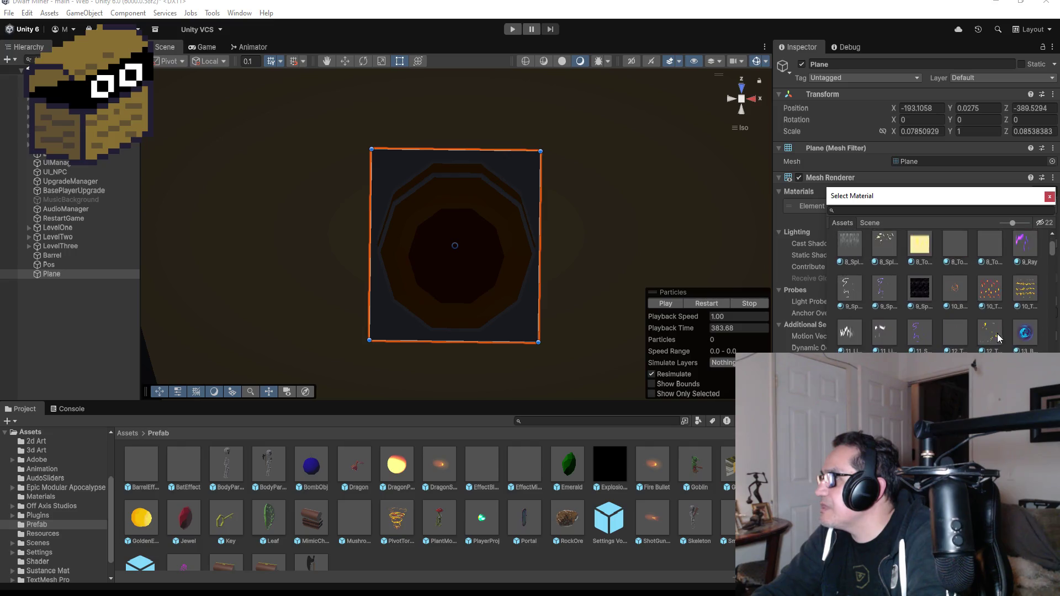
{"action": "scroll", "coordinate": [993, 343], "scroll_direction": "up", "scroll_amount": 5}
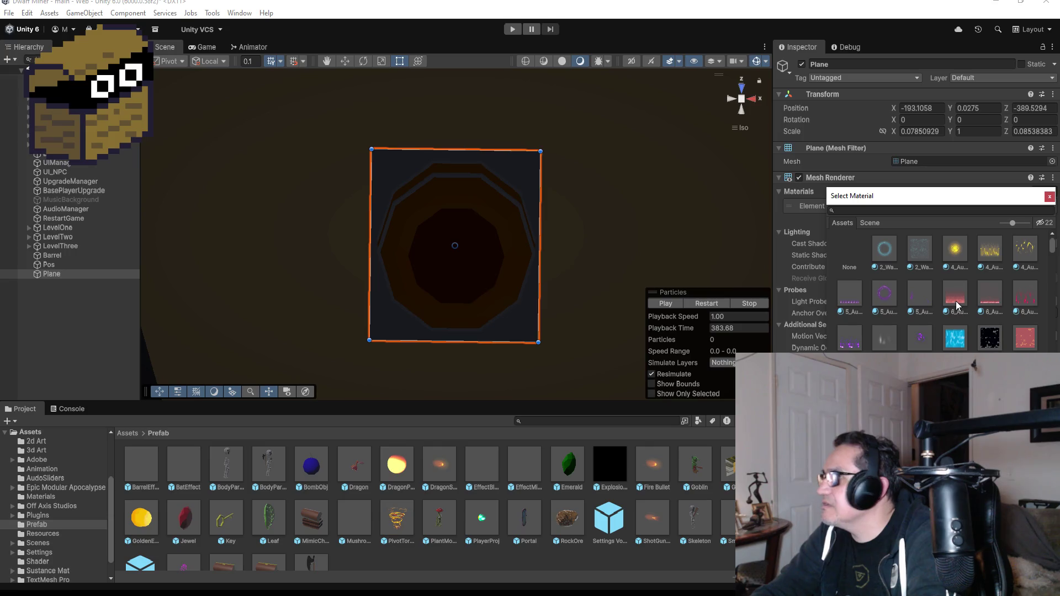
{"action": "left_click", "coordinate": [958, 304]}
{"action": "left_click", "coordinate": [990, 299]}
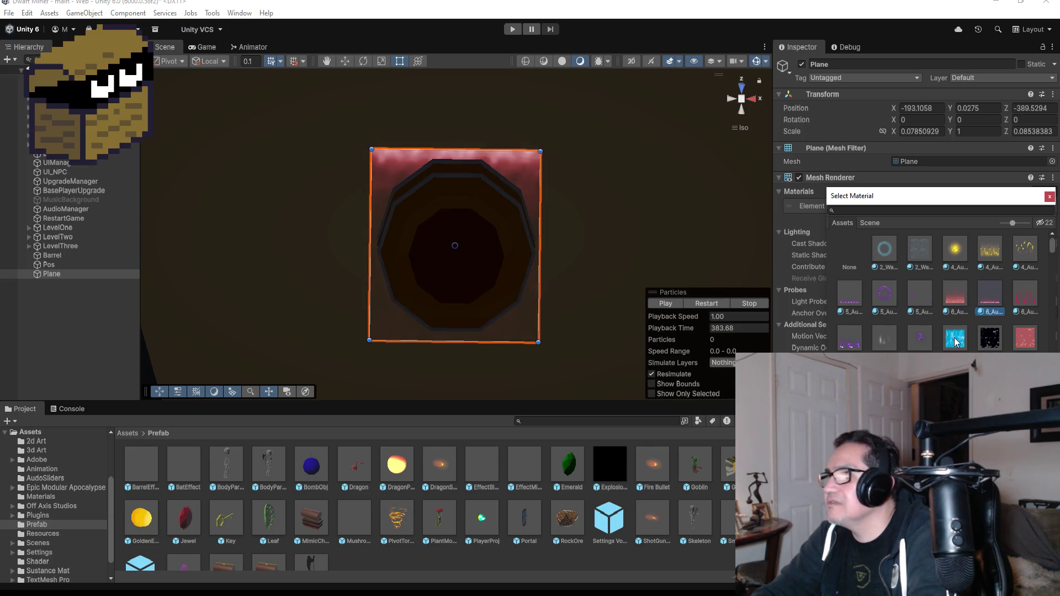
{"action": "scroll", "coordinate": [956, 343], "scroll_direction": "down", "scroll_amount": 5}
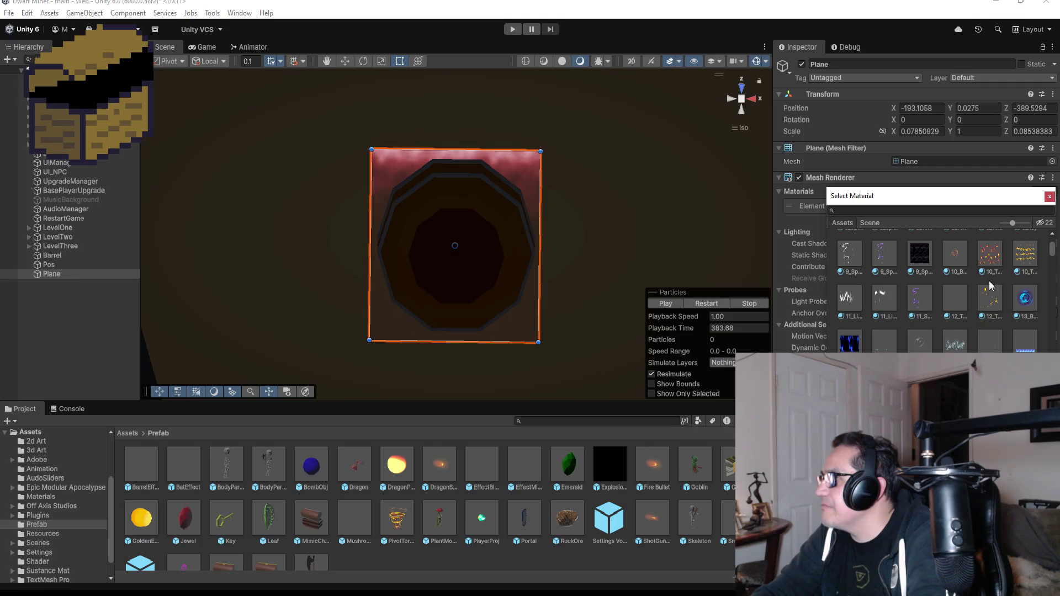
{"action": "scroll", "coordinate": [991, 285], "scroll_direction": "down", "scroll_amount": 3}
{"action": "left_click", "coordinate": [959, 328]}
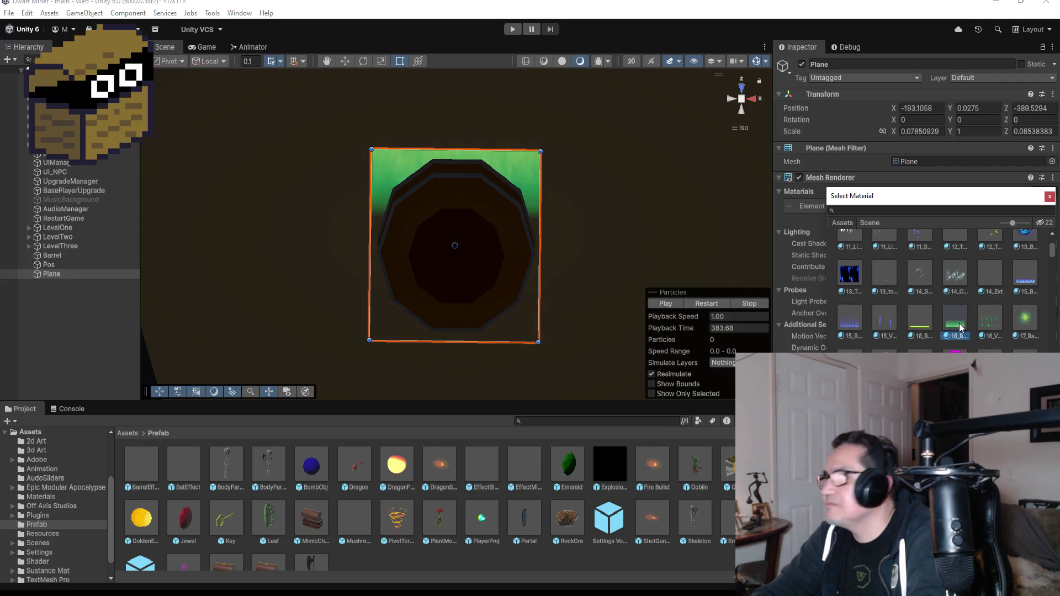
Step: Scroll to the Fire materials and apply FireB, Fire, and finally FireSparks to the Plane
{"action": "scroll", "coordinate": [937, 290], "scroll_direction": "down", "scroll_amount": 10}
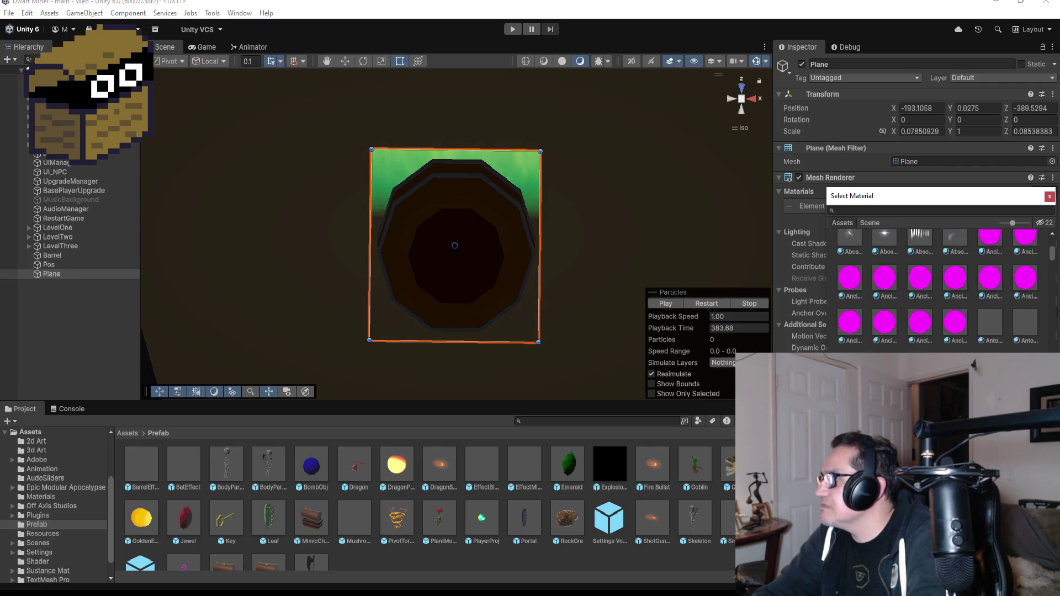
{"action": "scroll", "coordinate": [938, 287], "scroll_direction": "down", "scroll_amount": 3}
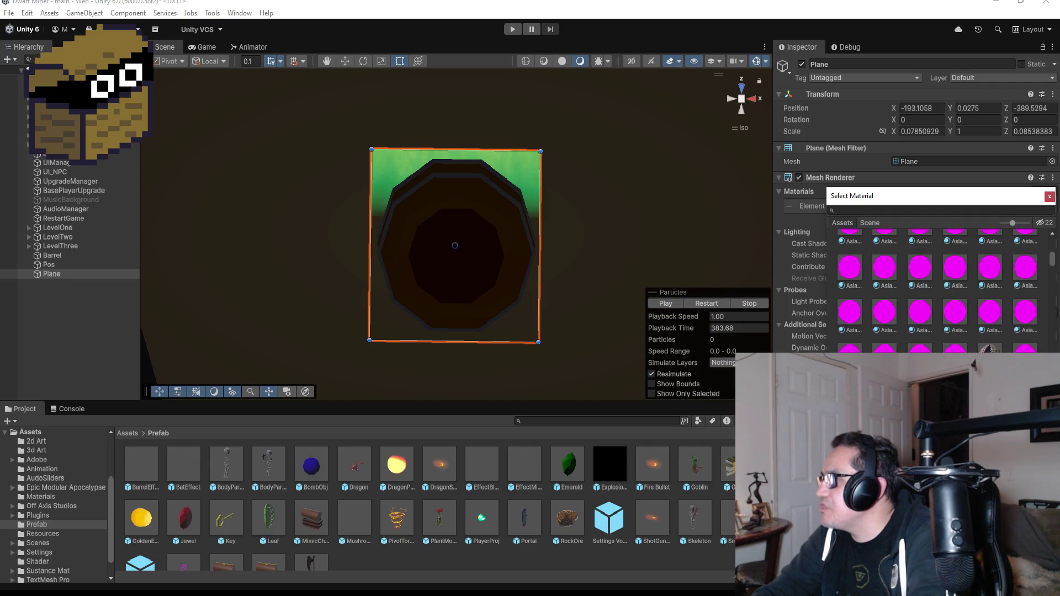
{"action": "scroll", "coordinate": [982, 346], "scroll_direction": "down", "scroll_amount": 5}
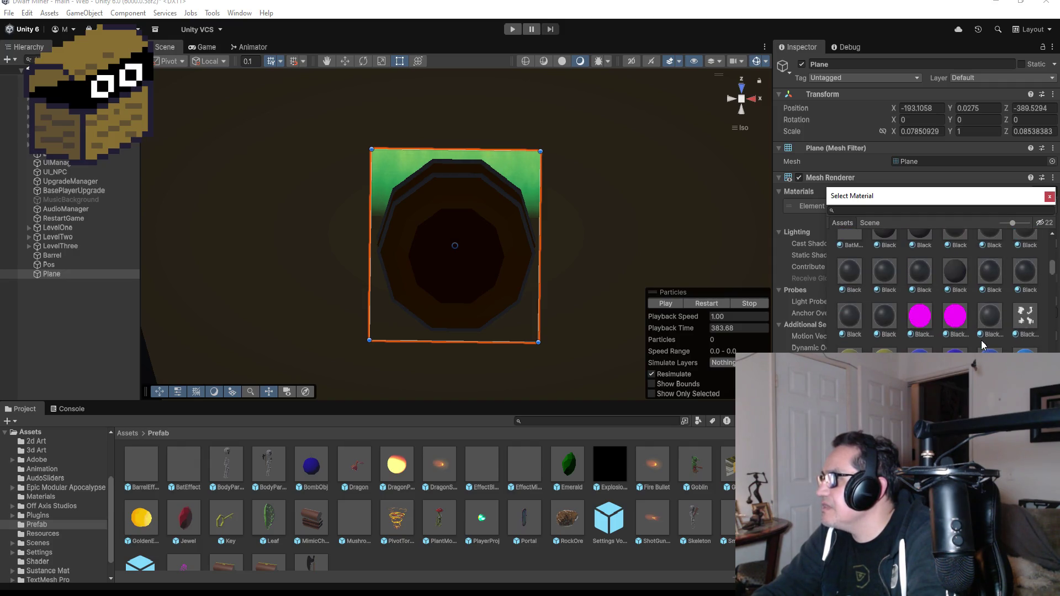
{"action": "scroll", "coordinate": [982, 346], "scroll_direction": "down", "scroll_amount": 10}
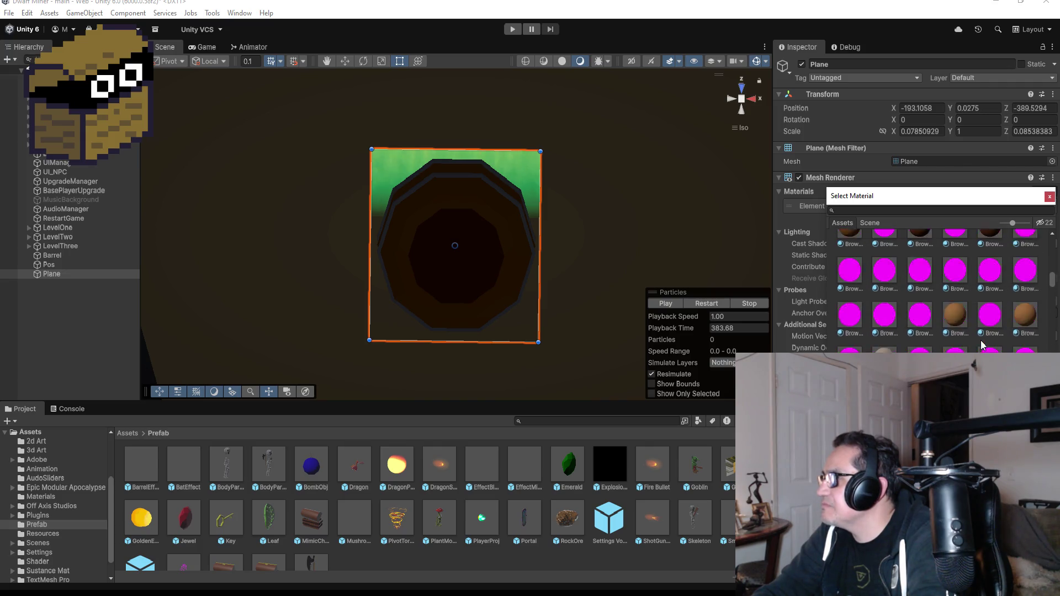
{"action": "scroll", "coordinate": [985, 348], "scroll_direction": "down", "scroll_amount": 8}
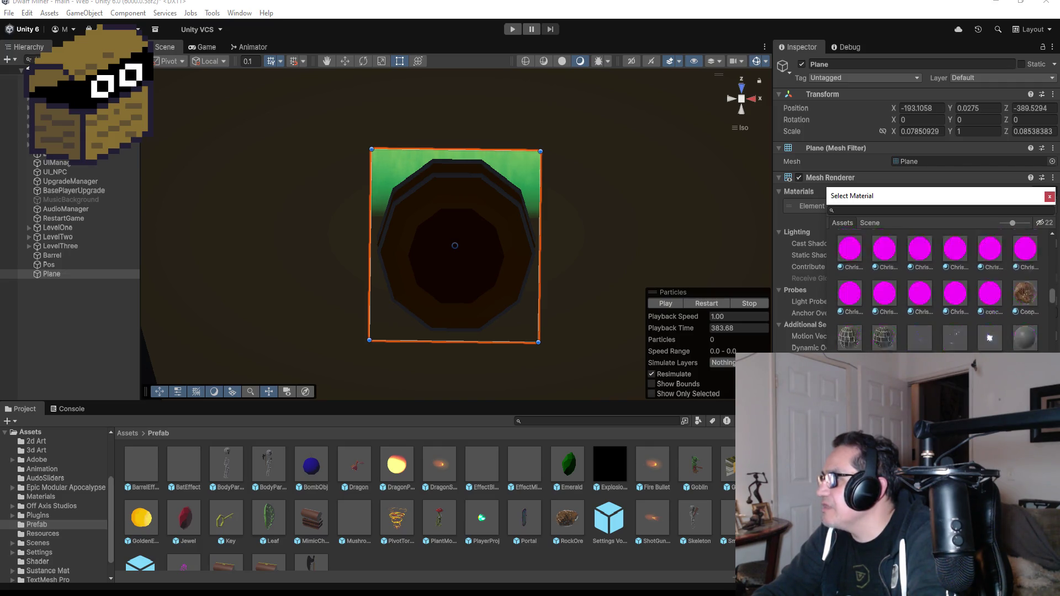
{"action": "scroll", "coordinate": [992, 347], "scroll_direction": "down", "scroll_amount": 10}
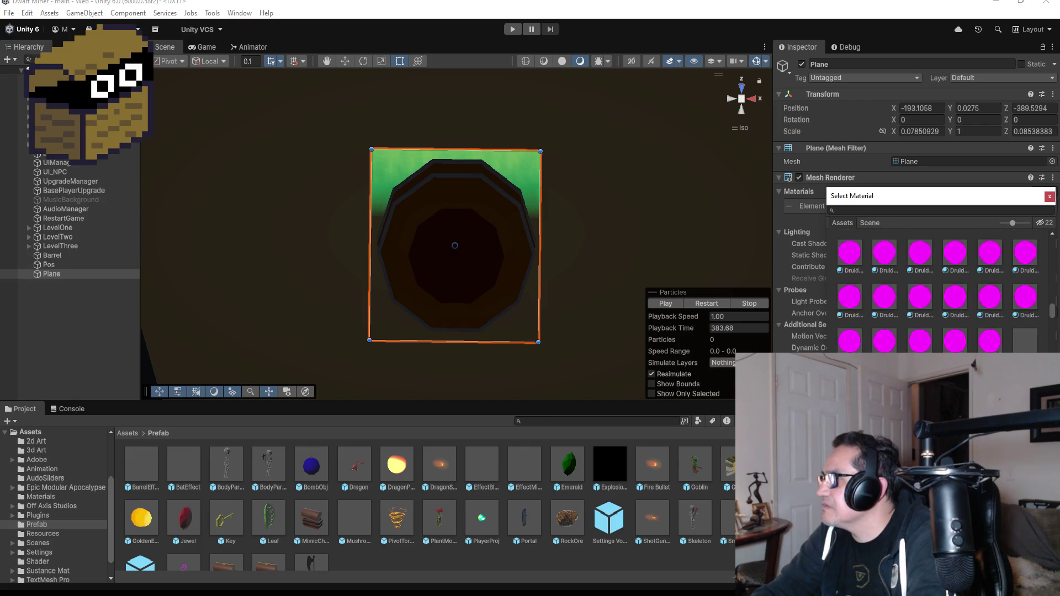
{"action": "scroll", "coordinate": [988, 331], "scroll_direction": "down", "scroll_amount": 5}
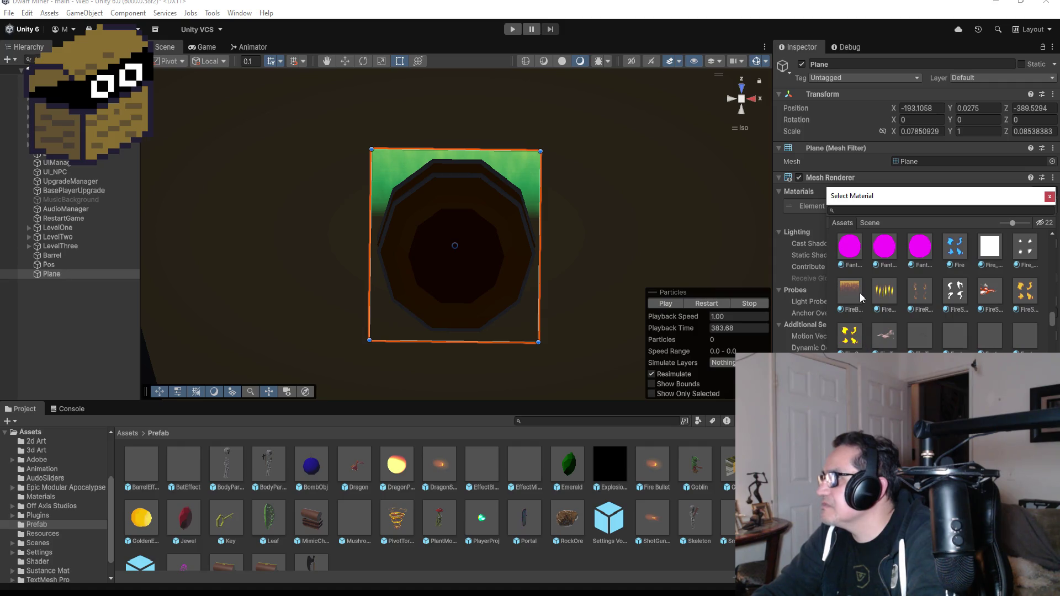
{"action": "left_click", "coordinate": [861, 297]}
{"action": "left_click", "coordinate": [884, 293]}
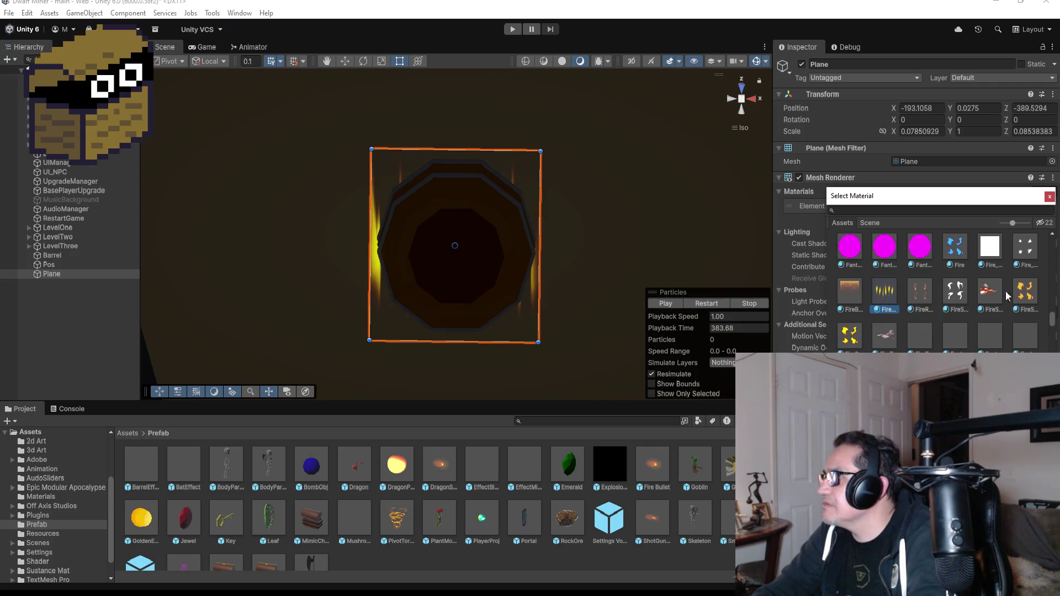
{"action": "left_click", "coordinate": [1014, 297]}
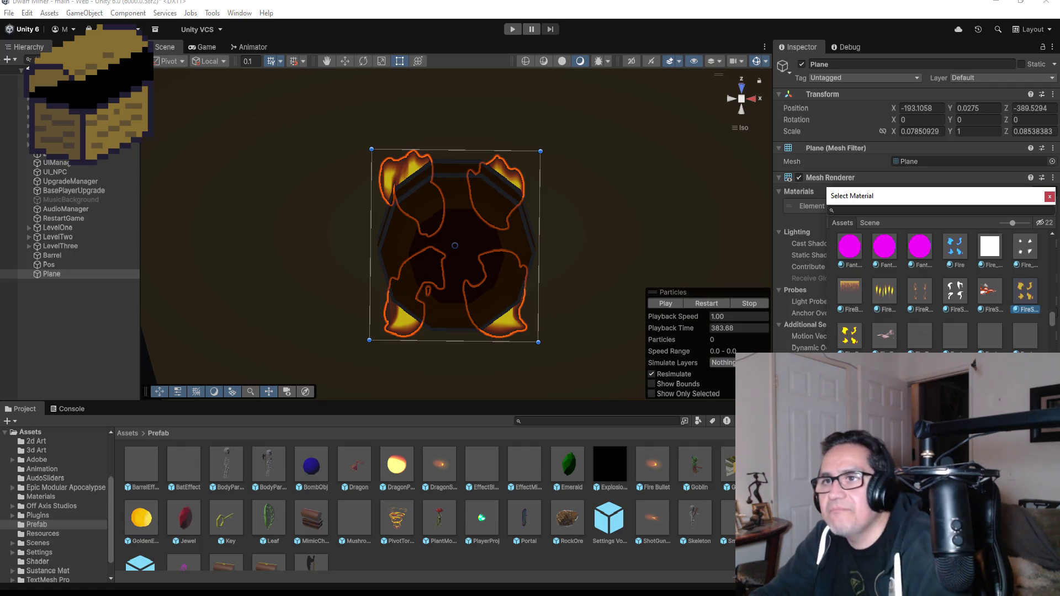
{"action": "left_click", "coordinate": [66, 288]}
Step: Delete the Plane from the Hierarchy, glance at Player.cs in Visual Studio, and return to Unity
{"action": "right_click", "coordinate": [66, 275]}
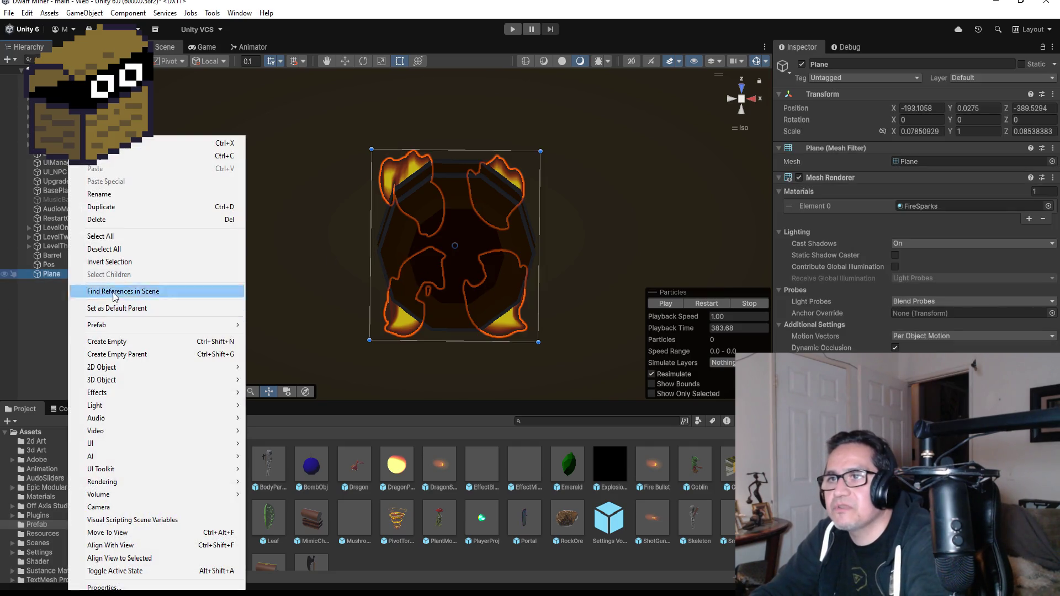
{"action": "left_click", "coordinate": [112, 224]}
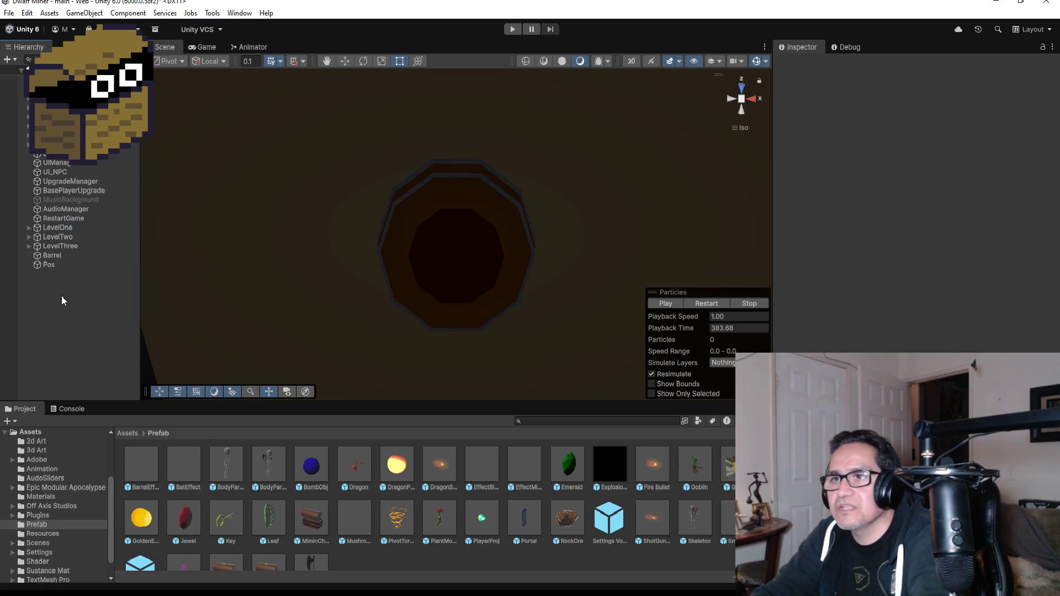
{"action": "mouse_move", "coordinate": [257, 594]}
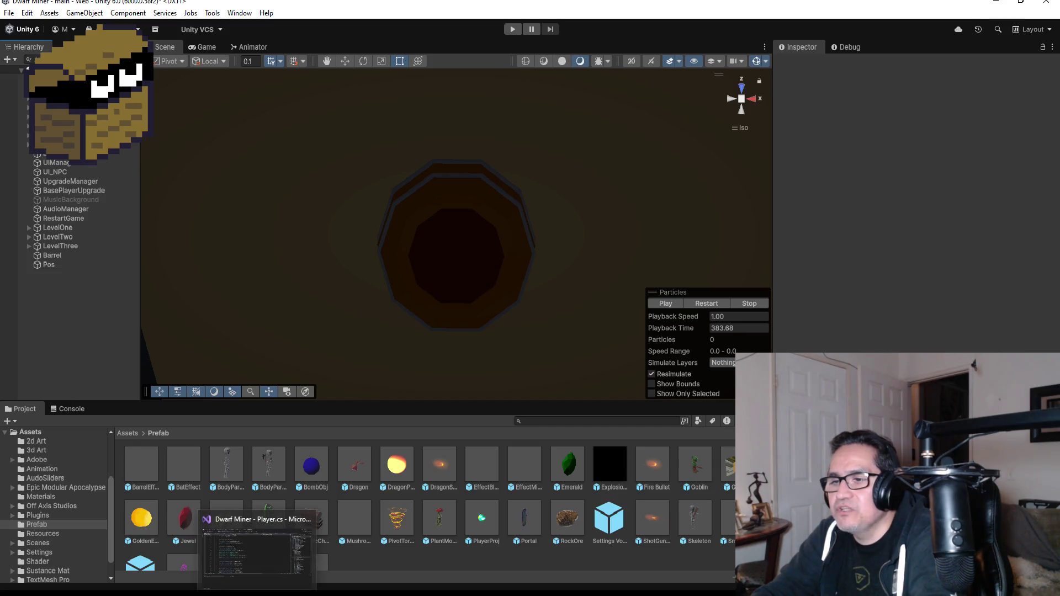
{"action": "left_click", "coordinate": [239, 559]}
{"action": "scroll", "coordinate": [294, 221], "scroll_direction": "up", "scroll_amount": 5}
{"action": "scroll", "coordinate": [294, 231], "scroll_direction": "down", "scroll_amount": 3}
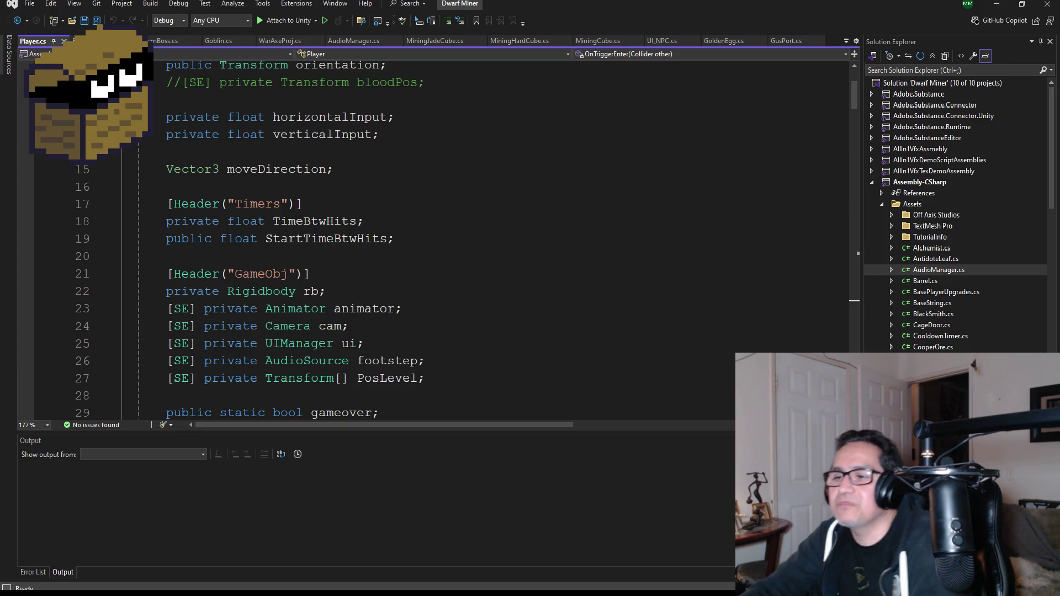
{"action": "key", "text": "alt+Tab"}
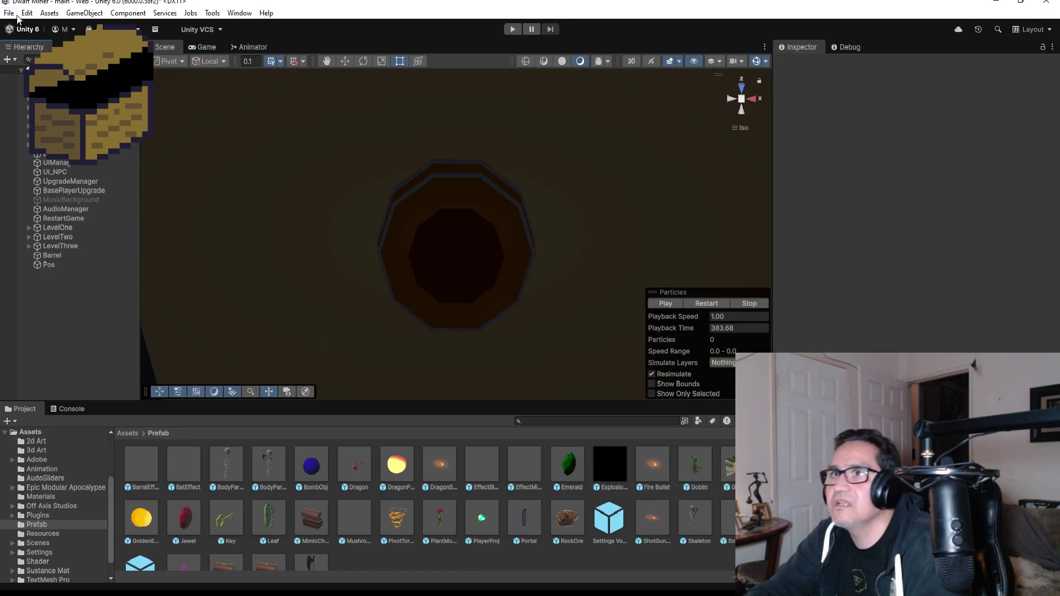
{"action": "left_click", "coordinate": [9, 13]}
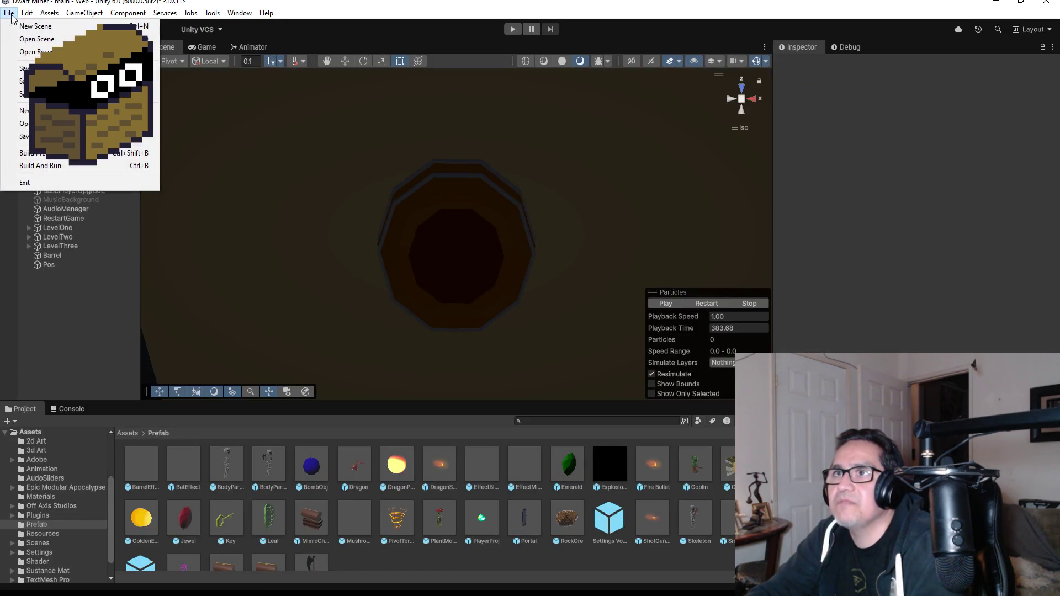
{"action": "left_click", "coordinate": [48, 155]}
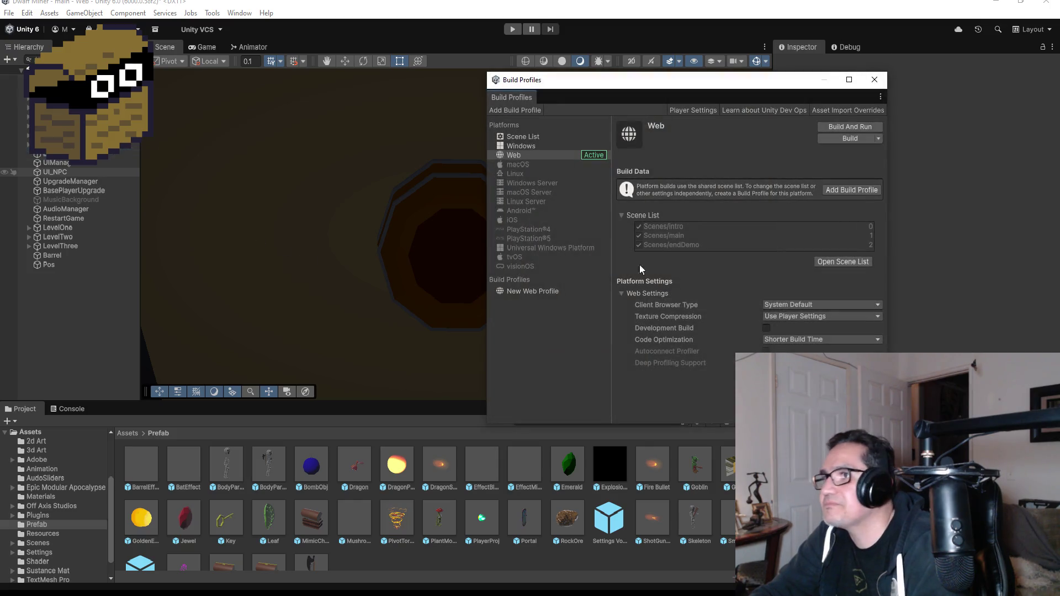
{"action": "left_click", "coordinate": [876, 80]}
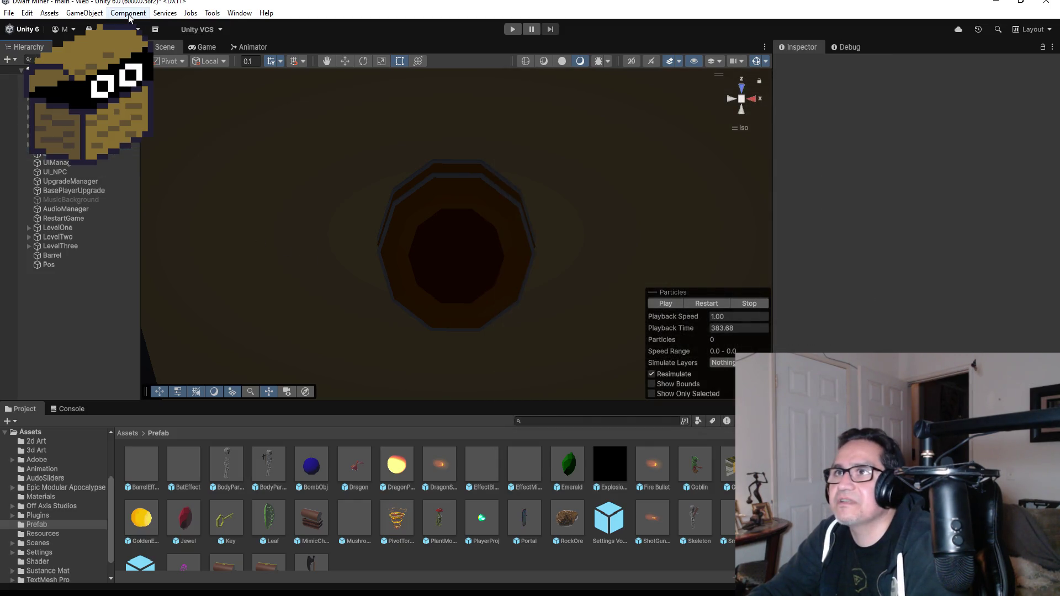
{"action": "left_click", "coordinate": [82, 13]}
{"action": "mouse_move", "coordinate": [59, 12]}
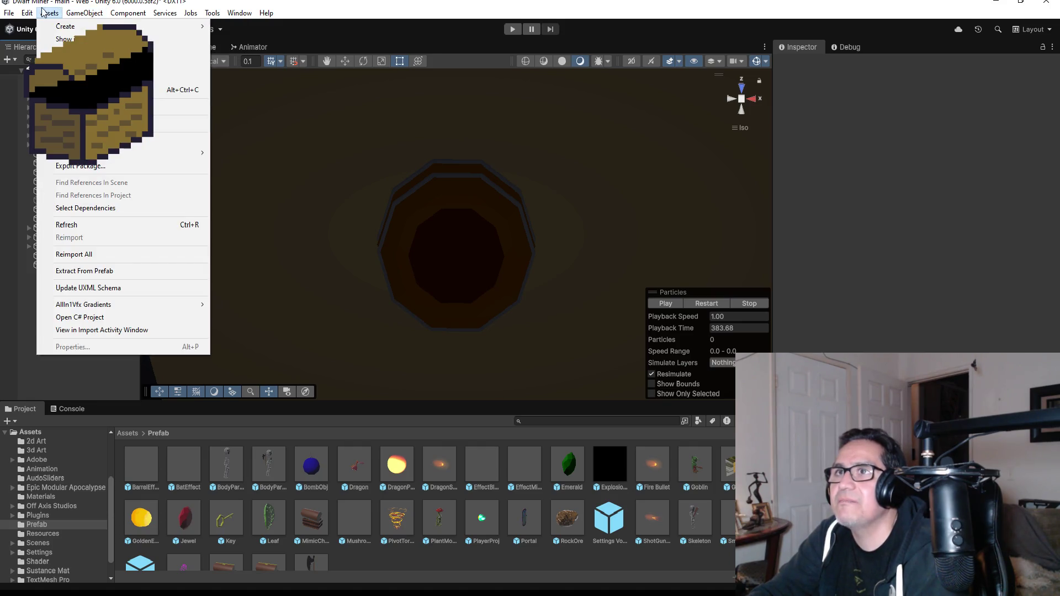
{"action": "mouse_move", "coordinate": [26, 13]}
{"action": "left_click", "coordinate": [62, 344]}
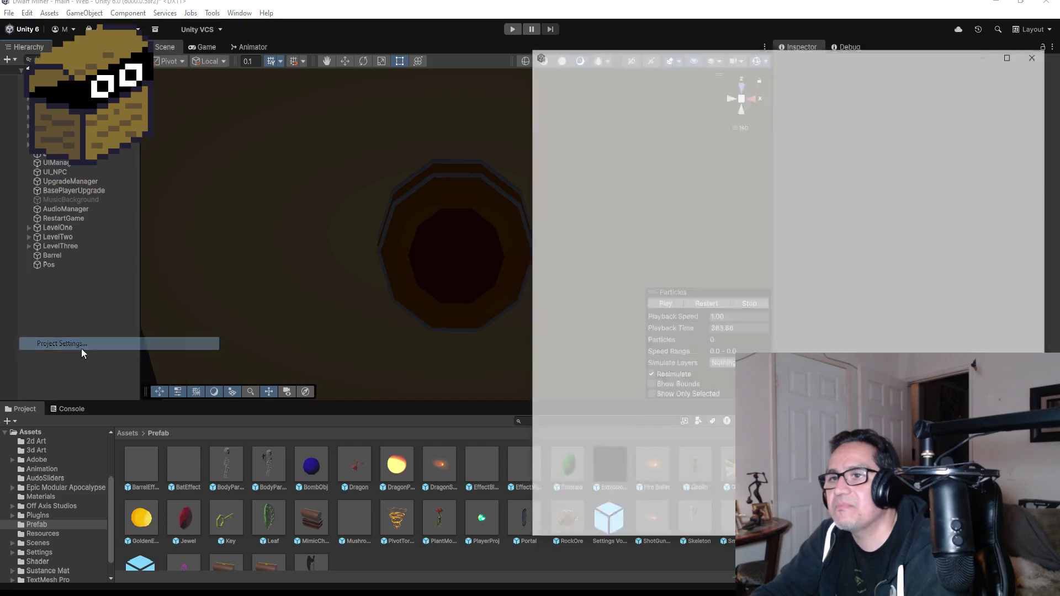
{"action": "left_click_drag", "start_coordinate": [759, 59], "coordinate": [517, 63]}
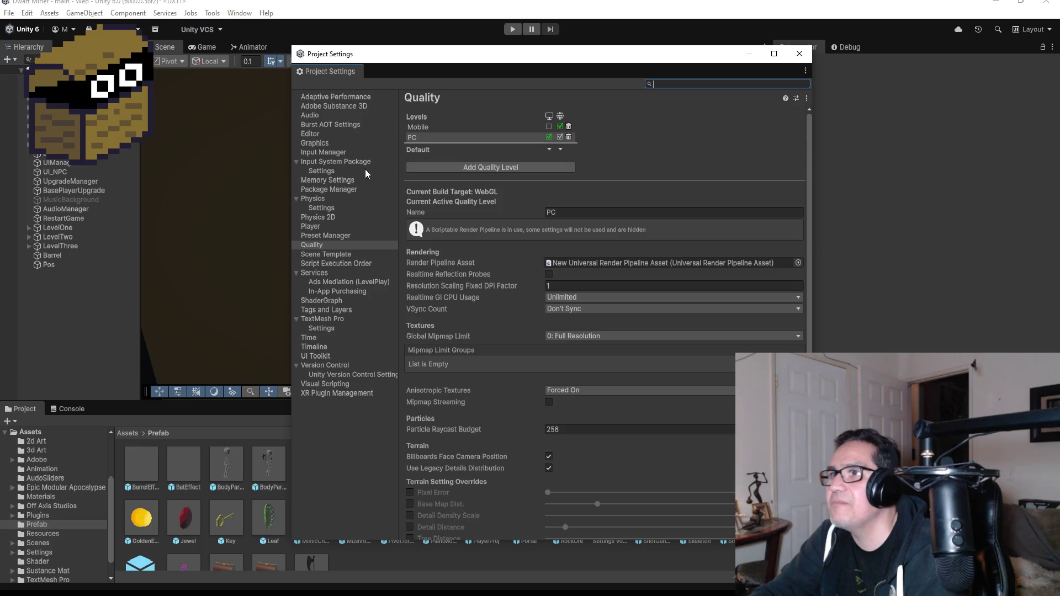
{"action": "left_click", "coordinate": [337, 154]}
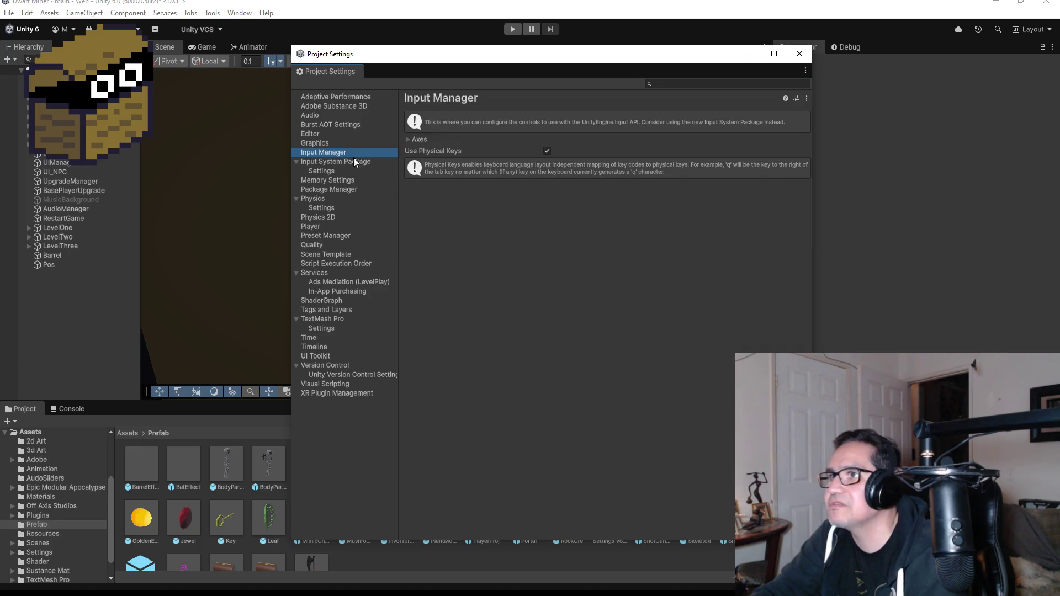
{"action": "left_click", "coordinate": [406, 140]}
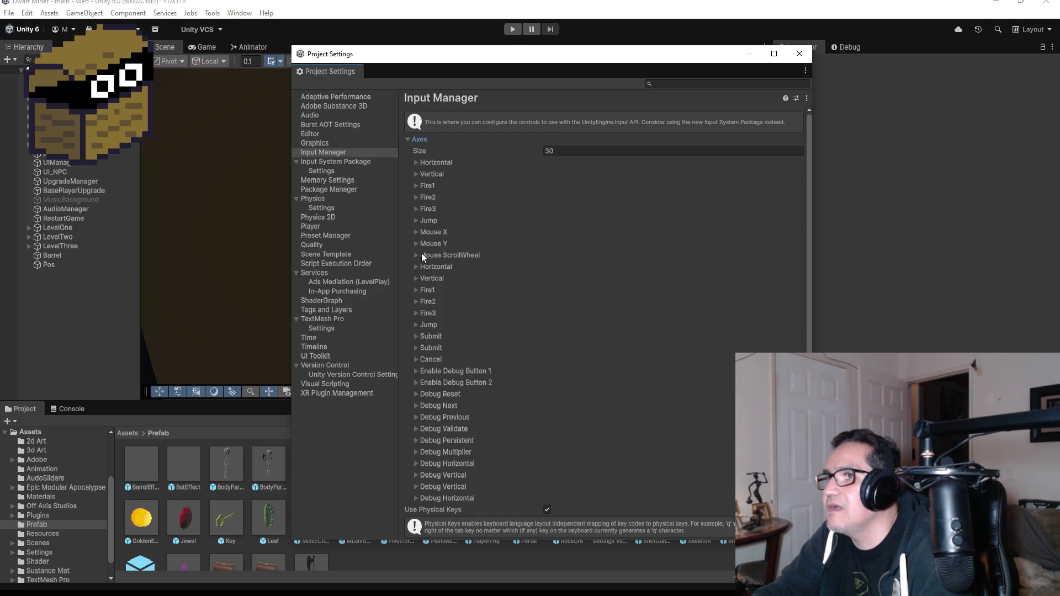
{"action": "left_click", "coordinate": [415, 162]}
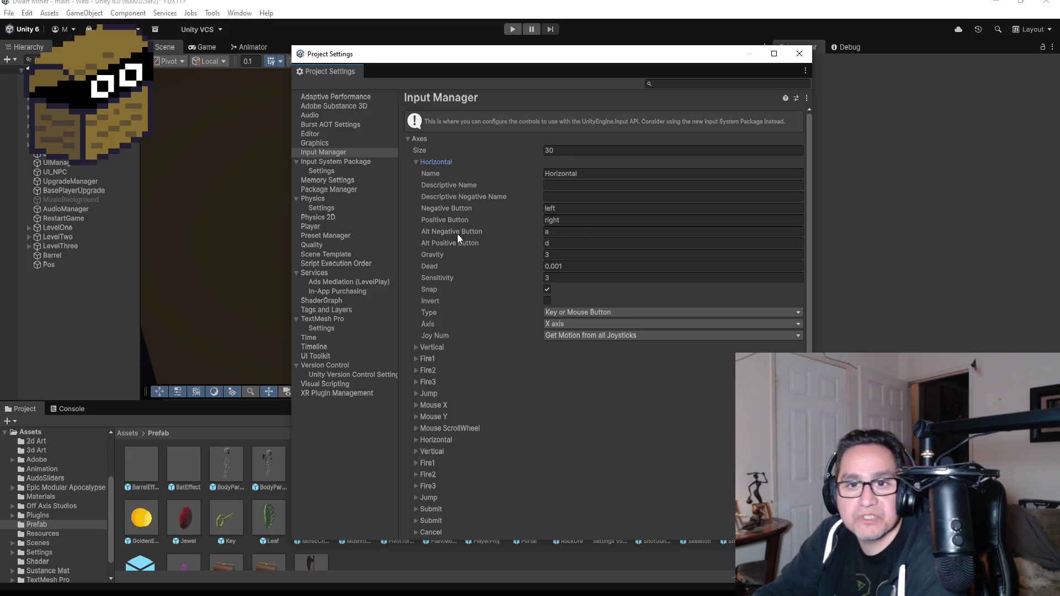
{"action": "mouse_move", "coordinate": [457, 233]}
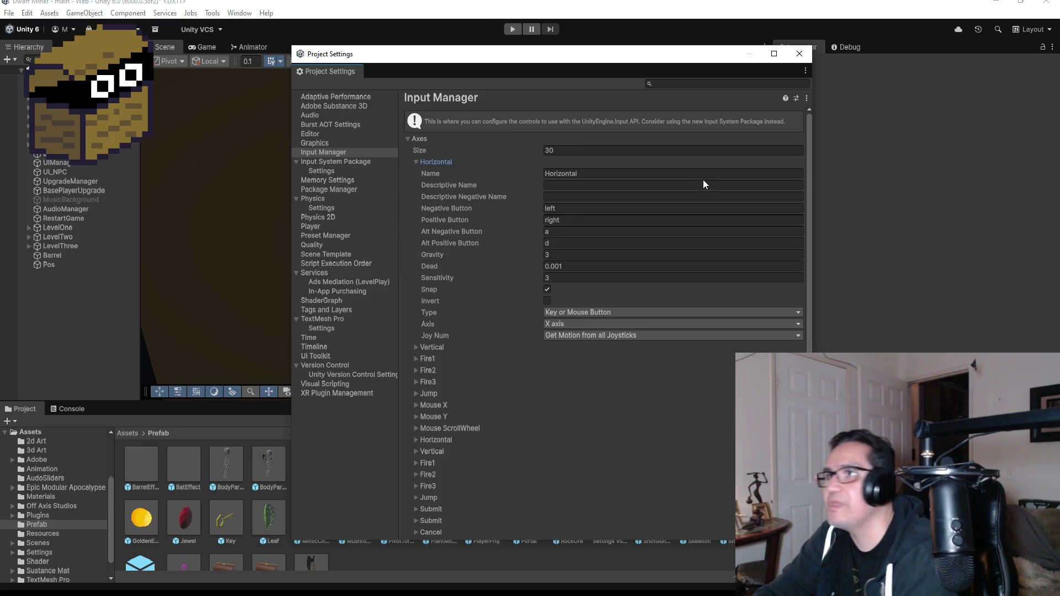
{"action": "left_click", "coordinate": [800, 54]}
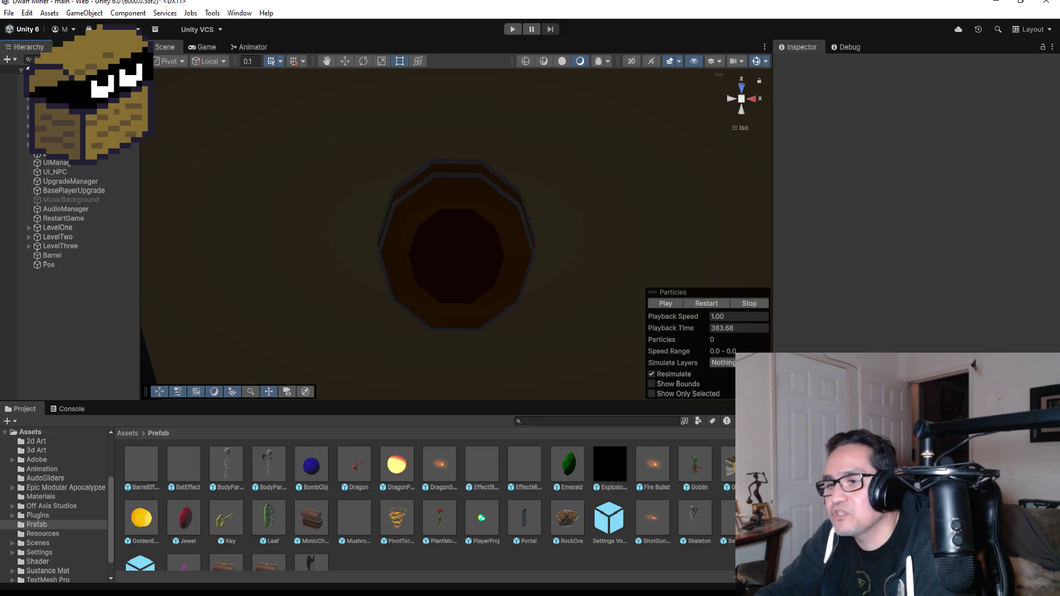
Step: Scroll through Player.cs, highlighting Rigidbody in Start and the Movement call in the physics update
{"action": "scroll", "coordinate": [222, 228], "scroll_direction": "up", "scroll_amount": 3}
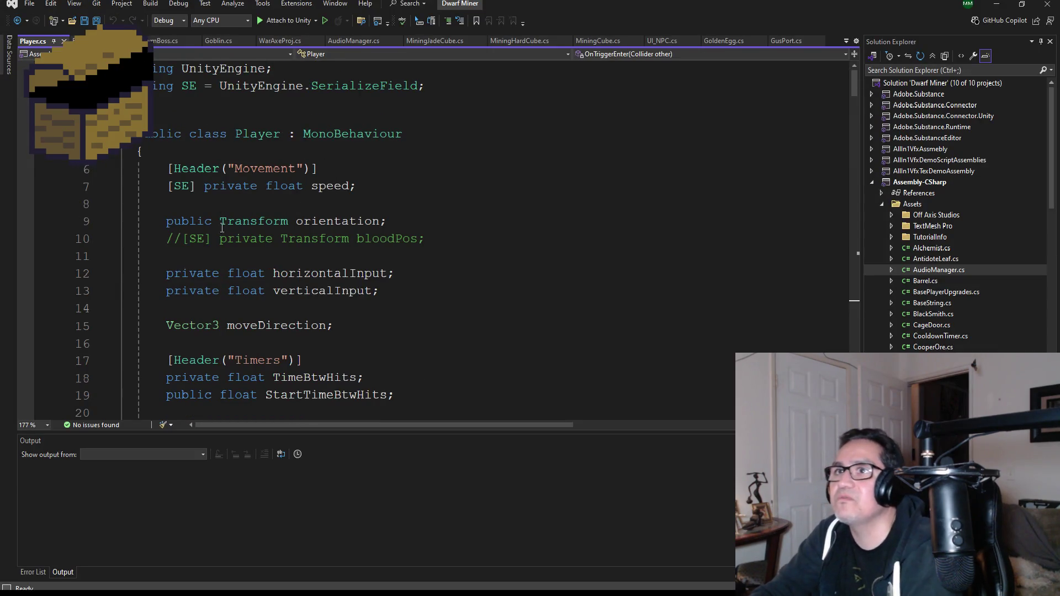
{"action": "scroll", "coordinate": [222, 228], "scroll_direction": "down", "scroll_amount": 10}
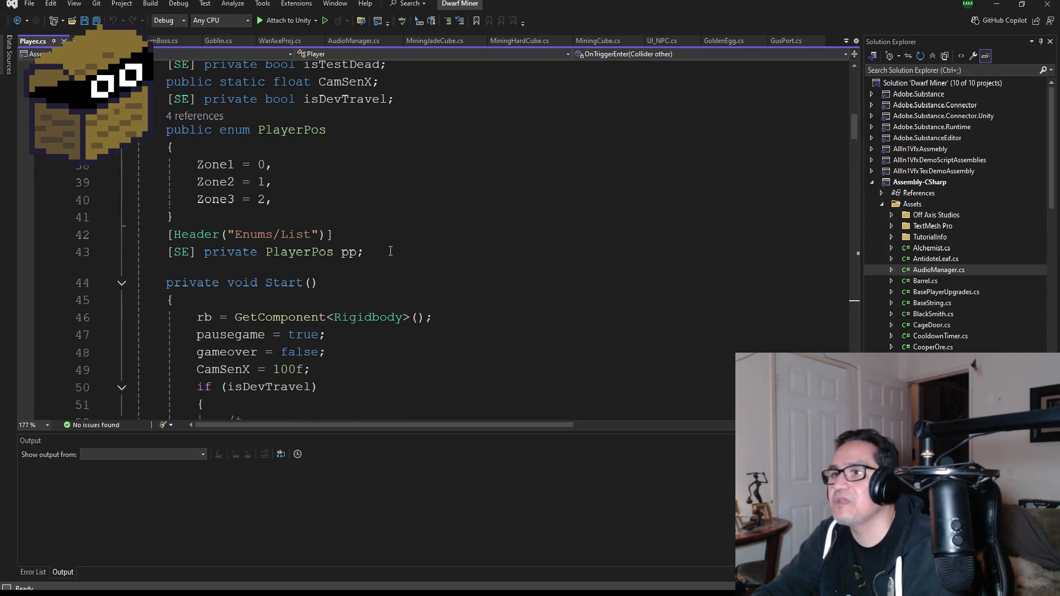
{"action": "scroll", "coordinate": [390, 252], "scroll_direction": "down", "scroll_amount": 3}
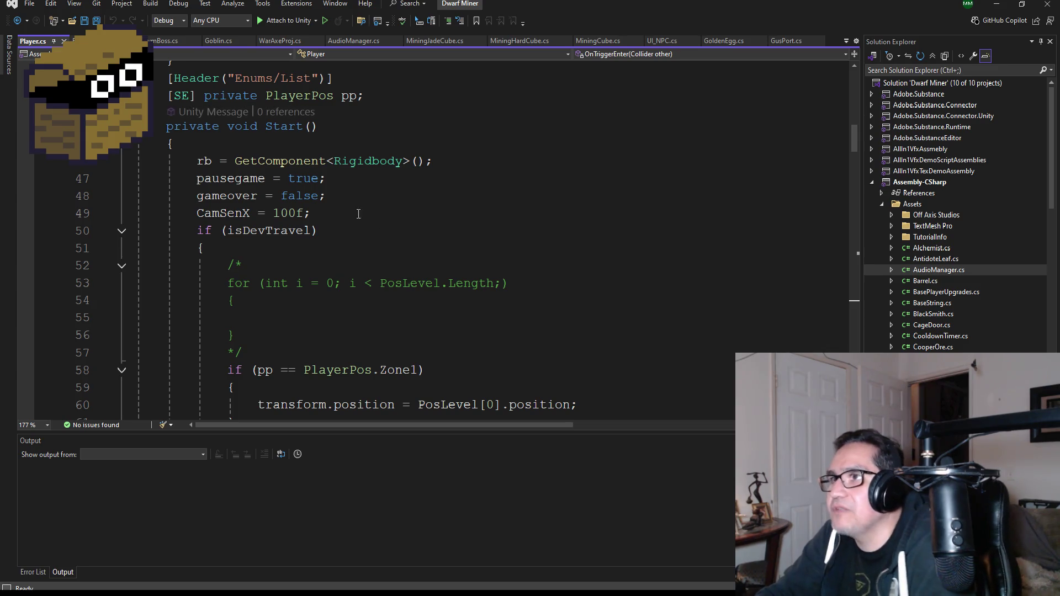
{"action": "double_click", "coordinate": [376, 164]}
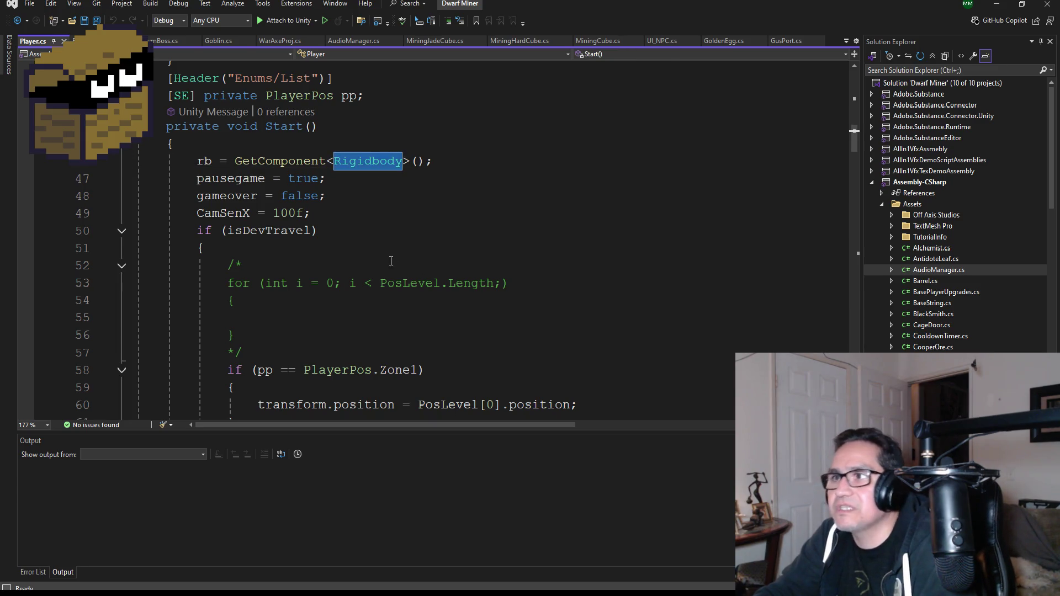
{"action": "scroll", "coordinate": [382, 326], "scroll_direction": "down", "scroll_amount": 2}
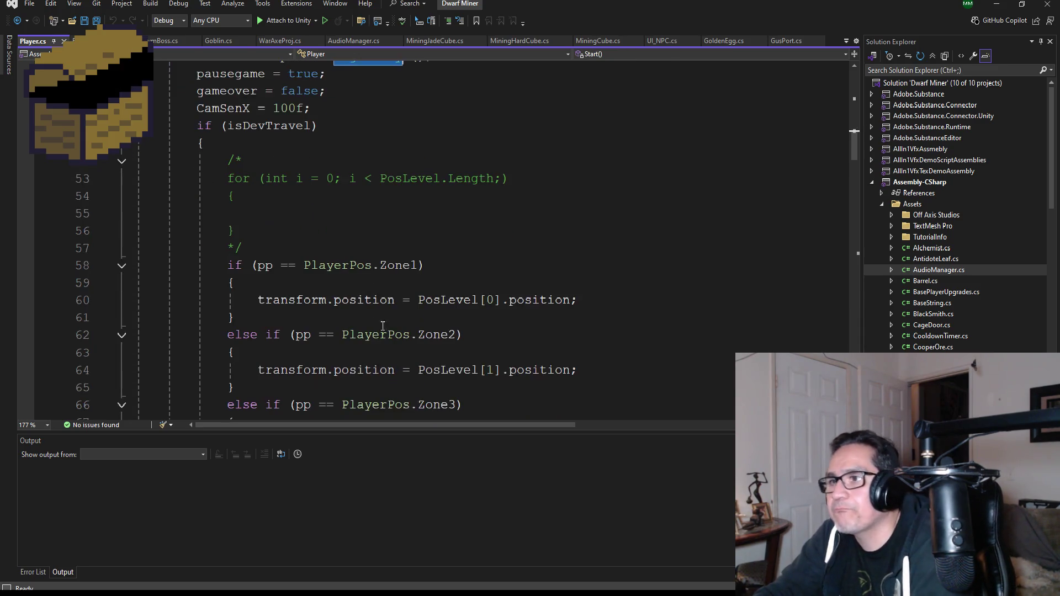
{"action": "scroll", "coordinate": [383, 326], "scroll_direction": "down", "scroll_amount": 7}
{"action": "scroll", "coordinate": [364, 276], "scroll_direction": "down", "scroll_amount": 2}
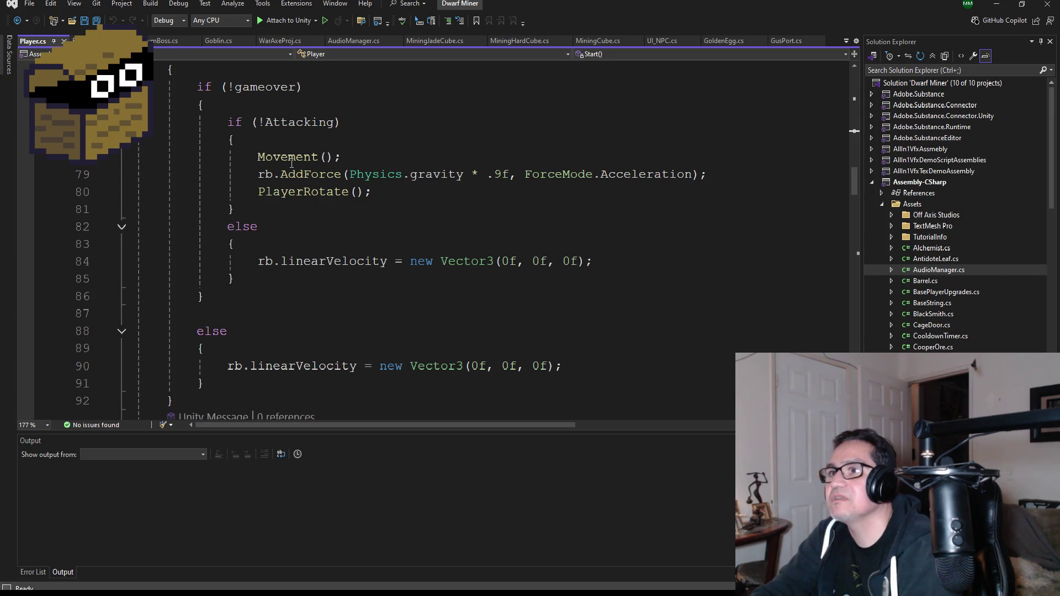
{"action": "left_click", "coordinate": [290, 157]}
Step: In the Movement method, highlight GetAxisRaw, "Horizontal", speed and moveDirection on lines 109–110
{"action": "scroll", "coordinate": [339, 271], "scroll_direction": "down", "scroll_amount": 4}
{"action": "scroll", "coordinate": [339, 272], "scroll_direction": "down", "scroll_amount": 5}
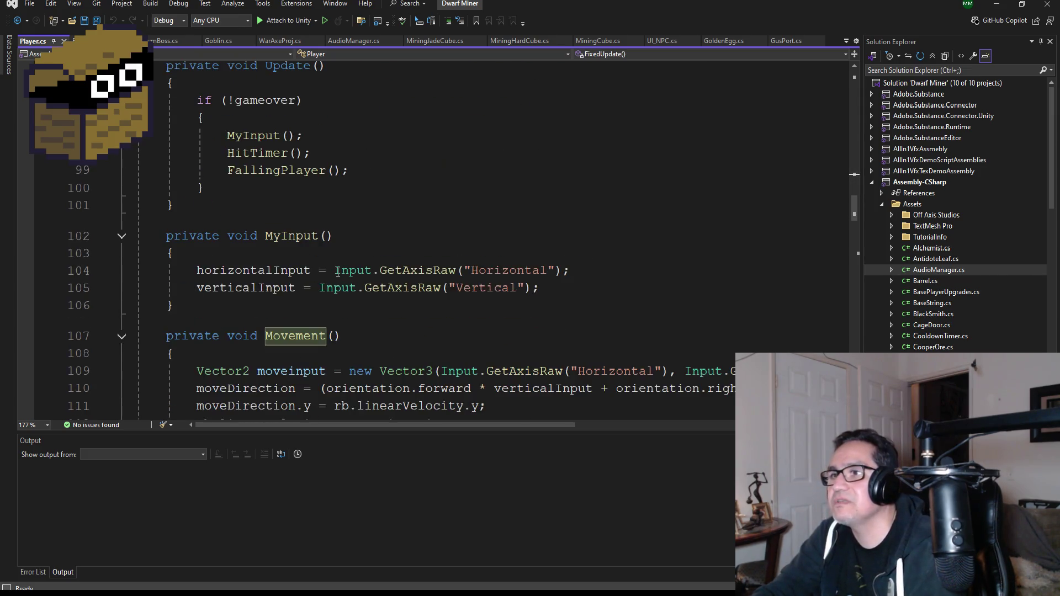
{"action": "scroll", "coordinate": [235, 288], "scroll_direction": "down", "scroll_amount": 1}
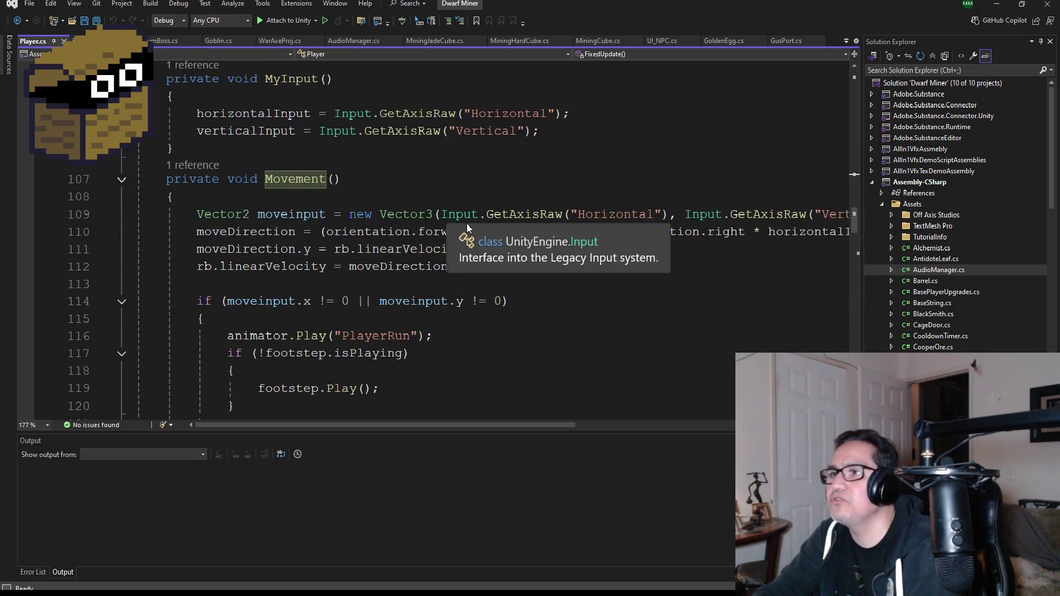
{"action": "left_click", "coordinate": [521, 215]}
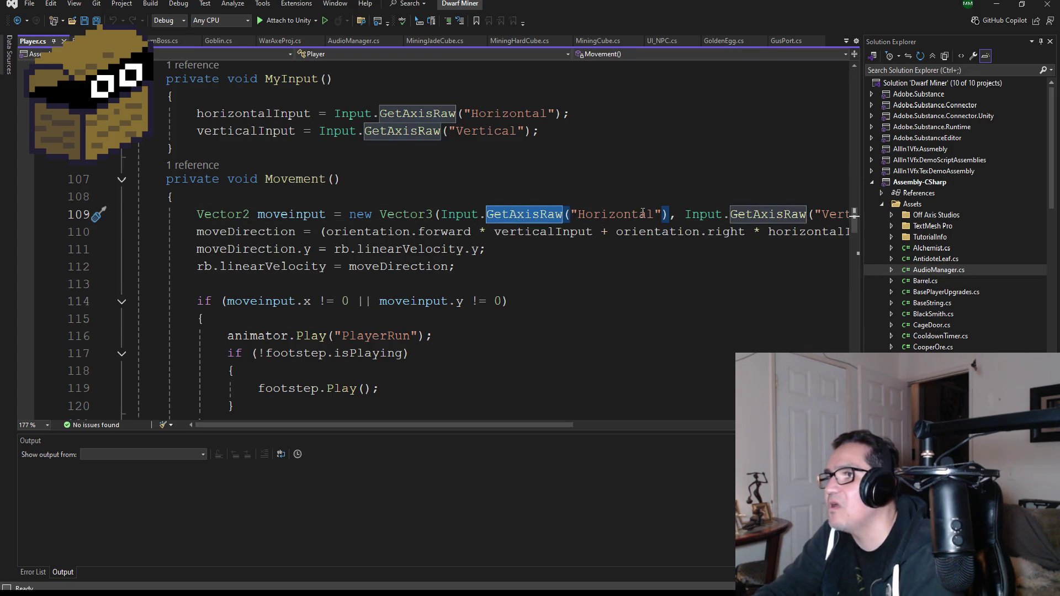
{"action": "double_click", "coordinate": [624, 216]}
{"action": "double_click", "coordinate": [784, 216]}
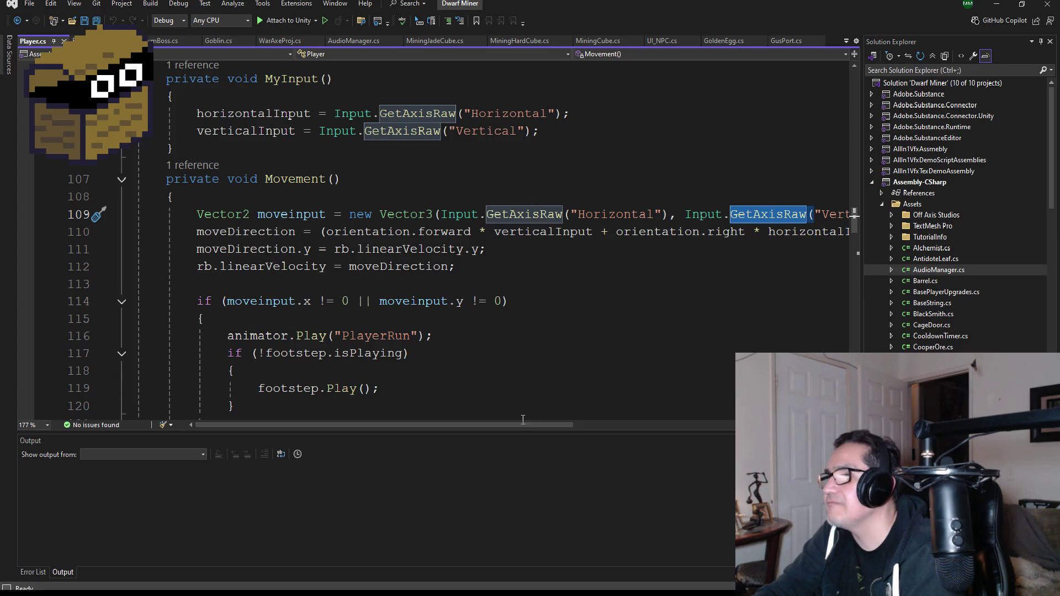
{"action": "mouse_move", "coordinate": [524, 425]}
{"action": "left_mouse_down"}
{"action": "mouse_move", "coordinate": [614, 421]}
{"action": "mouse_move", "coordinate": [394, 424]}
{"action": "left_mouse_up"}
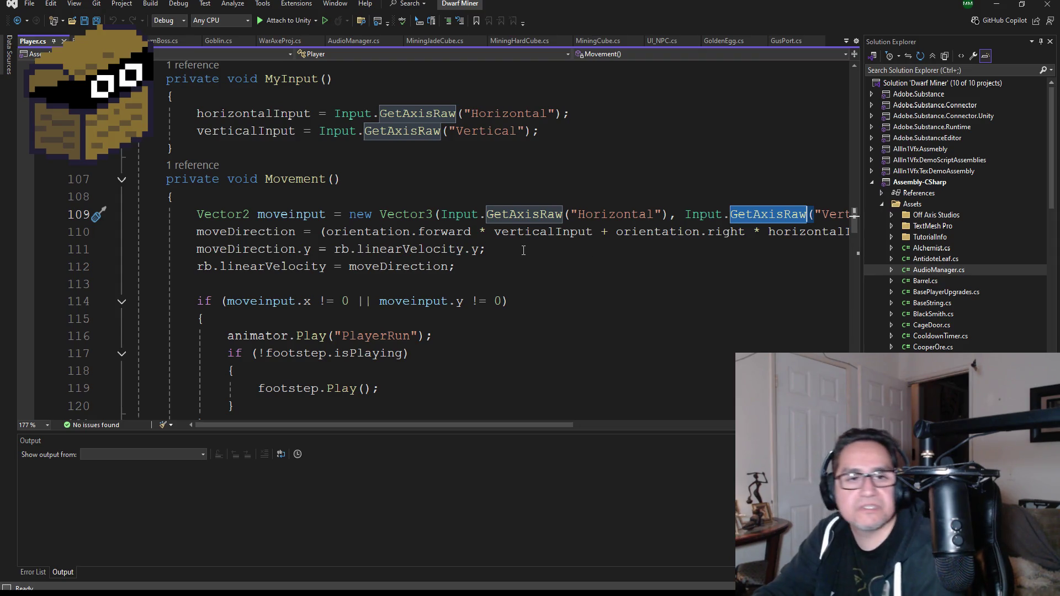
{"action": "scroll", "coordinate": [570, 425], "scroll_direction": "right", "scroll_amount": 2}
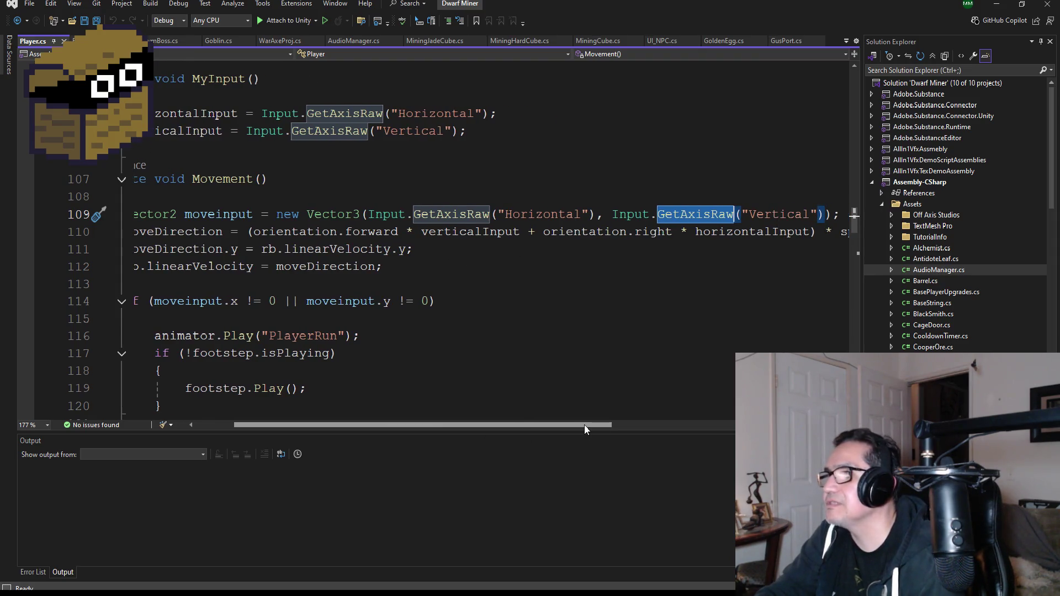
{"action": "mouse_move", "coordinate": [571, 426]}
{"action": "left_mouse_down"}
{"action": "mouse_move", "coordinate": [655, 426]}
{"action": "mouse_move", "coordinate": [612, 425]}
{"action": "left_mouse_up"}
{"action": "double_click", "coordinate": [754, 232]}
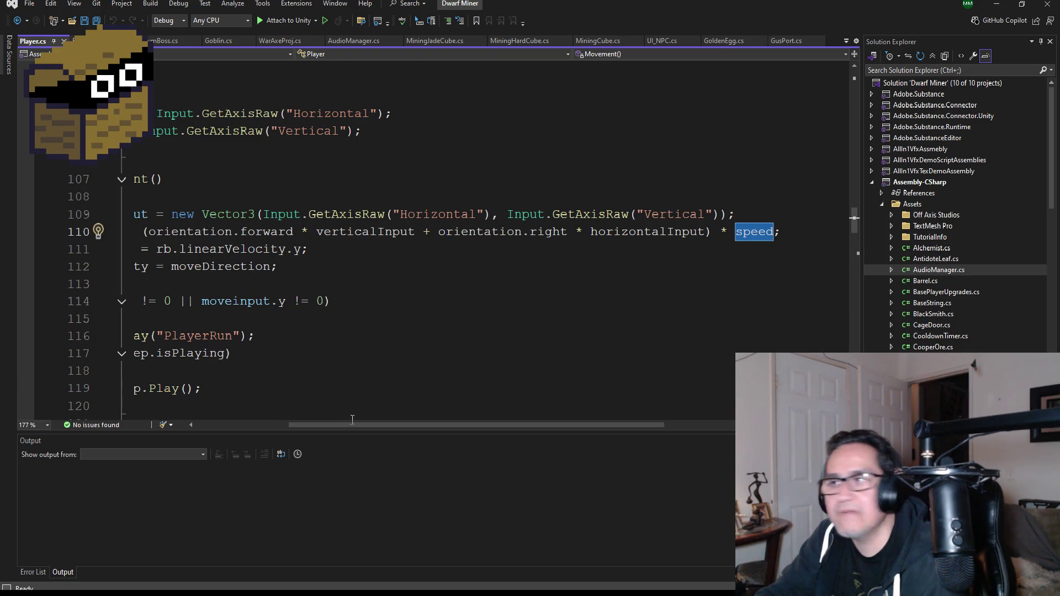
{"action": "left_click_drag", "start_coordinate": [367, 423], "coordinate": [227, 422]}
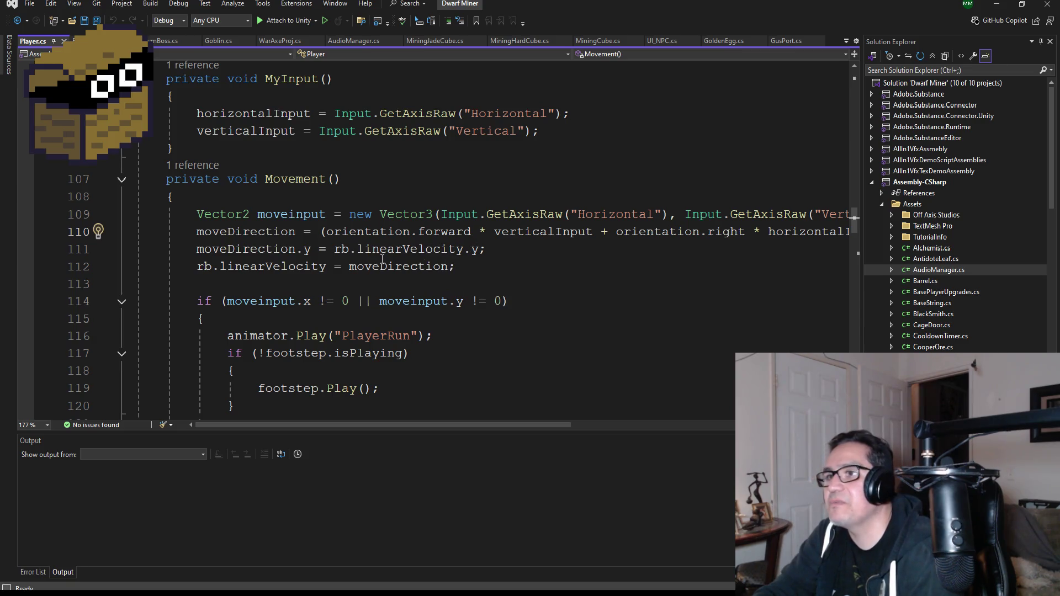
{"action": "double_click", "coordinate": [367, 266]}
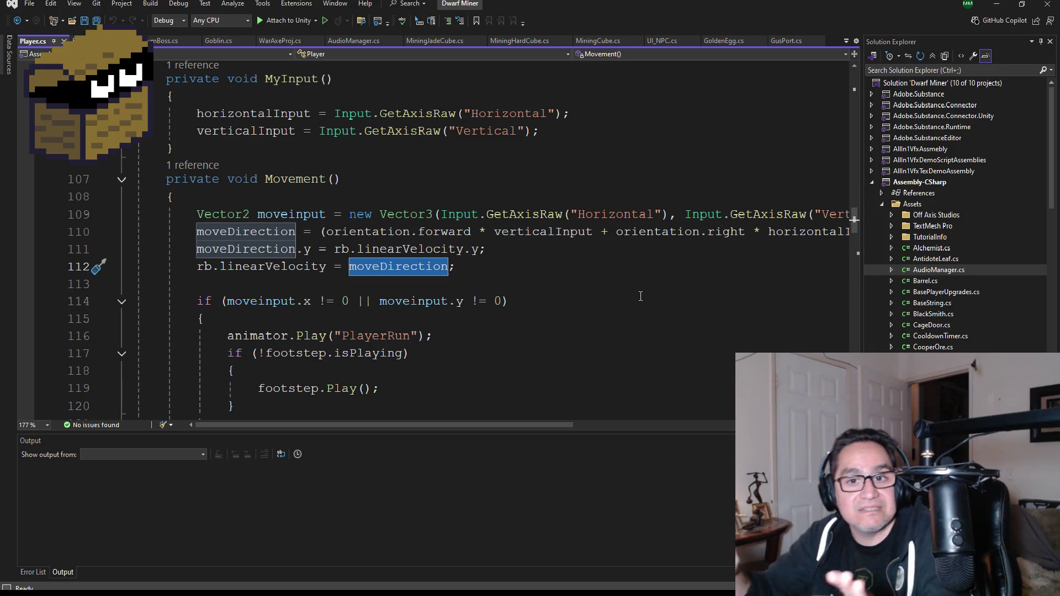
{"action": "double_click", "coordinate": [613, 215]}
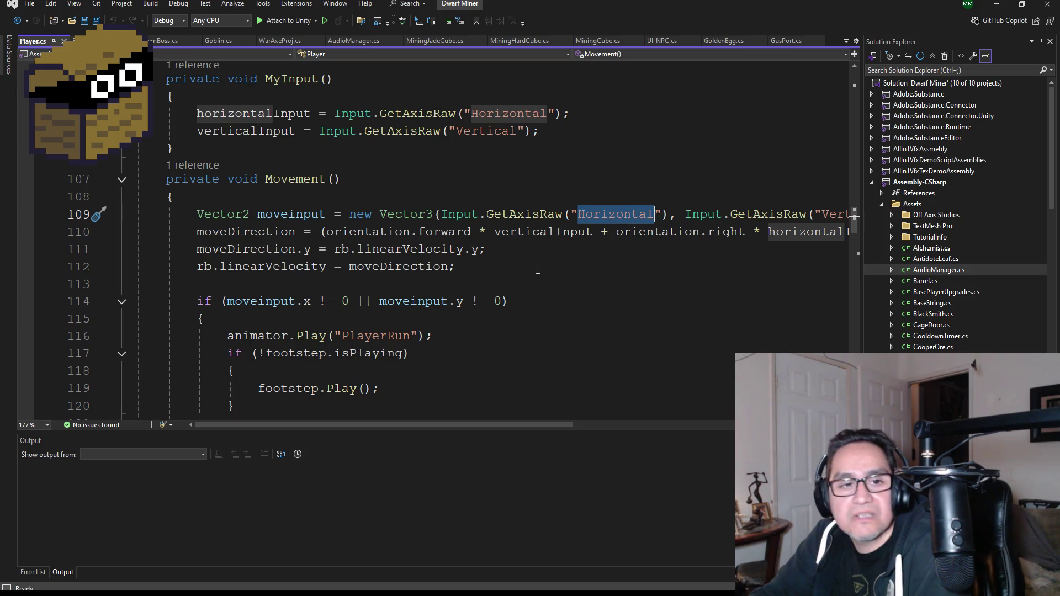
{"action": "key", "text": "alt+Tab"}
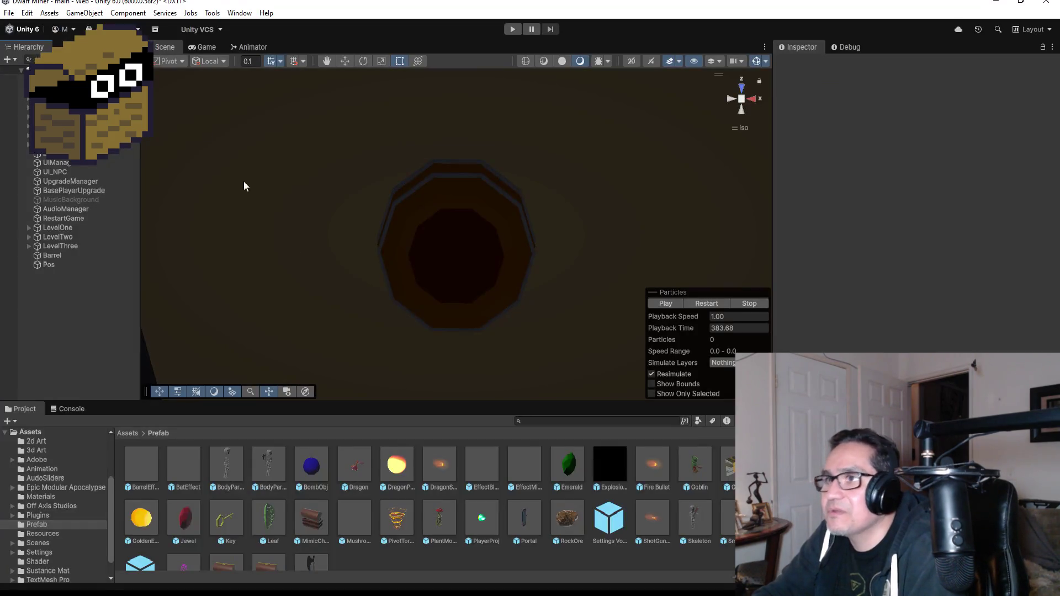
{"action": "left_click", "coordinate": [26, 12]}
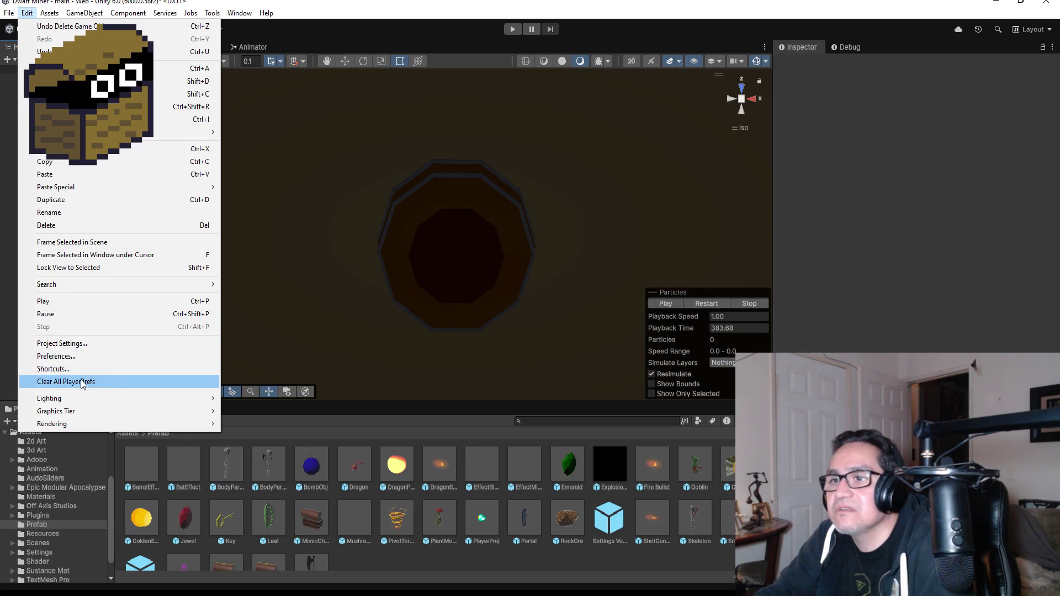
{"action": "left_click", "coordinate": [62, 344]}
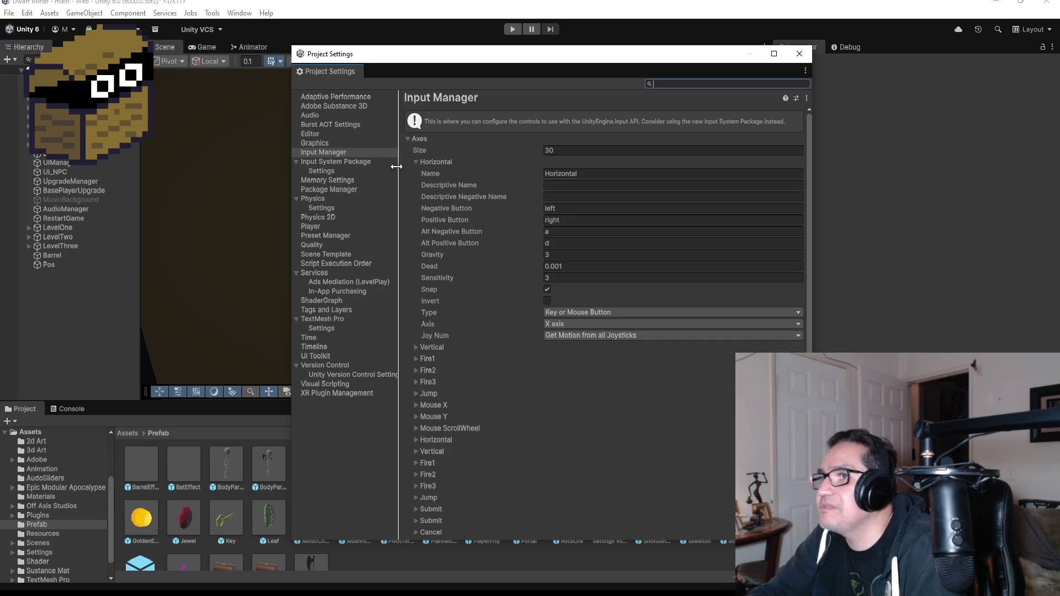
{"action": "left_click", "coordinate": [416, 161]}
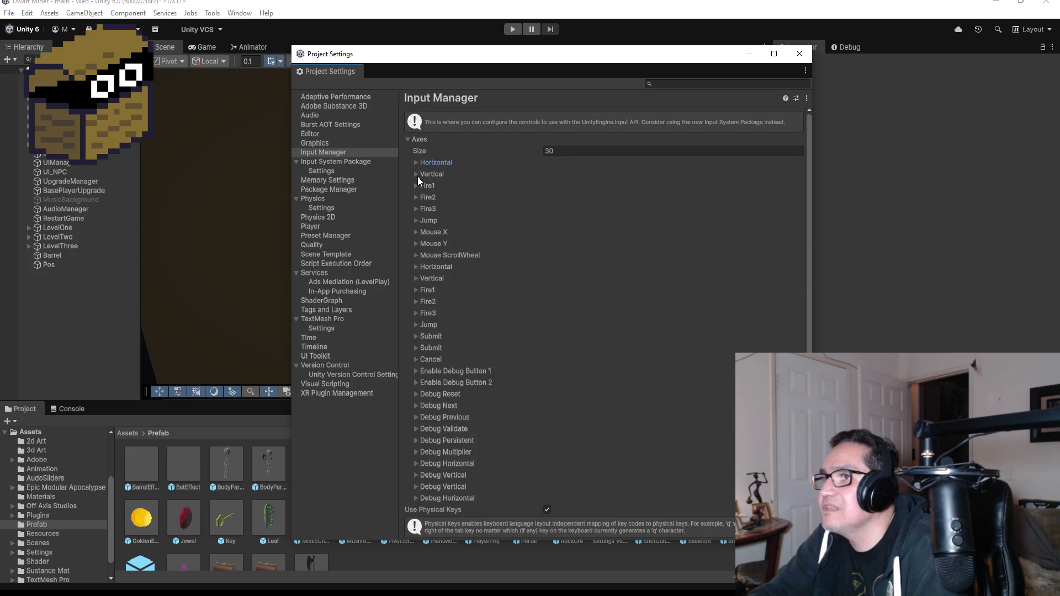
{"action": "left_click", "coordinate": [416, 174]}
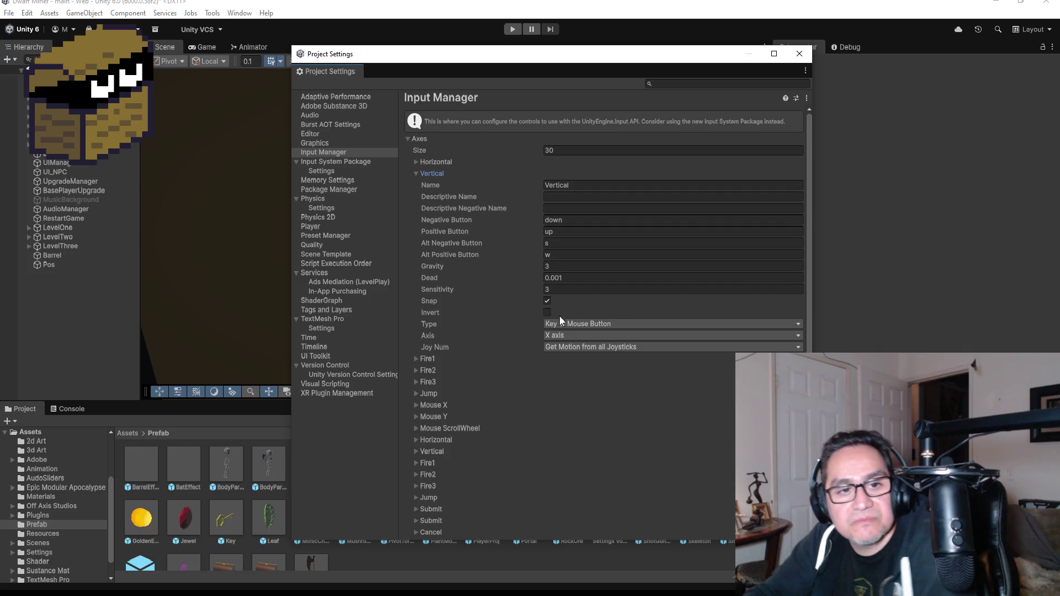
{"action": "left_click", "coordinate": [799, 53]}
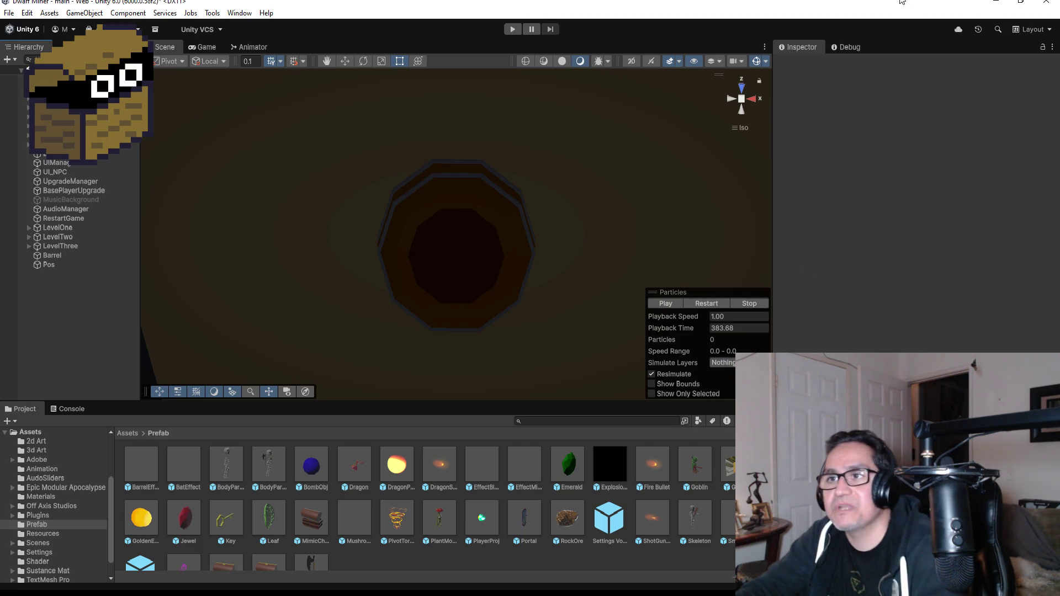
Step: Compare the Barrel and Pos objects' positions by selecting each in the Hierarchy
{"action": "left_click", "coordinate": [65, 255]}
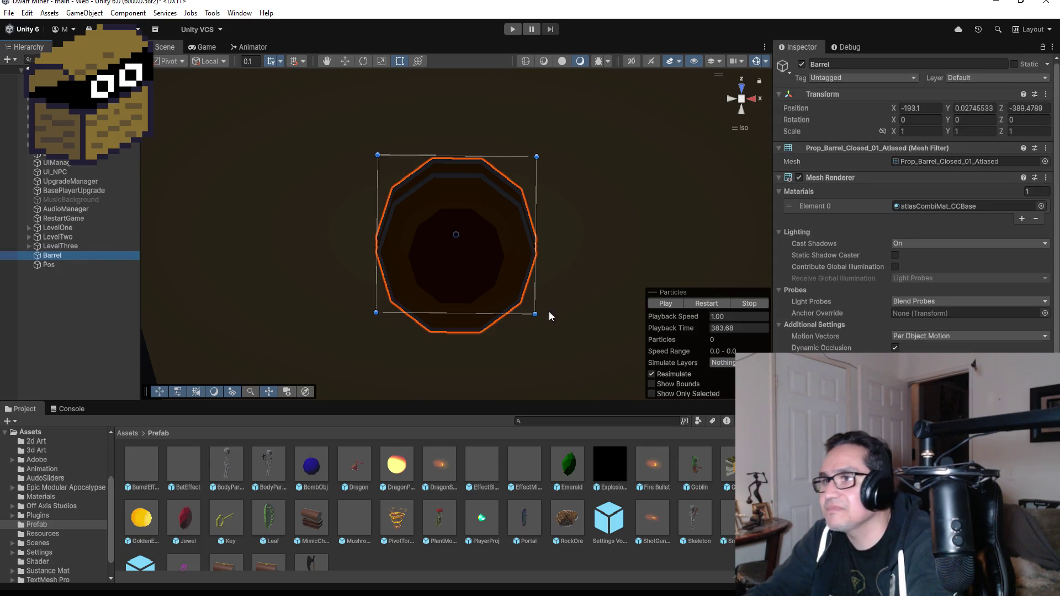
{"action": "left_click", "coordinate": [61, 262]}
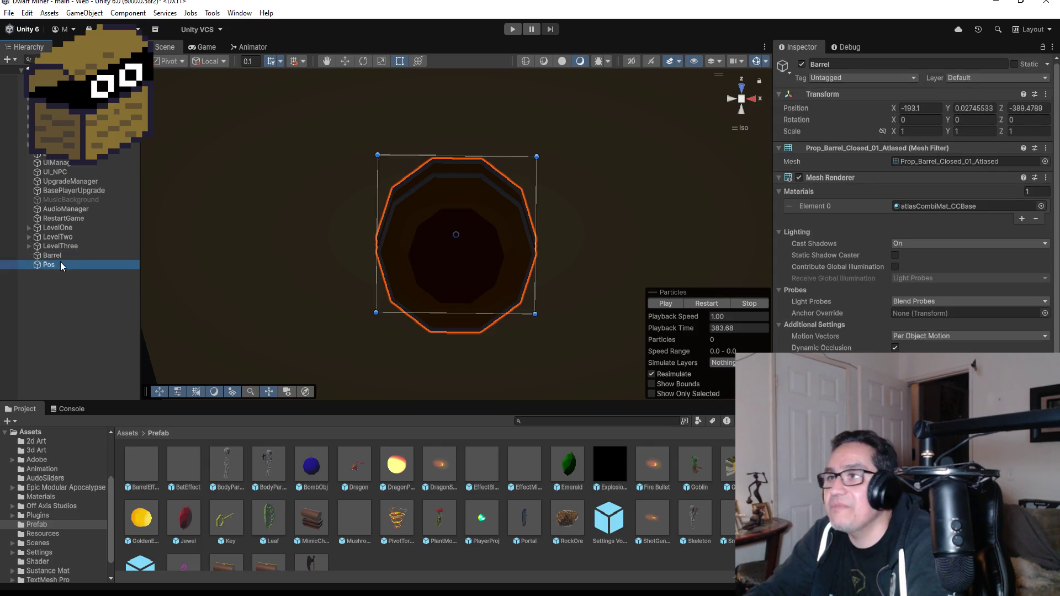
{"action": "left_click", "coordinate": [62, 250]}
{"action": "left_click", "coordinate": [59, 263]}
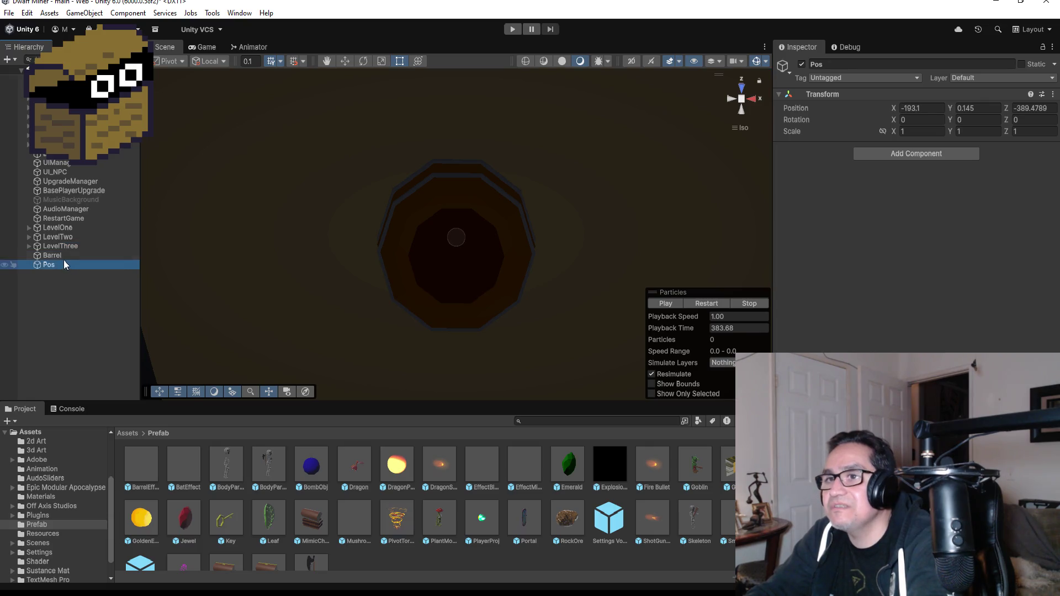
{"action": "left_click", "coordinate": [63, 256]}
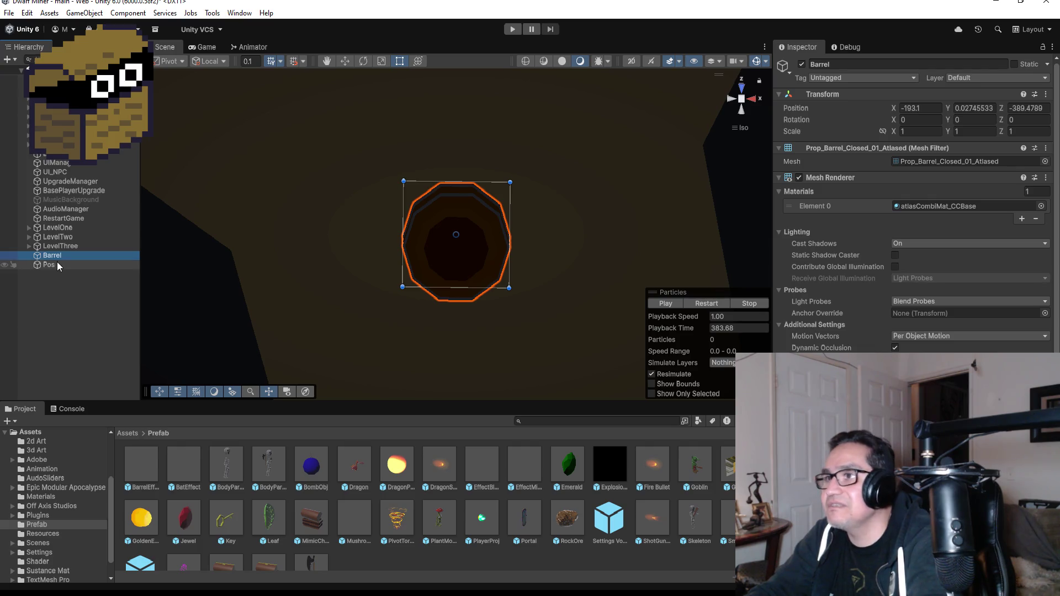
{"action": "scroll", "coordinate": [917, 271], "scroll_direction": "down", "scroll_amount": 1}
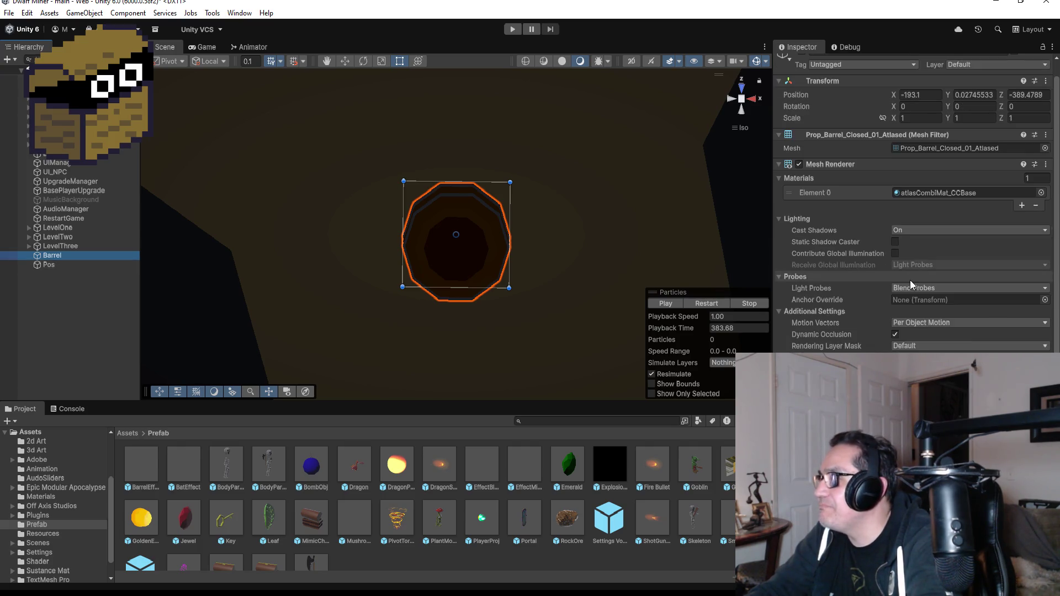
{"action": "left_click", "coordinate": [45, 265]}
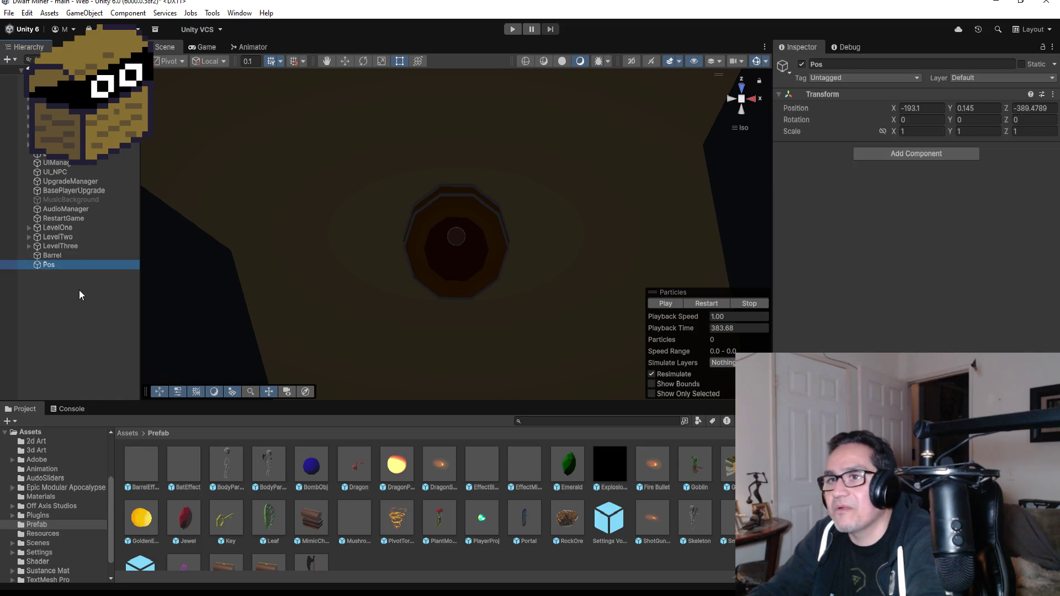
{"action": "left_click", "coordinate": [52, 302]}
Step: Create a new 3D Cube from the Hierarchy context menu
{"action": "right_click", "coordinate": [59, 302]}
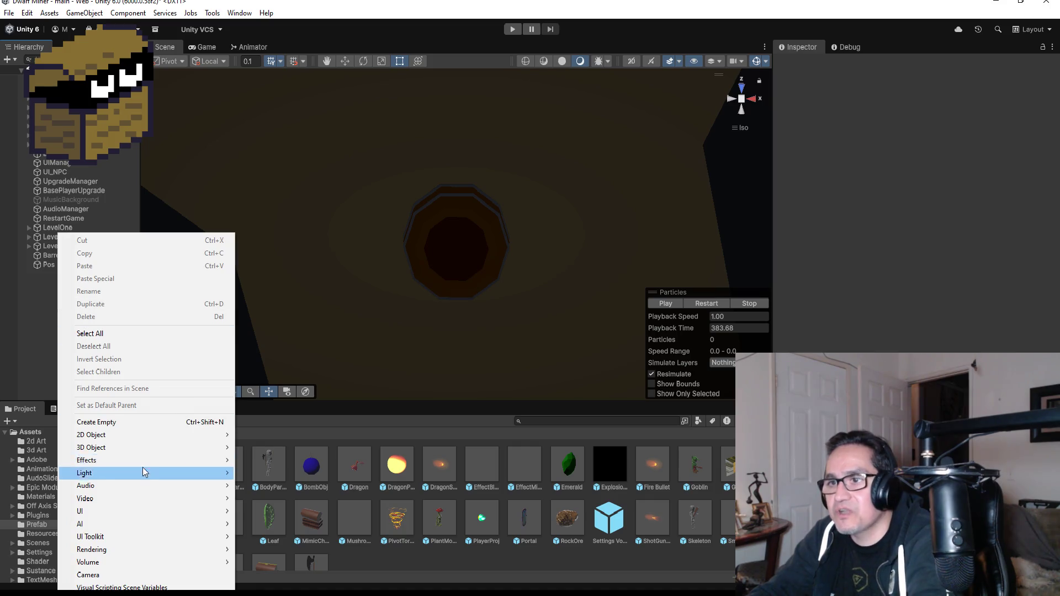
{"action": "mouse_move", "coordinate": [143, 440]}
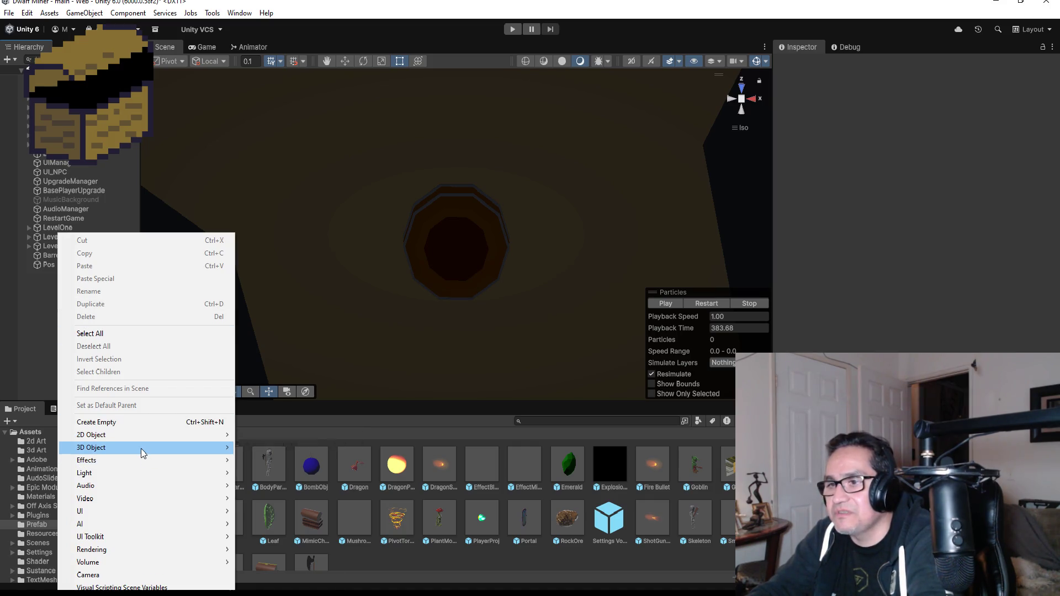
{"action": "left_click", "coordinate": [264, 447]}
{"action": "left_click", "coordinate": [100, 305]}
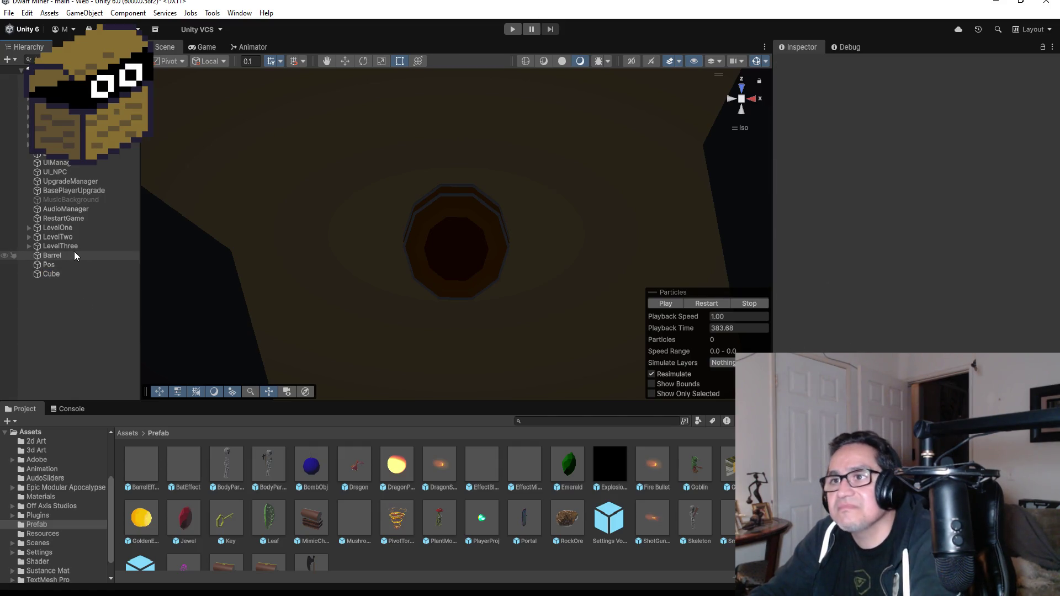
Step: Copy the Barrel's position and paste it onto the Cube (-193.1, 0.02745533, -389.4789)
{"action": "left_click", "coordinate": [74, 254]}
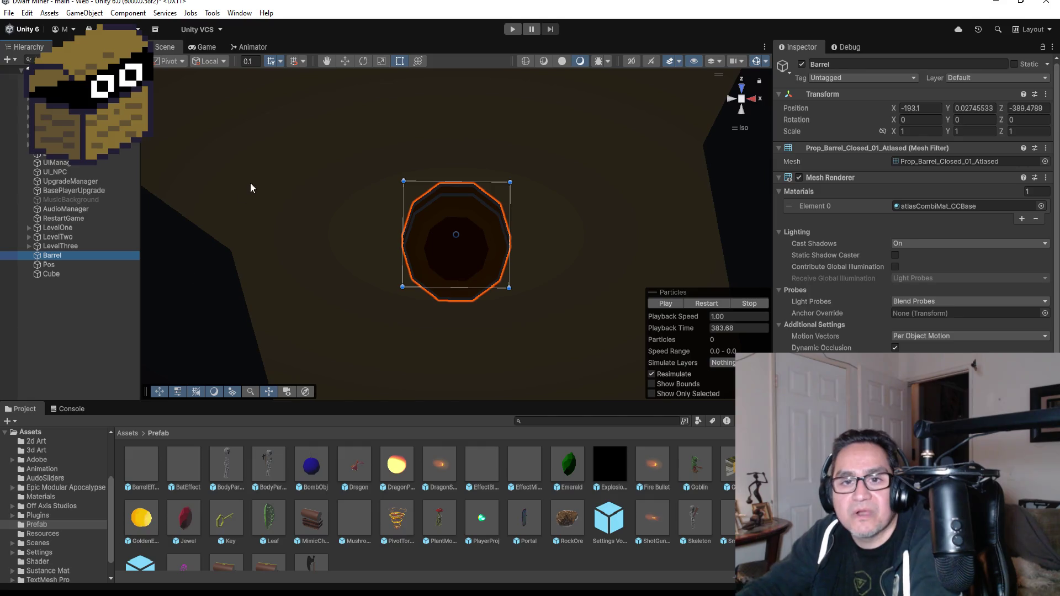
{"action": "left_click", "coordinate": [1045, 94]}
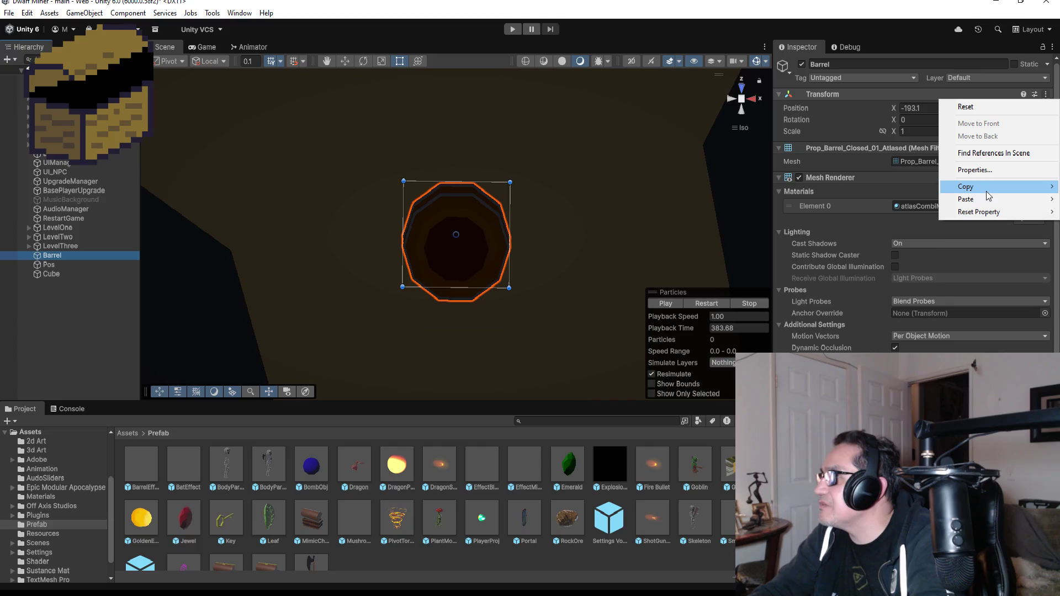
{"action": "mouse_move", "coordinate": [987, 196]}
{"action": "left_click", "coordinate": [878, 186]}
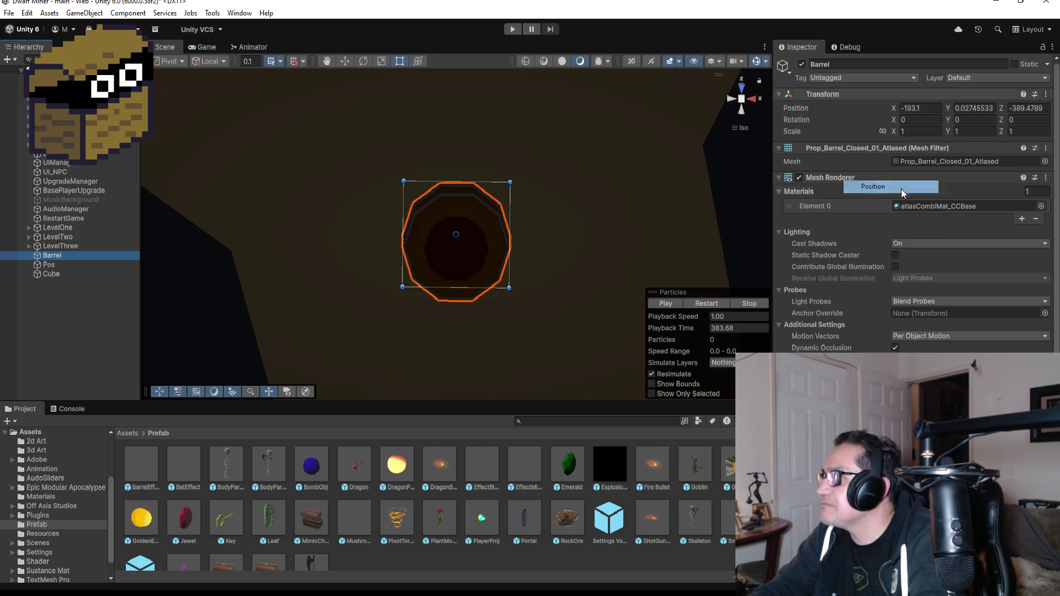
{"action": "left_click", "coordinate": [80, 275]}
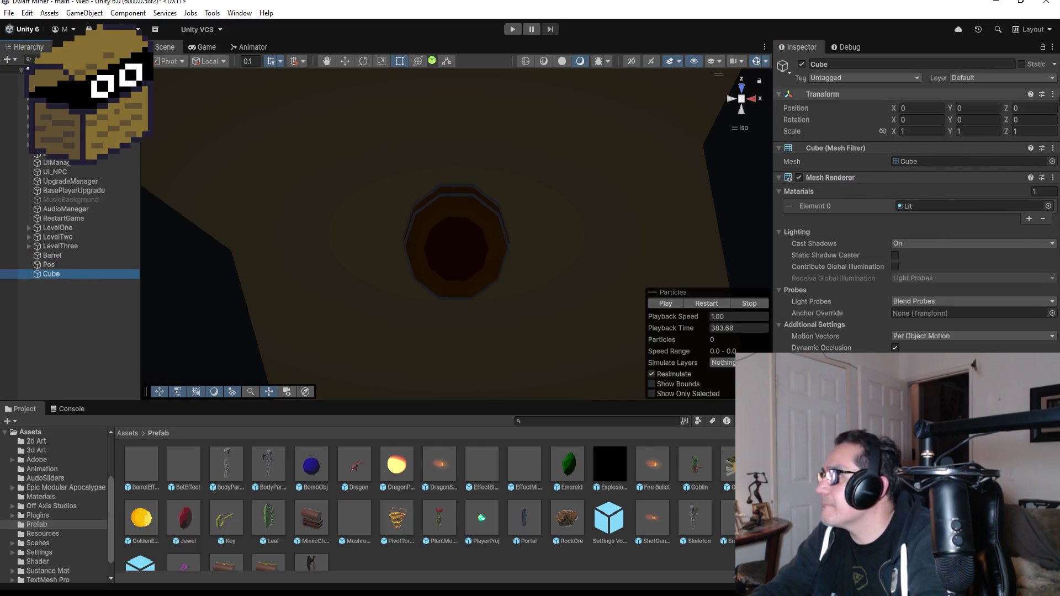
{"action": "left_click", "coordinate": [1048, 95]}
{"action": "mouse_move", "coordinate": [958, 200]}
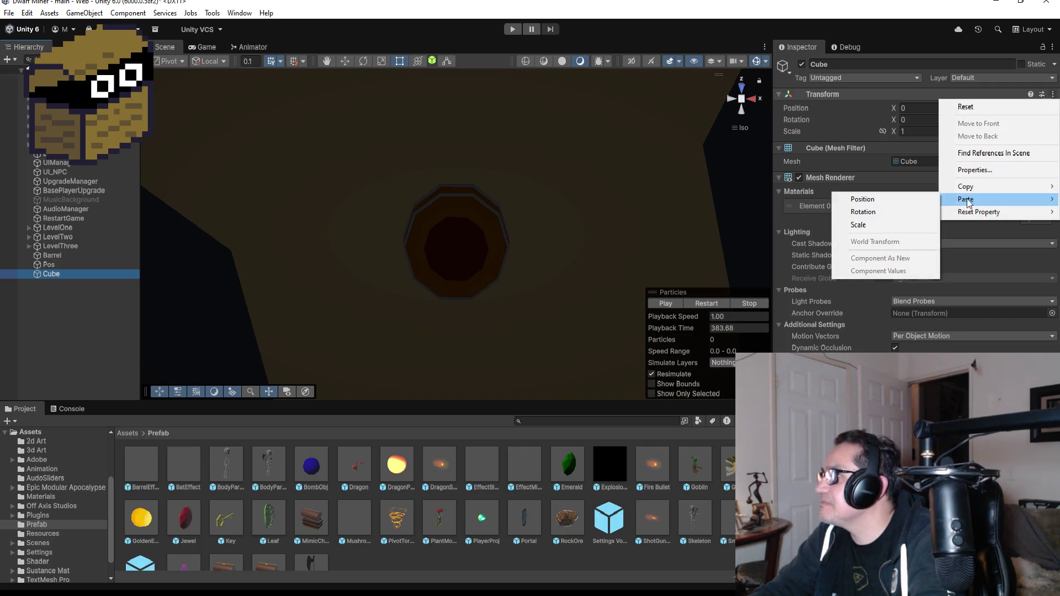
{"action": "left_click", "coordinate": [905, 202]}
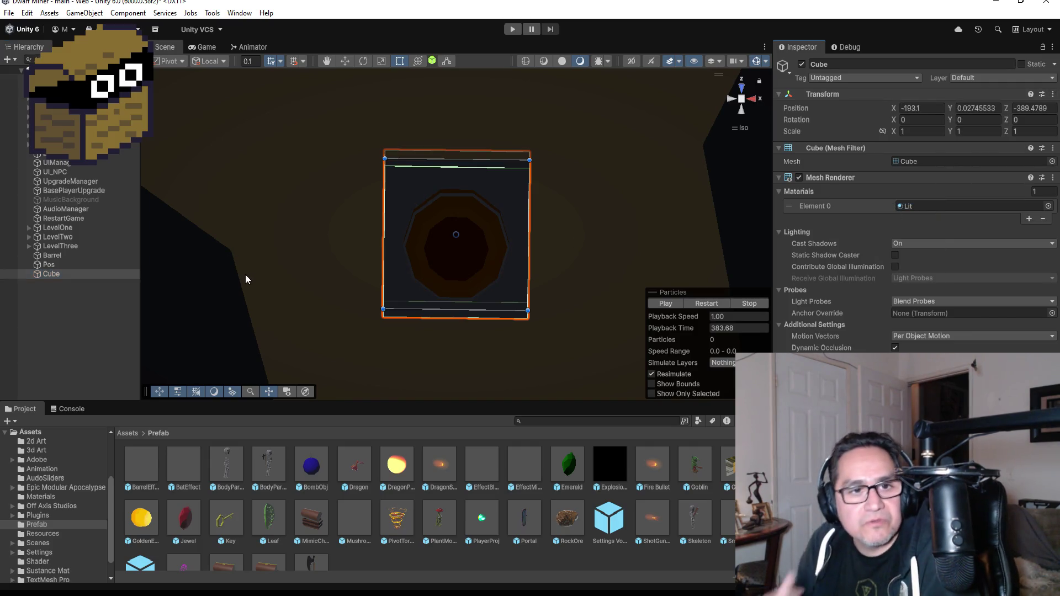
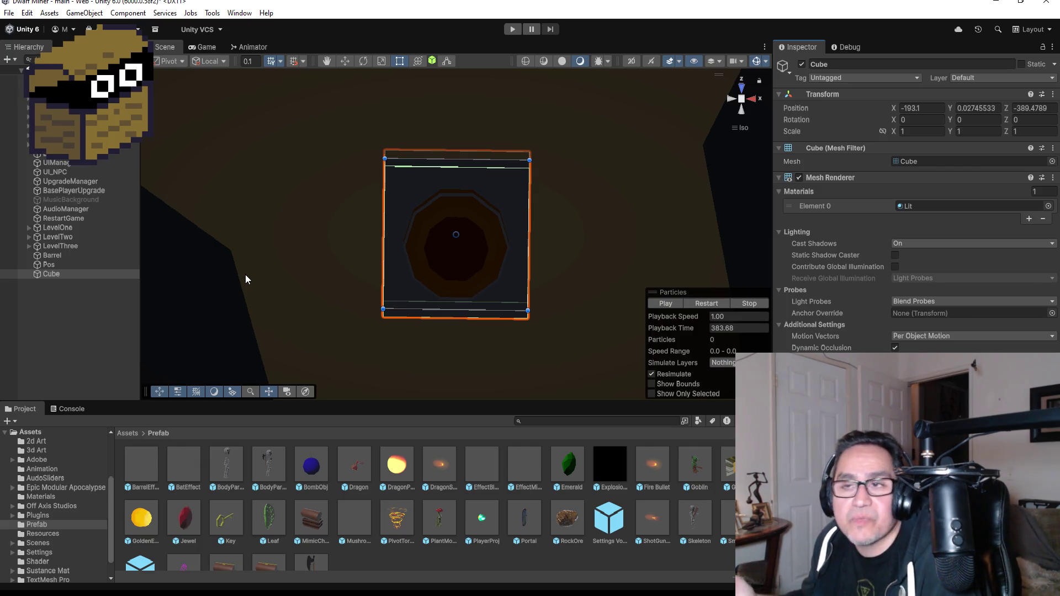
Step: Select the Cube and raise it upward along its Y axis with the Move tool
{"action": "left_click", "coordinate": [75, 318]}
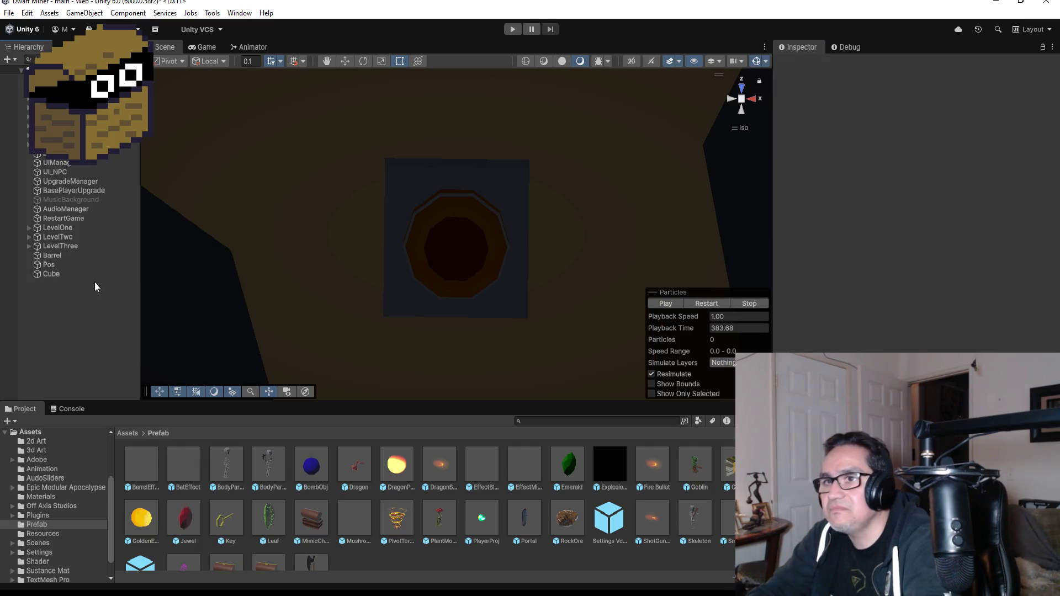
{"action": "left_click", "coordinate": [82, 266]}
{"action": "left_click", "coordinate": [86, 274]}
{"action": "mouse_move", "coordinate": [586, 244]}
{"action": "left_mouse_down"}
{"action": "mouse_move", "coordinate": [391, 551]}
{"action": "mouse_move", "coordinate": [351, 549]}
{"action": "mouse_move", "coordinate": [312, 584]}
{"action": "mouse_move", "coordinate": [453, 322]}
{"action": "left_mouse_up"}
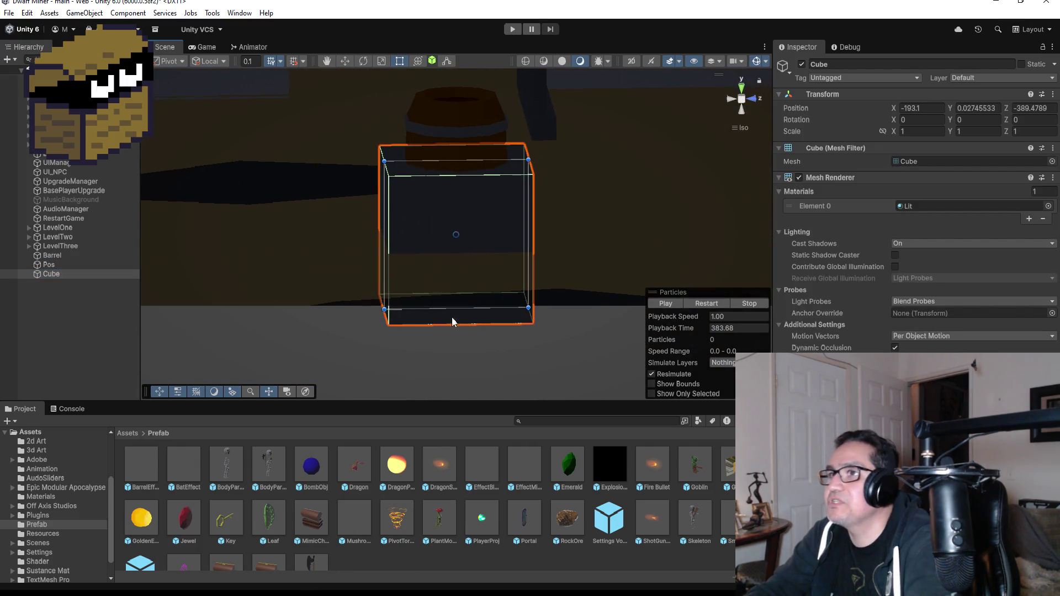
{"action": "left_click", "coordinate": [343, 62]}
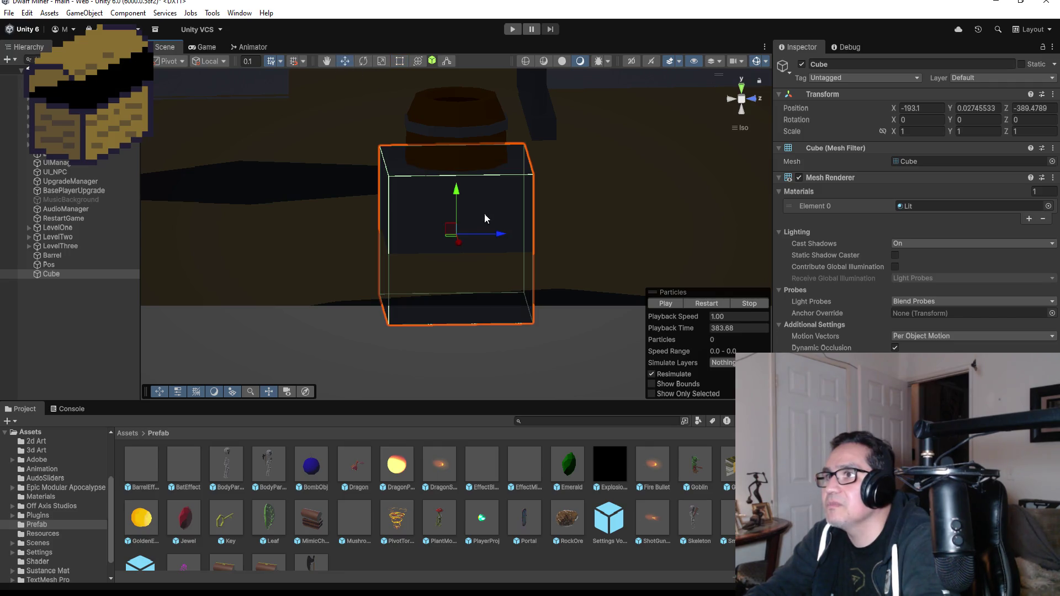
{"action": "mouse_move", "coordinate": [456, 193]}
{"action": "left_mouse_down"}
{"action": "mouse_move", "coordinate": [445, 117]}
{"action": "mouse_move", "coordinate": [446, 246]}
{"action": "mouse_move", "coordinate": [422, 118]}
{"action": "left_mouse_up"}
Step: From the Back view, flatten the Cube into a slab about 0.88 × 0.53 × 0.89
{"action": "scroll", "coordinate": [634, 127], "scroll_direction": "down", "scroll_amount": 1}
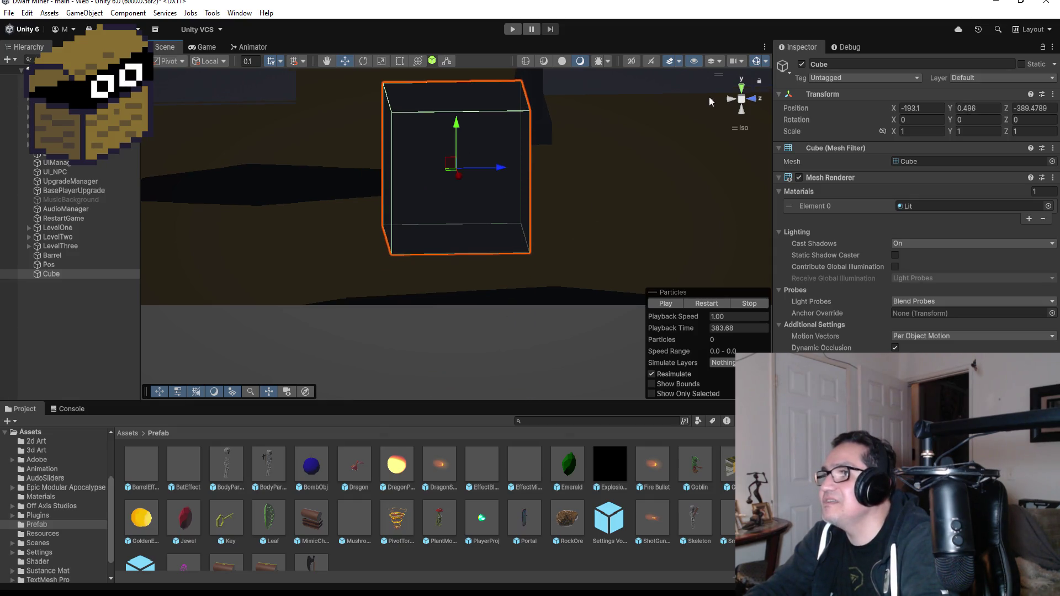
{"action": "left_click", "coordinate": [741, 91]}
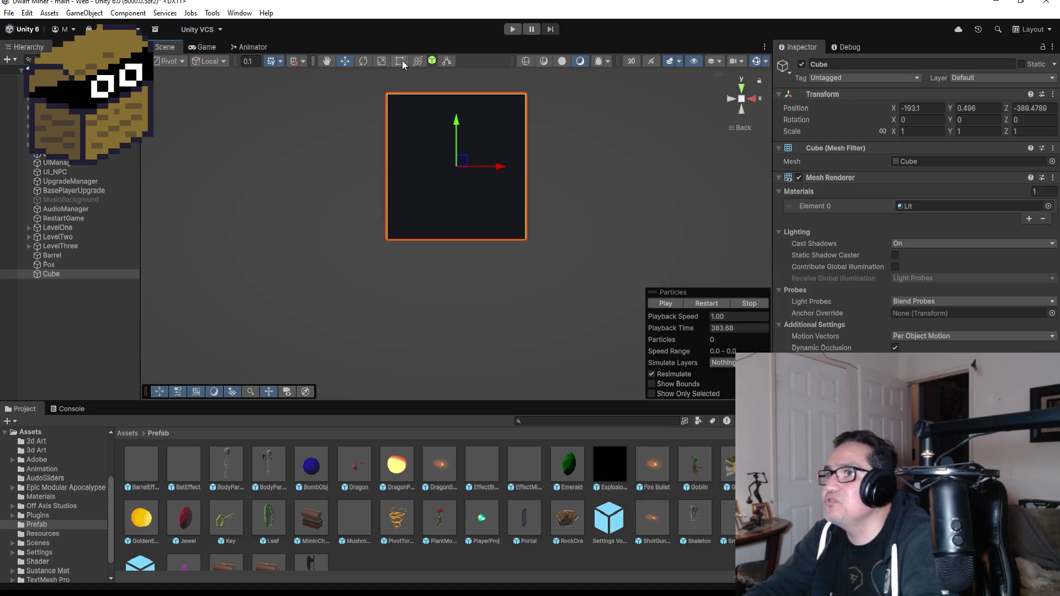
{"action": "left_click", "coordinate": [401, 62]}
{"action": "left_click_drag", "start_coordinate": [480, 96], "coordinate": [477, 162]}
{"action": "mouse_move", "coordinate": [630, 137]}
{"action": "left_mouse_down"}
{"action": "mouse_move", "coordinate": [539, 239]}
{"action": "mouse_move", "coordinate": [541, 345]}
{"action": "mouse_move", "coordinate": [565, 393]}
{"action": "mouse_move", "coordinate": [561, 193]}
{"action": "mouse_move", "coordinate": [600, 251]}
{"action": "mouse_move", "coordinate": [611, 236]}
{"action": "left_mouse_up"}
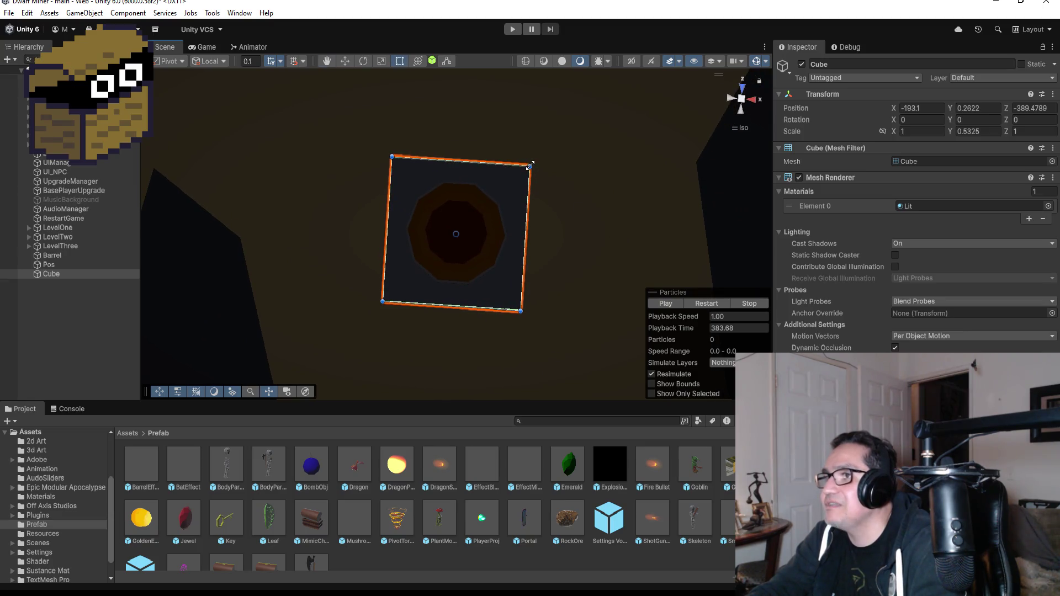
{"action": "left_click_drag", "start_coordinate": [532, 165], "coordinate": [523, 172]}
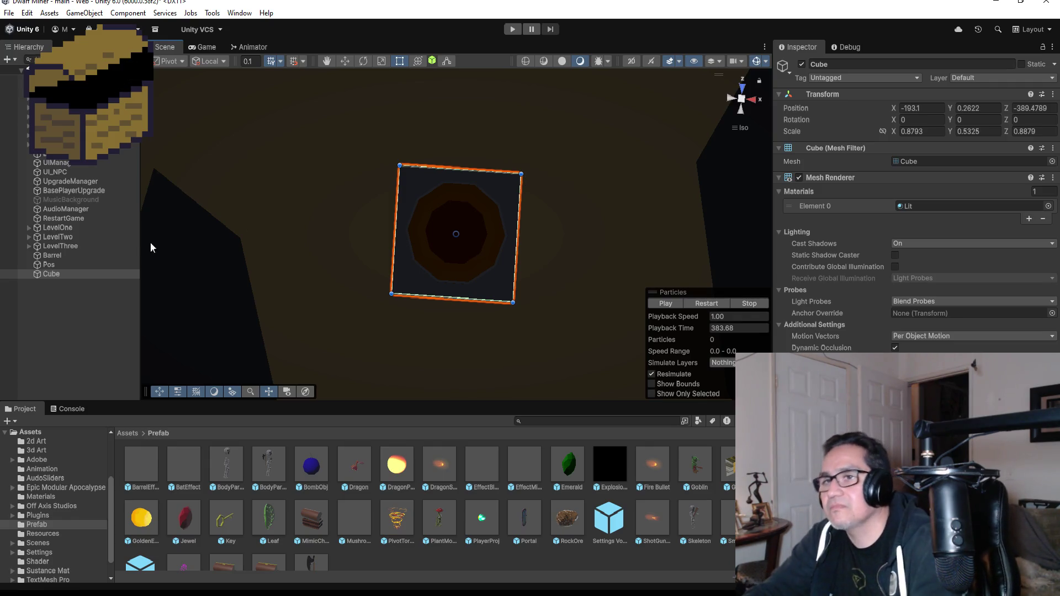
{"action": "left_click", "coordinate": [77, 341]}
{"action": "left_click", "coordinate": [68, 273]}
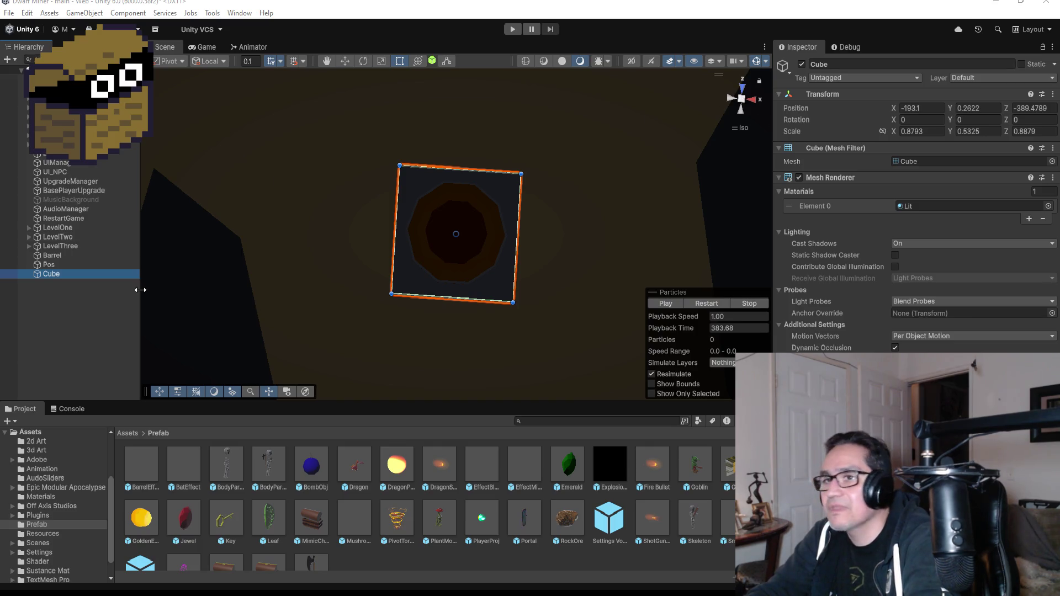
{"action": "left_click", "coordinate": [71, 312]}
{"action": "left_click", "coordinate": [56, 273]}
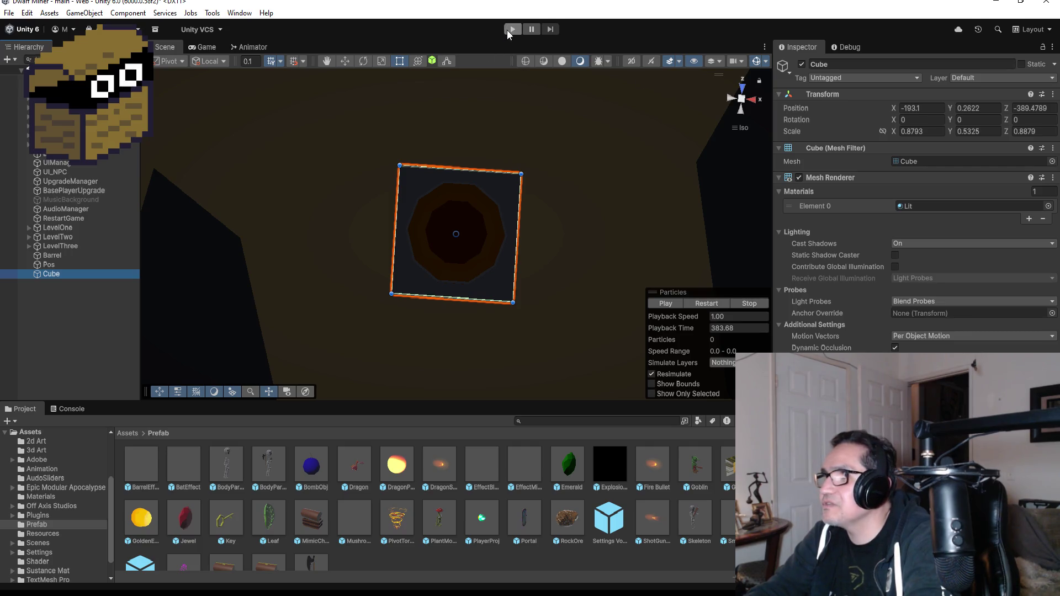
Step: Assign the ShockwaveWave material to the Cube's Element 0 slot
{"action": "left_click", "coordinate": [1047, 206]}
{"action": "scroll", "coordinate": [1005, 304], "scroll_direction": "down", "scroll_amount": 1}
{"action": "scroll", "coordinate": [1015, 313], "scroll_direction": "down", "scroll_amount": 5}
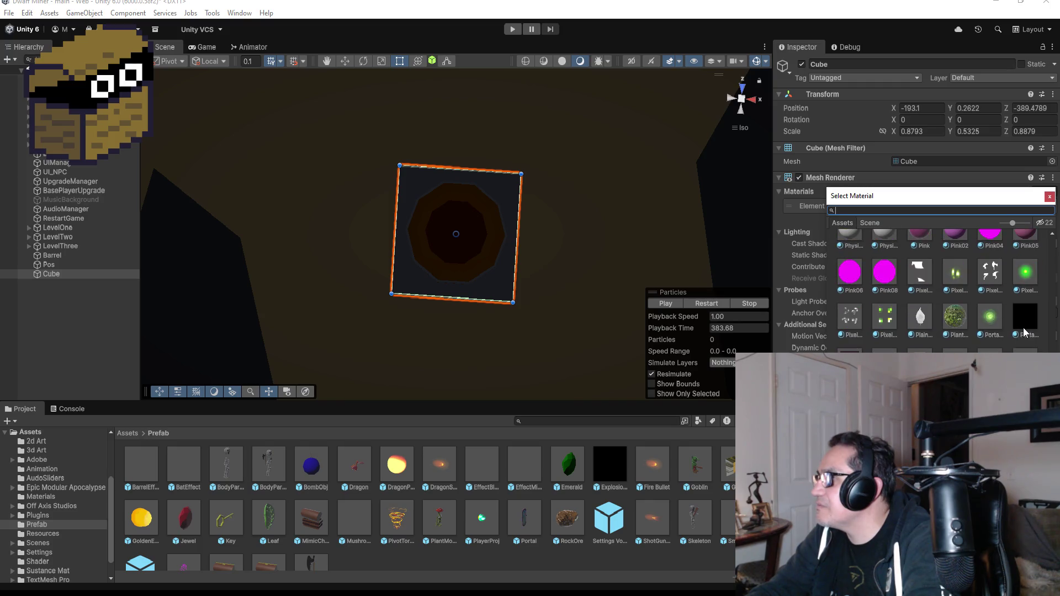
{"action": "scroll", "coordinate": [981, 335], "scroll_direction": "down", "scroll_amount": 6}
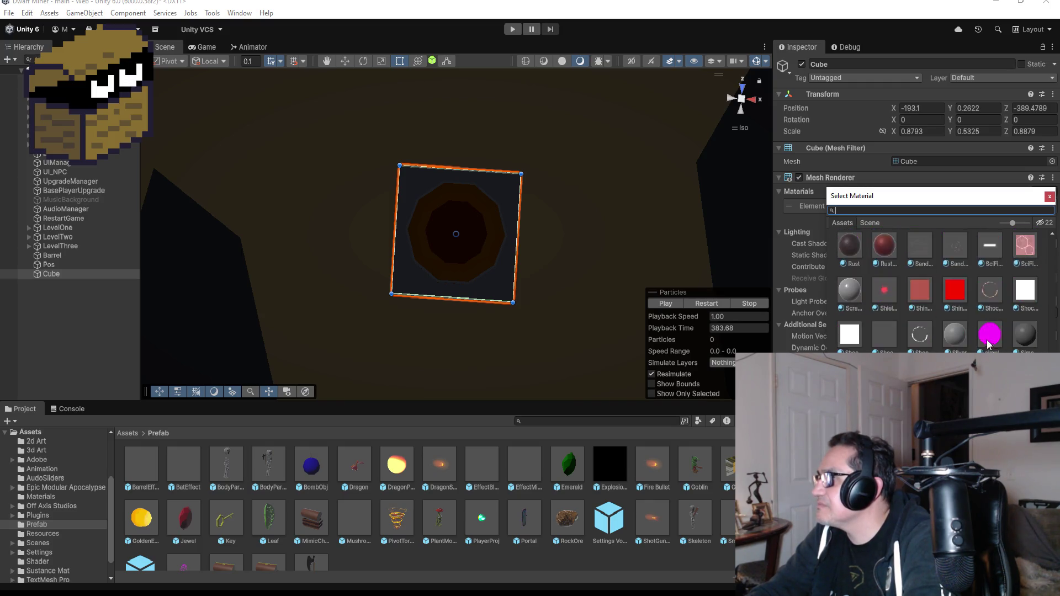
{"action": "scroll", "coordinate": [988, 343], "scroll_direction": "down", "scroll_amount": 8}
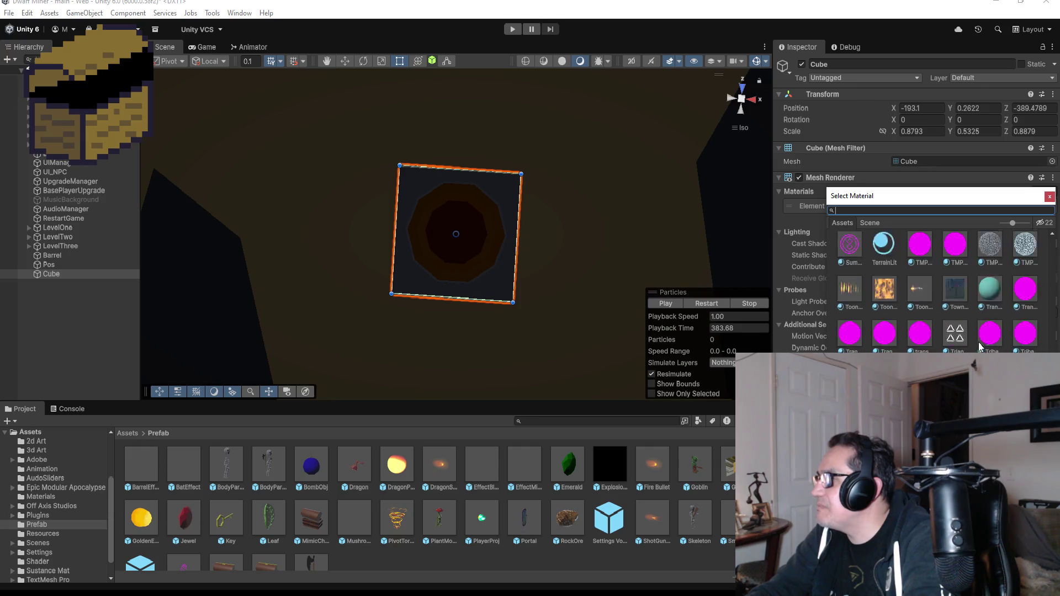
{"action": "scroll", "coordinate": [893, 336], "scroll_direction": "down", "scroll_amount": 6}
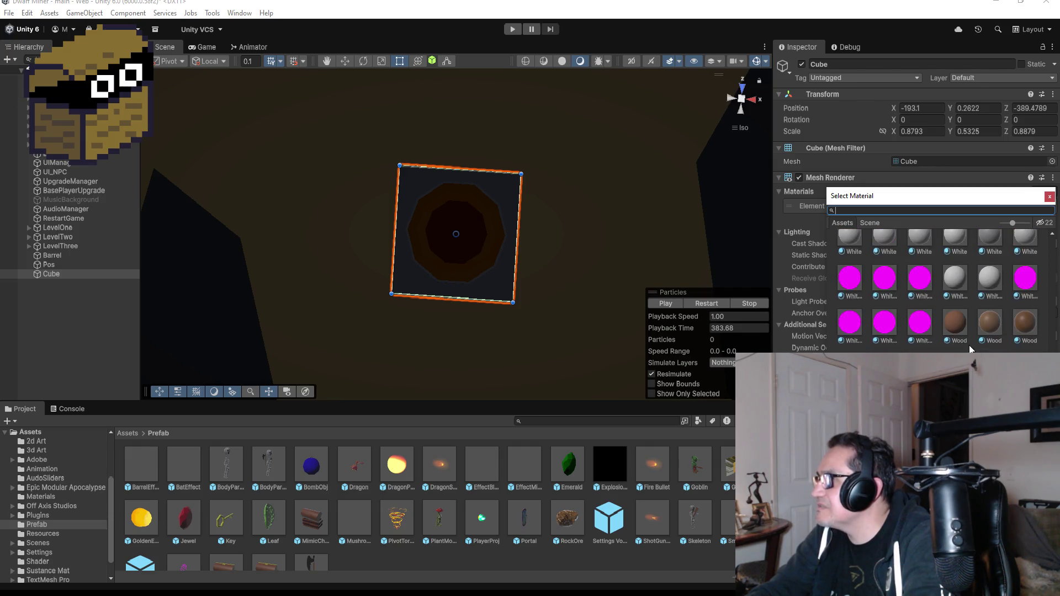
{"action": "scroll", "coordinate": [1002, 339], "scroll_direction": "up", "scroll_amount": 5}
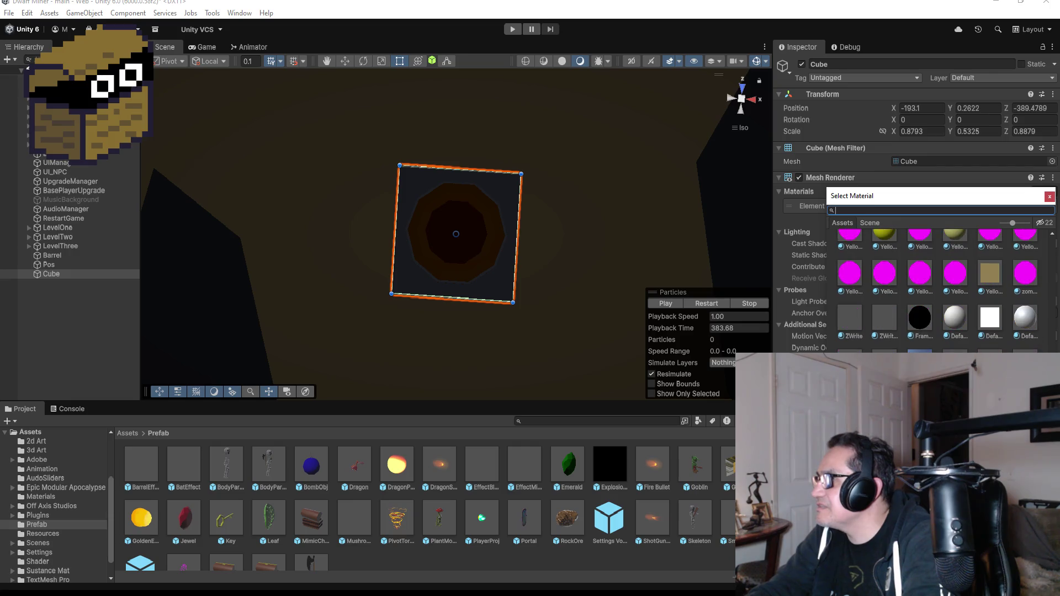
{"action": "scroll", "coordinate": [1002, 337], "scroll_direction": "up", "scroll_amount": 5}
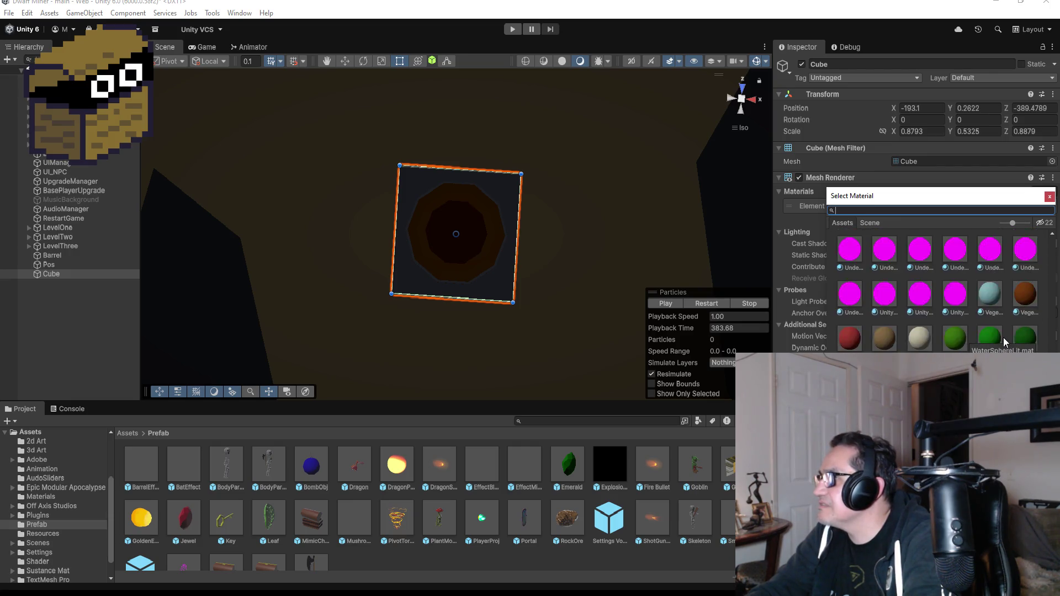
{"action": "scroll", "coordinate": [1002, 335], "scroll_direction": "up", "scroll_amount": 5}
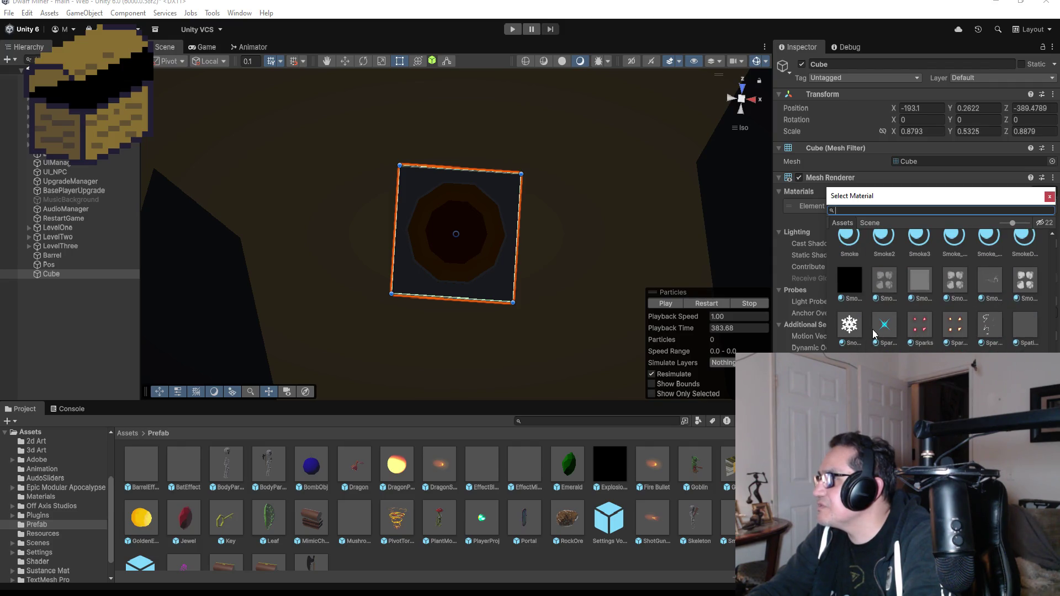
{"action": "scroll", "coordinate": [980, 328], "scroll_direction": "up", "scroll_amount": 3}
Step: Widen the Cube to about 1.02 × 0.53 × 1.05 and enter Play mode
{"action": "scroll", "coordinate": [988, 322], "scroll_direction": "up", "scroll_amount": 5}
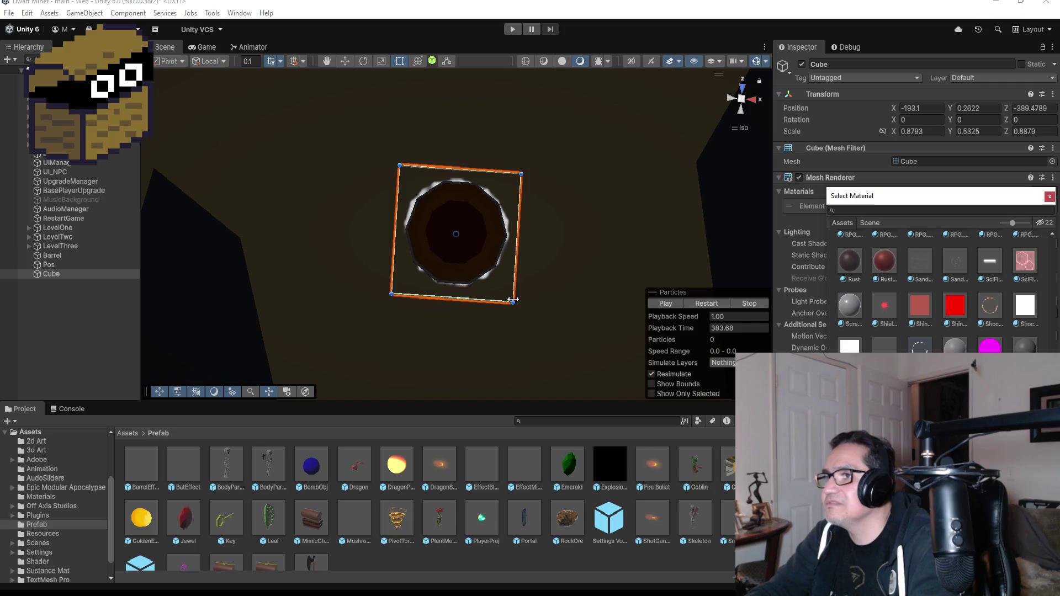
{"action": "left_click_drag", "start_coordinate": [512, 303], "coordinate": [521, 315]}
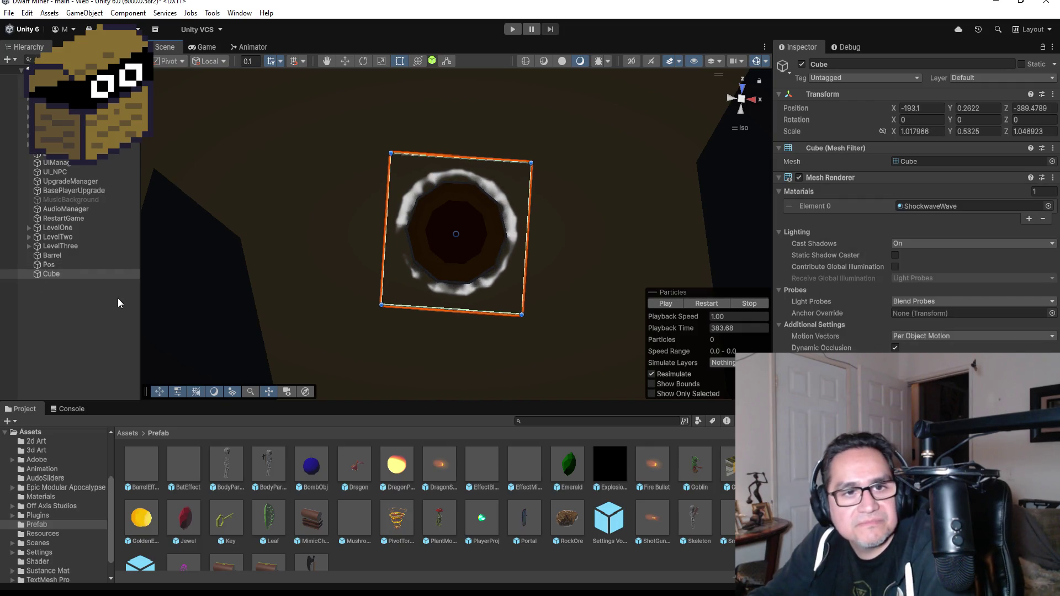
{"action": "left_click", "coordinate": [509, 28]}
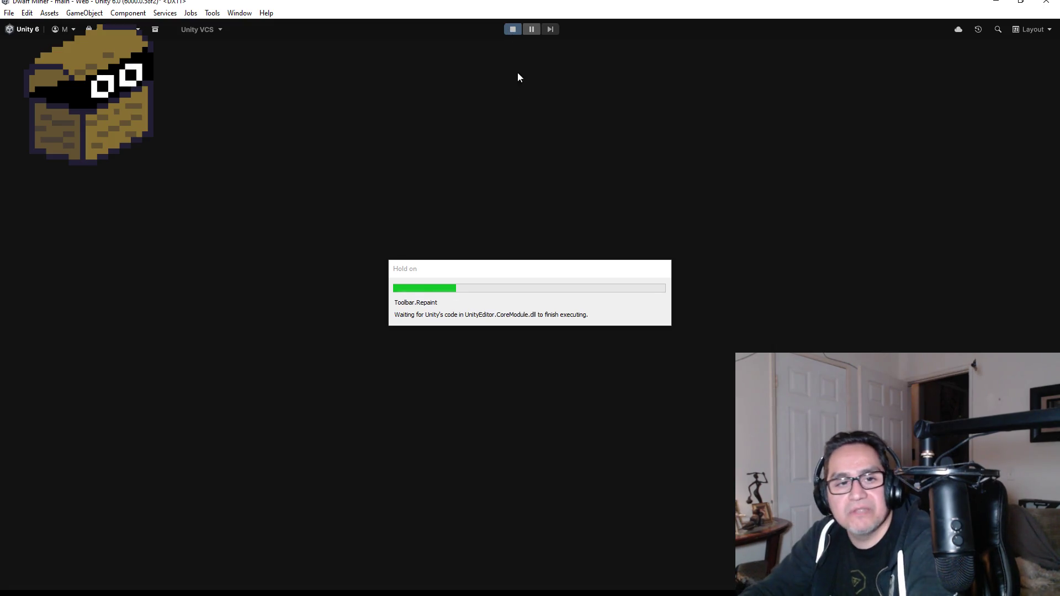
Step: Start the game, equip the axe, walk to the barrel and smash it
{"action": "key", "text": "Escape"}
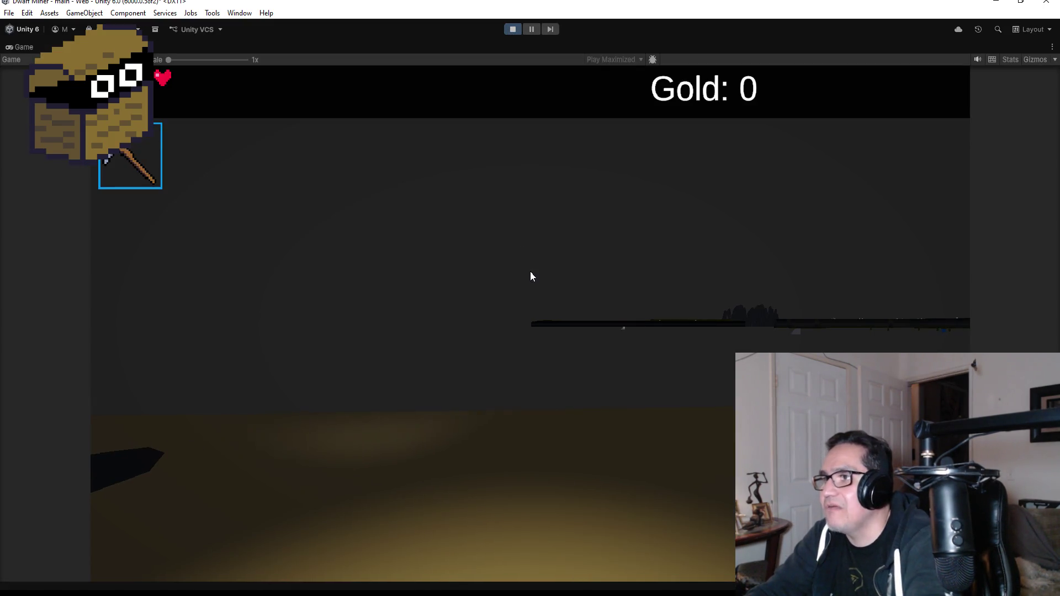
{"action": "key", "text": "2"}
{"action": "key", "text": "w"}
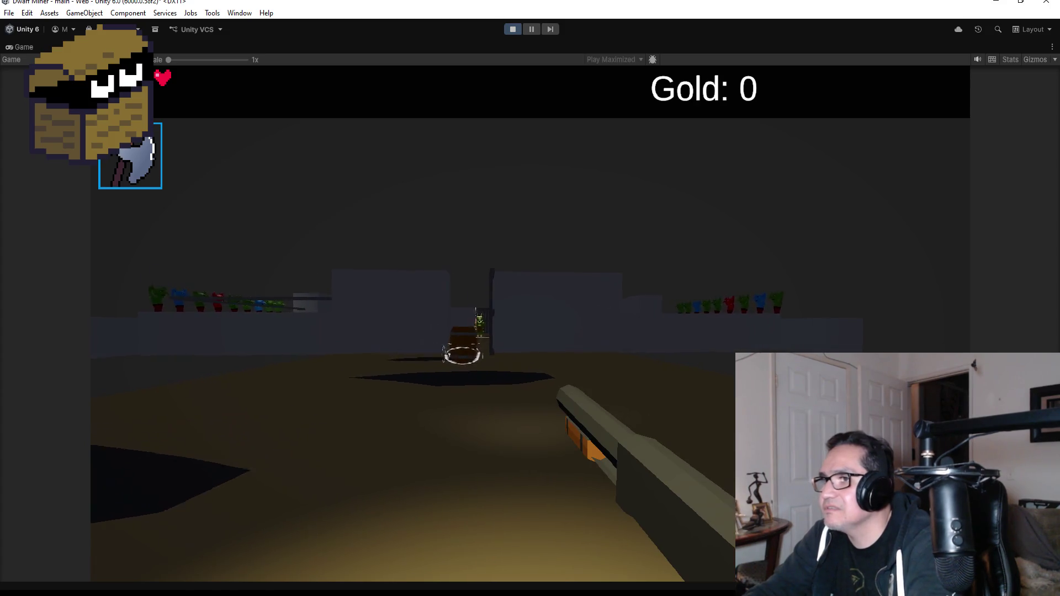
{"action": "key", "text": "w"}
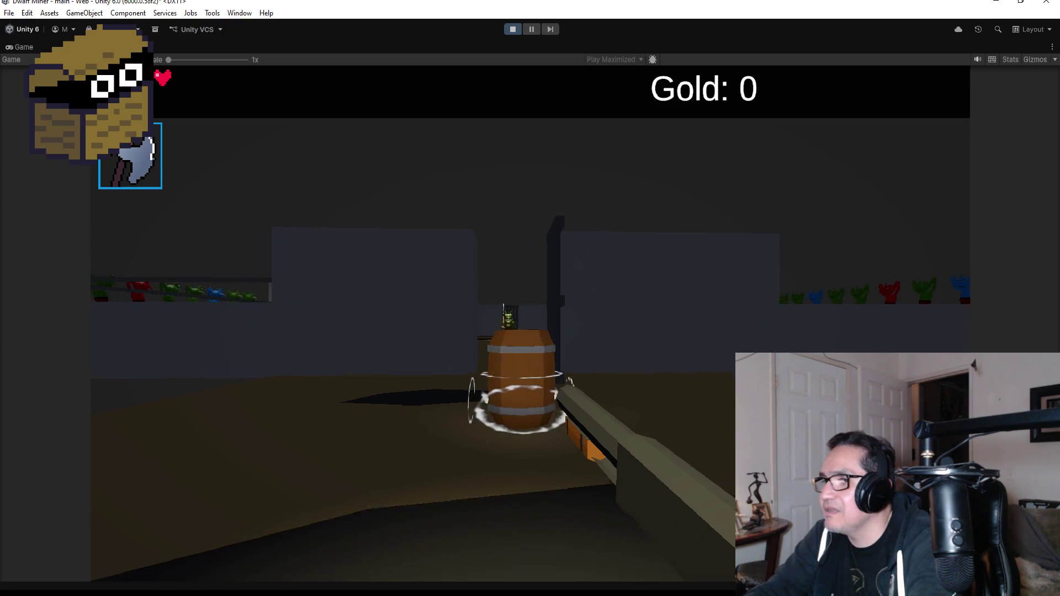
{"action": "left_click", "coordinate": [530, 323]}
Step: Walk into the next room, shoot the charging and spear goblins, then pause the game
{"action": "key", "text": "w"}
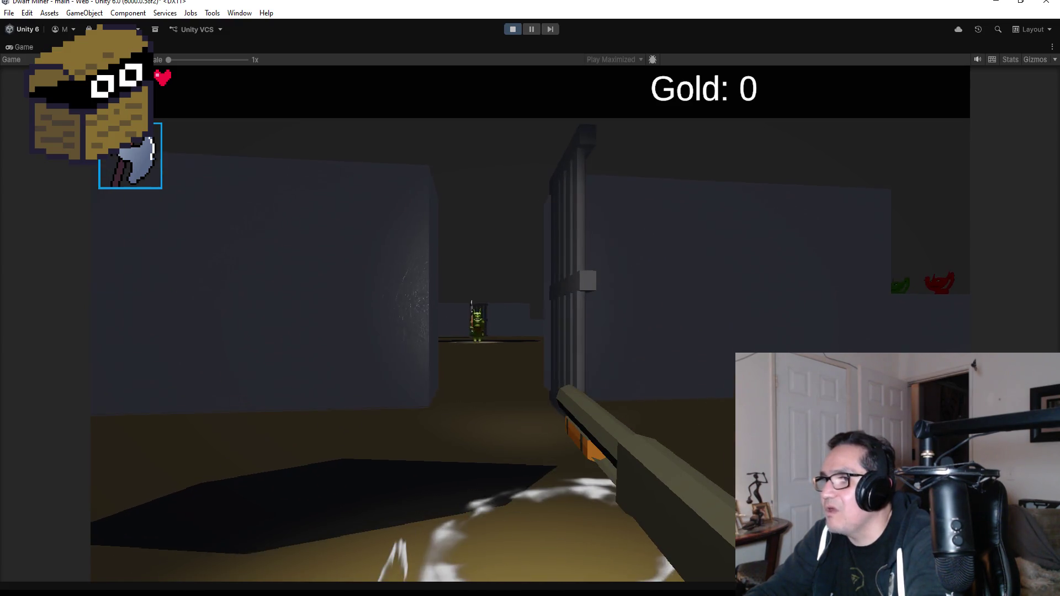
{"action": "key", "text": "w"}
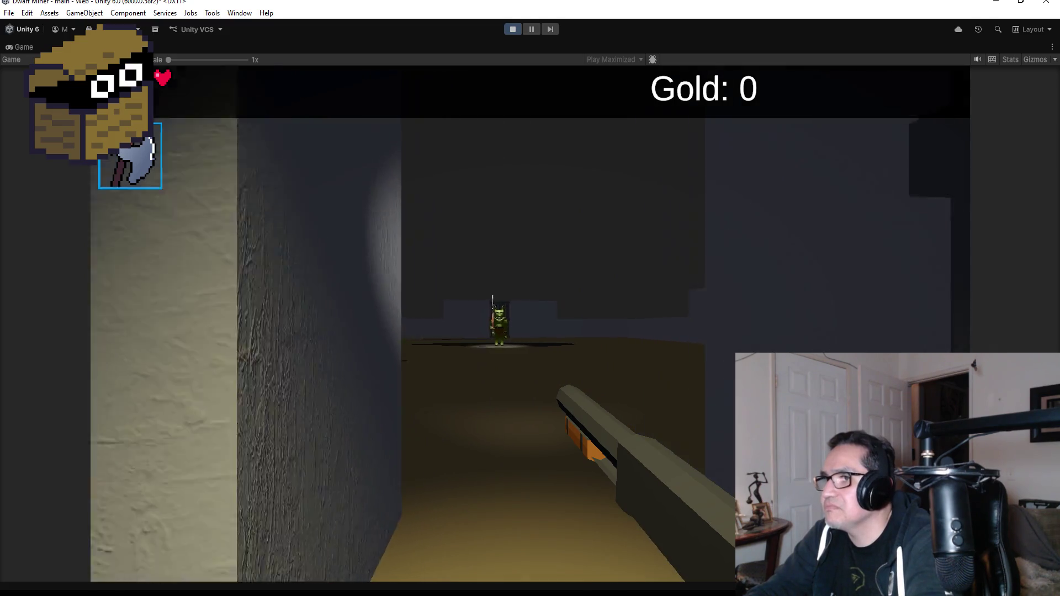
{"action": "key", "text": "w"}
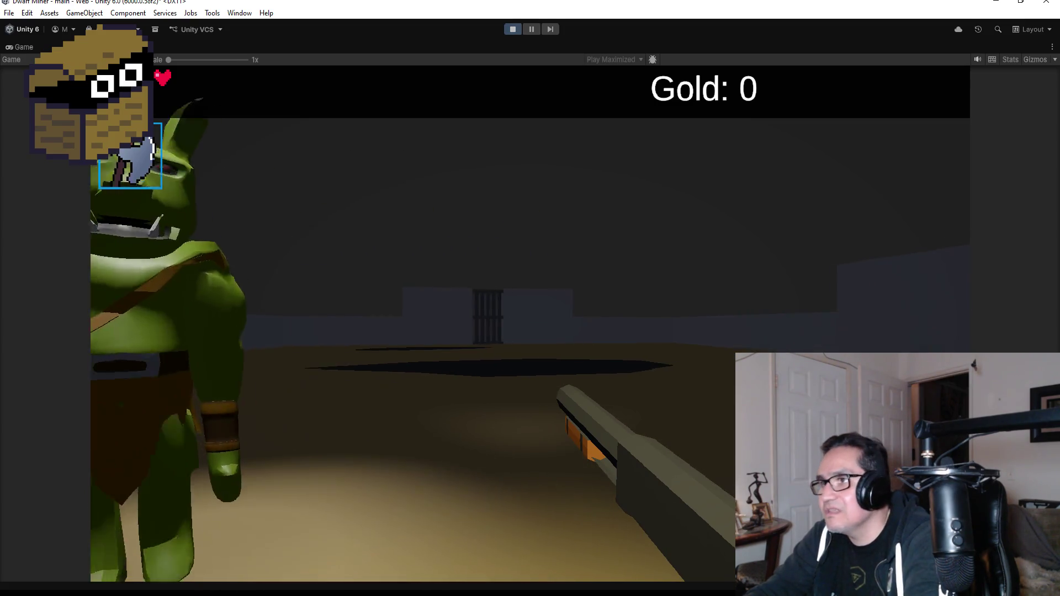
{"action": "left_click", "coordinate": [530, 323]}
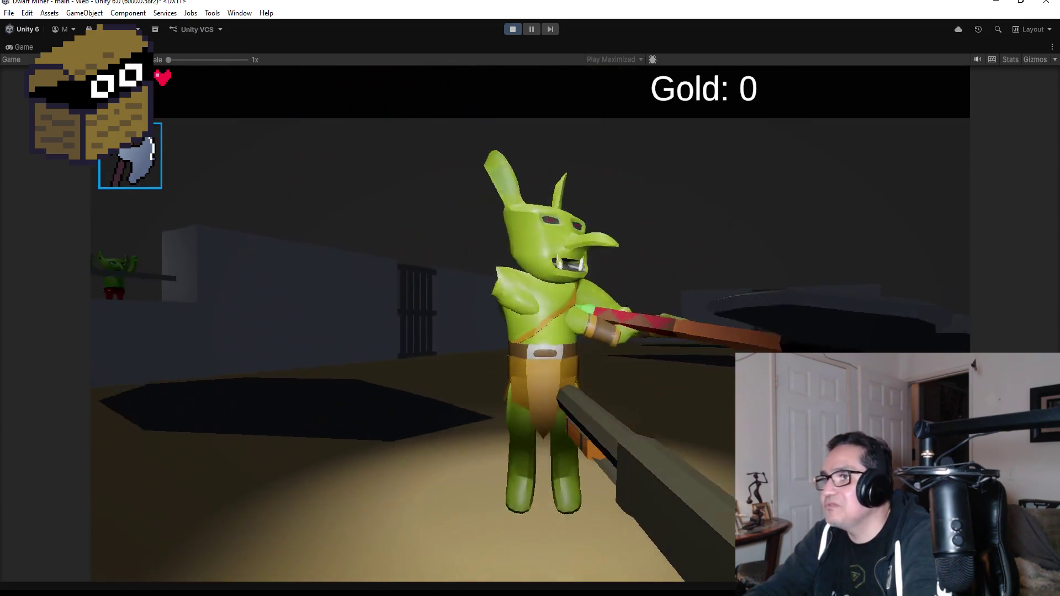
{"action": "left_click", "coordinate": [530, 323]}
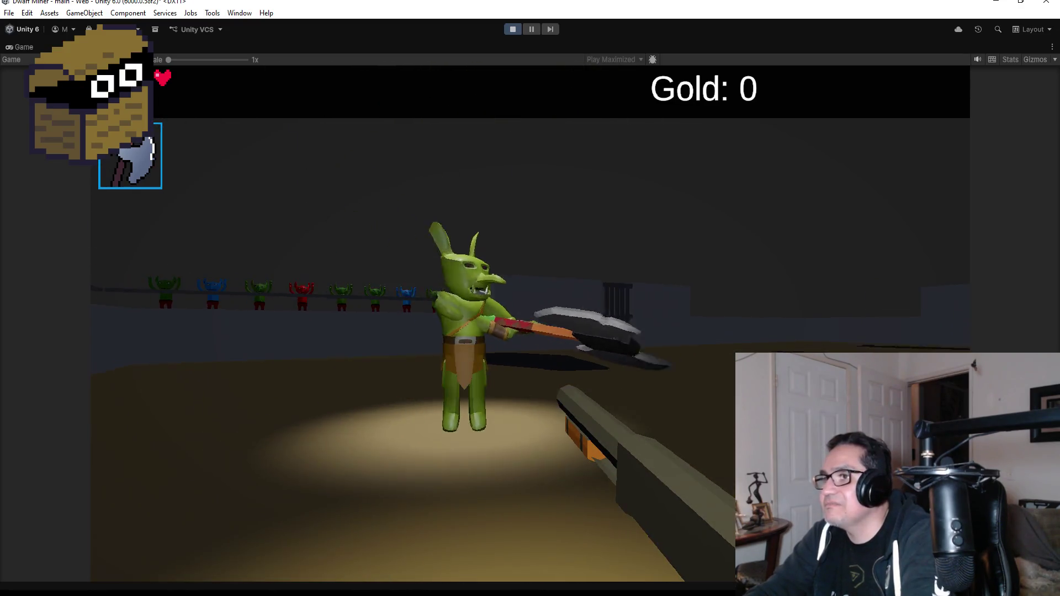
{"action": "left_click", "coordinate": [530, 323]}
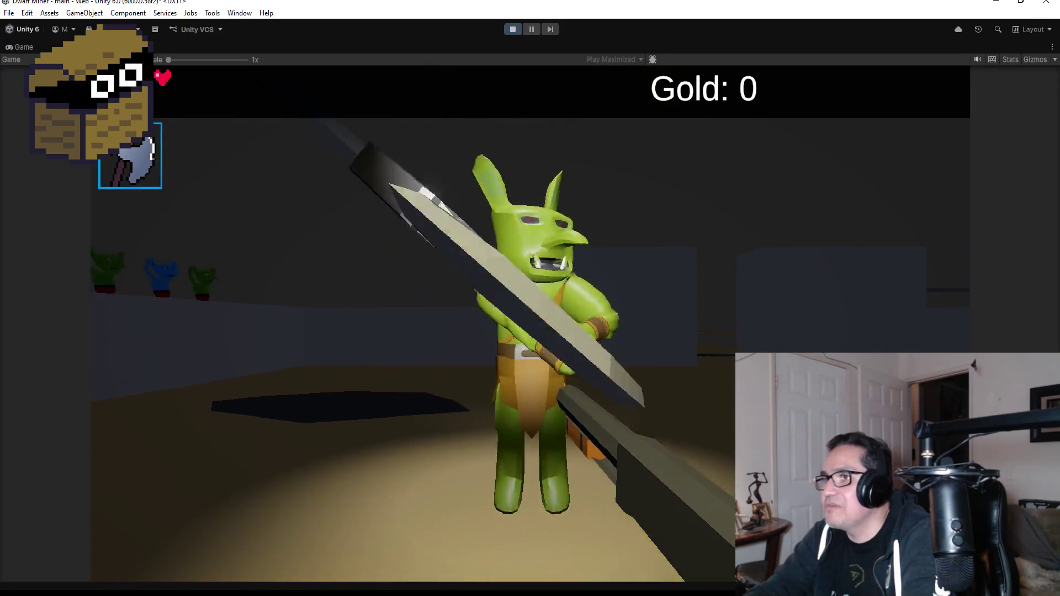
{"action": "left_click", "coordinate": [530, 323]}
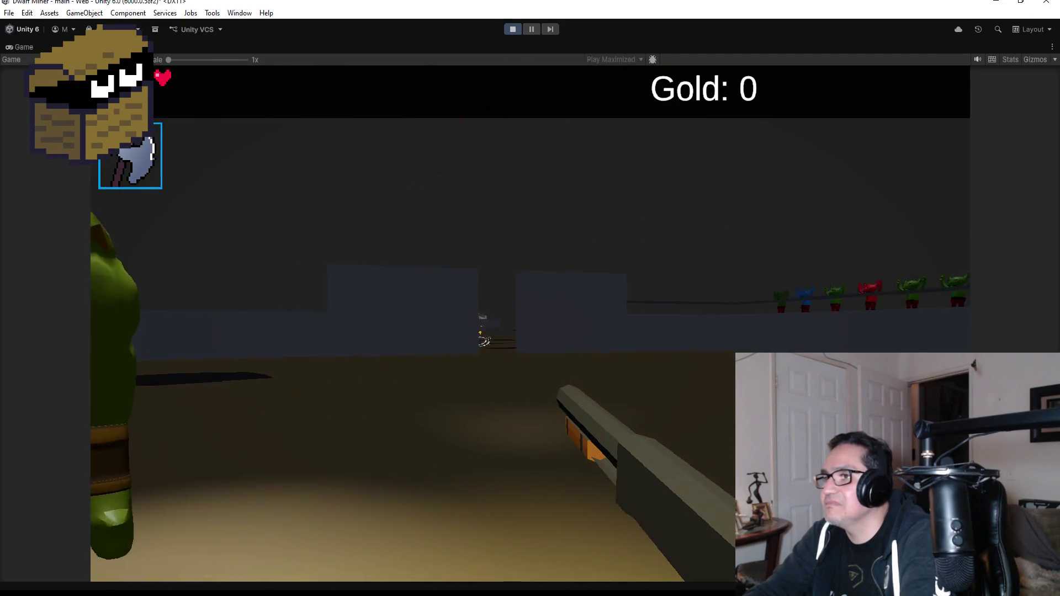
{"action": "left_click", "coordinate": [530, 323]}
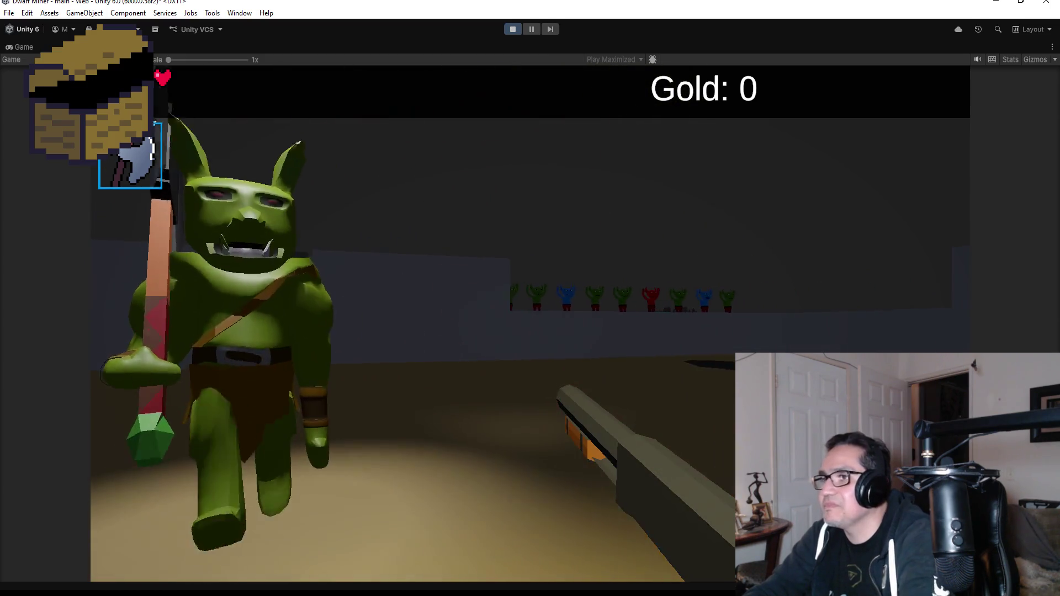
{"action": "key", "text": "Escape"}
Step: Exit Play mode to return to the scene with the ShockwaveWave Cube over the barrel
{"action": "left_click", "coordinate": [511, 29]}
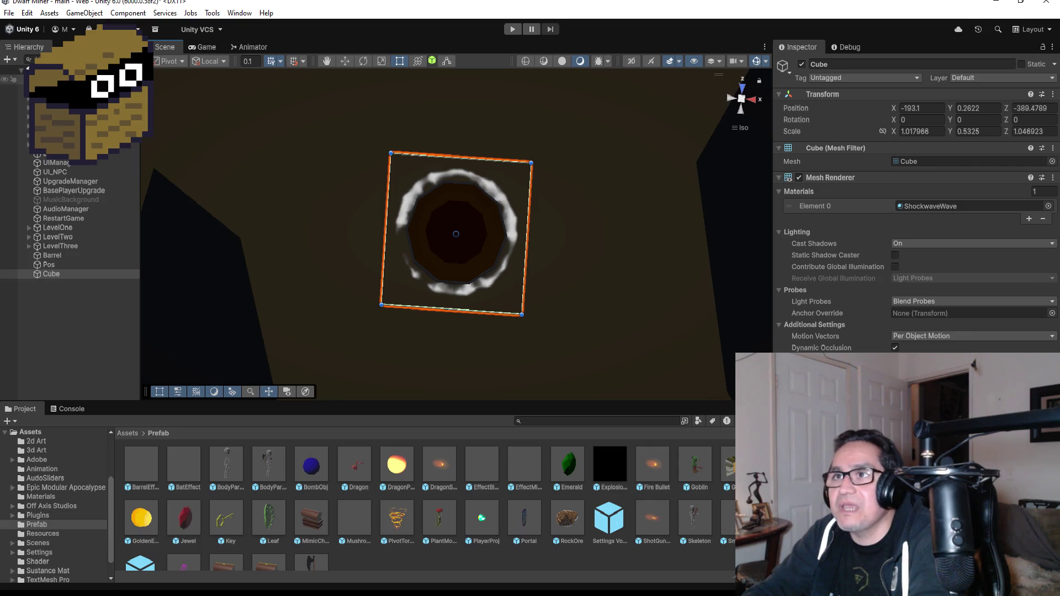
Step: Set the Player script's Pp starting zone from Zone 3 to Zone 1 and launch Play mode
{"action": "left_click", "coordinate": [55, 89]}
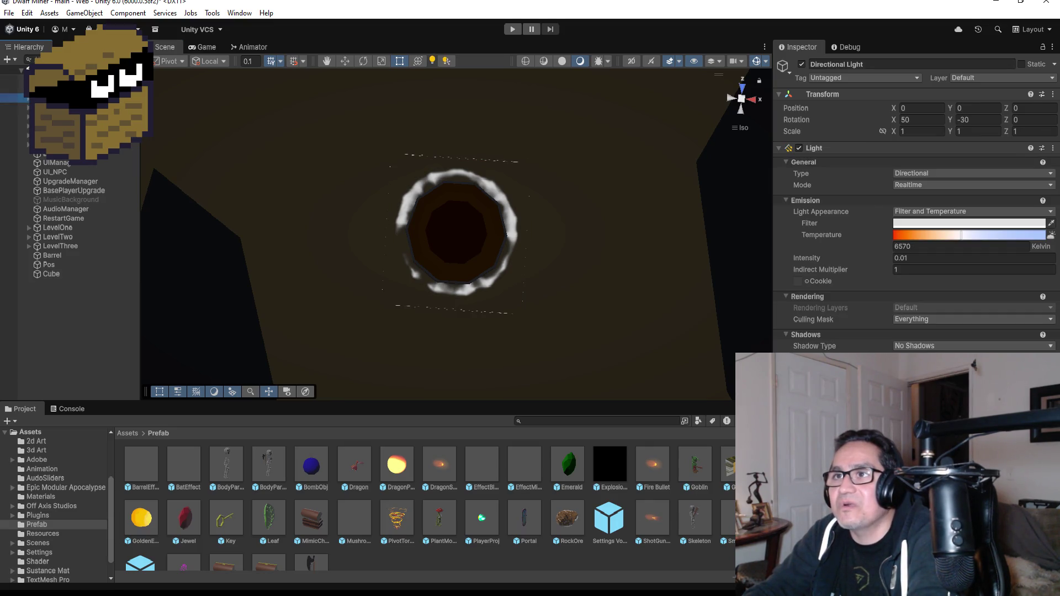
{"action": "left_click", "coordinate": [27, 98]}
{"action": "scroll", "coordinate": [913, 205], "scroll_direction": "down", "scroll_amount": 10}
{"action": "scroll", "coordinate": [913, 205], "scroll_direction": "down", "scroll_amount": 10}
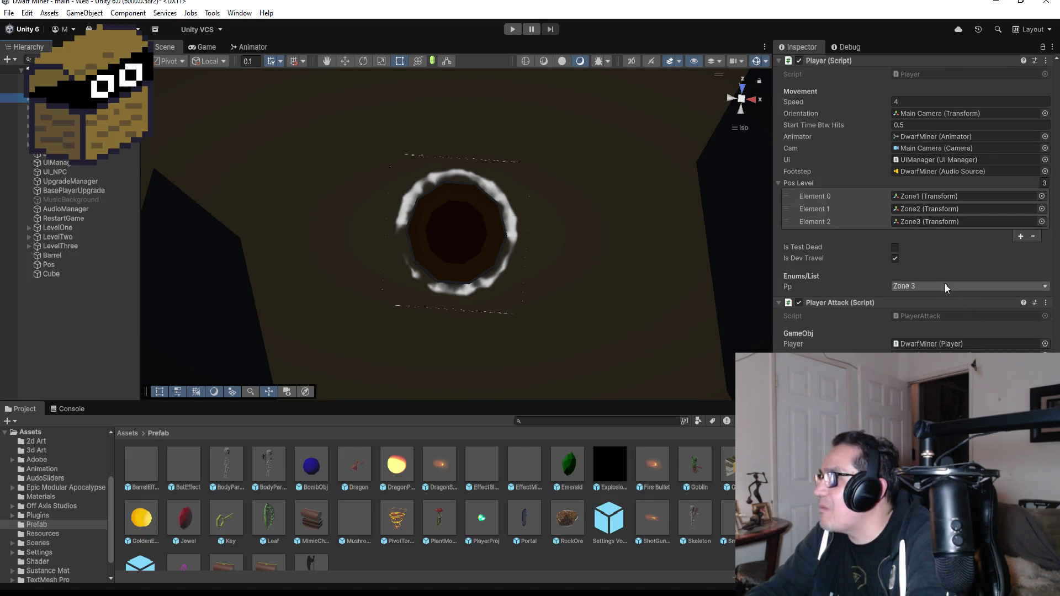
{"action": "left_click", "coordinate": [945, 285]}
{"action": "left_click", "coordinate": [929, 297]}
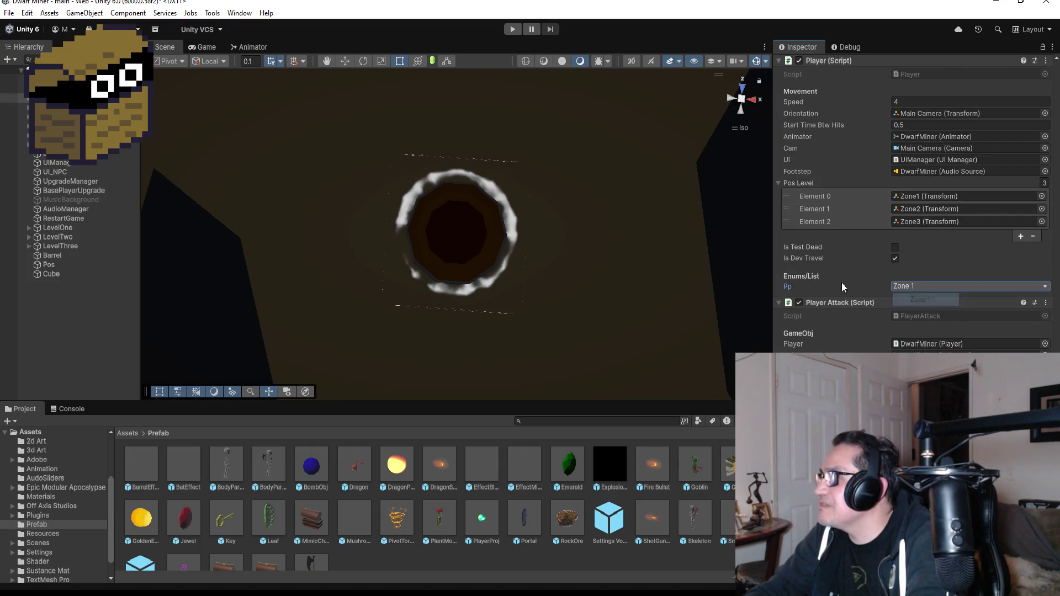
{"action": "left_click", "coordinate": [506, 29]}
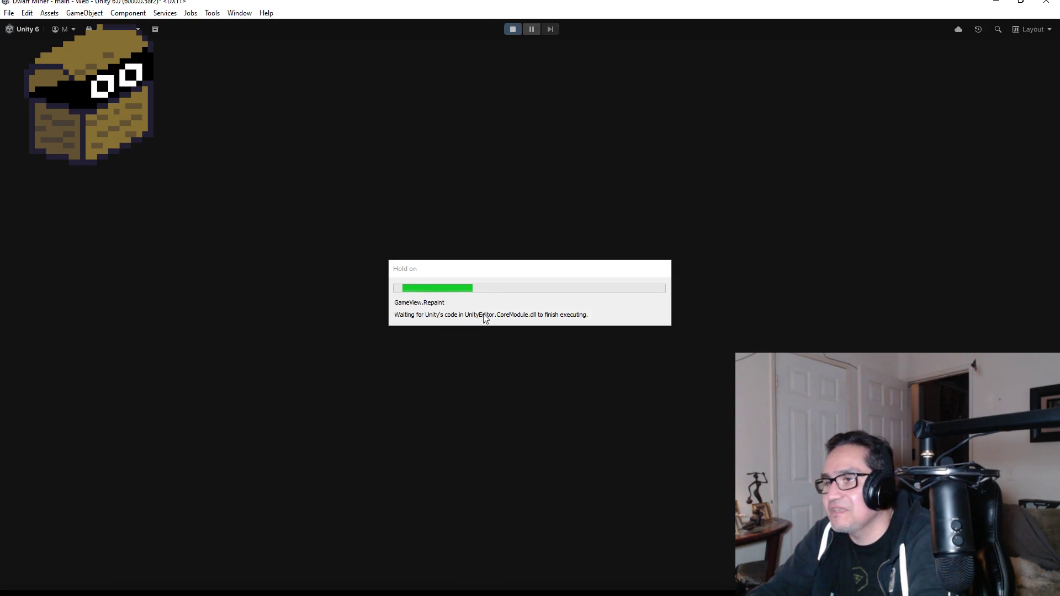
Step: Begin playing, then open and close the alchemist's and blacksmith's shops
{"action": "key", "text": "Escape"}
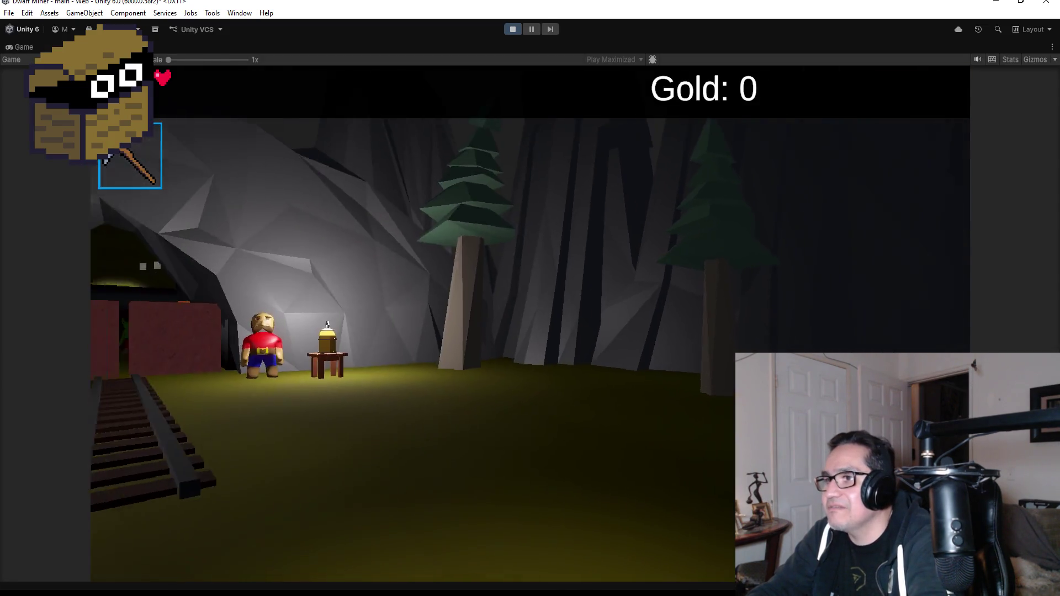
{"action": "key", "text": "2"}
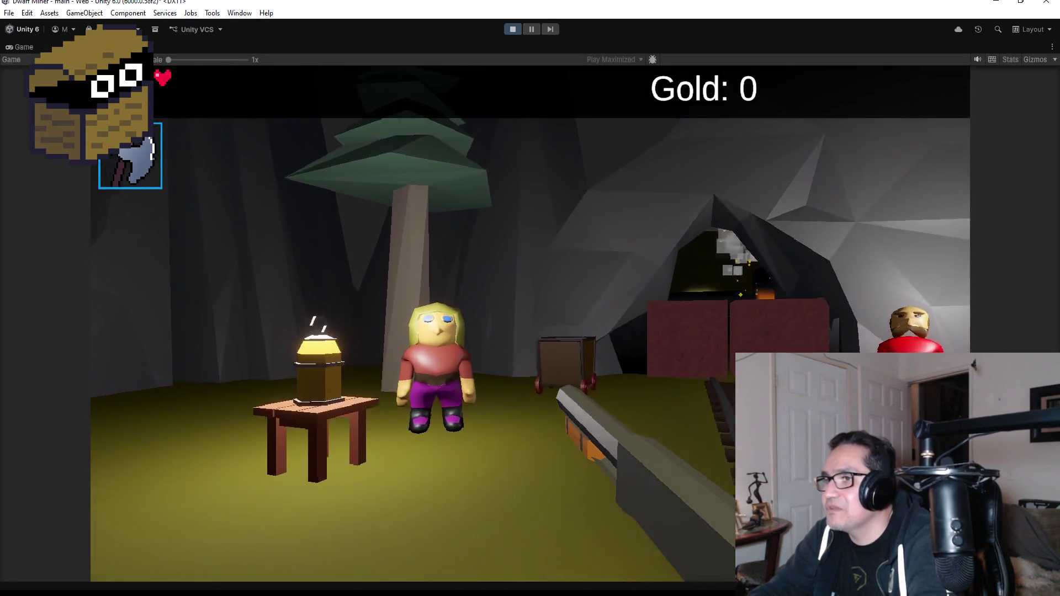
{"action": "key", "text": "w"}
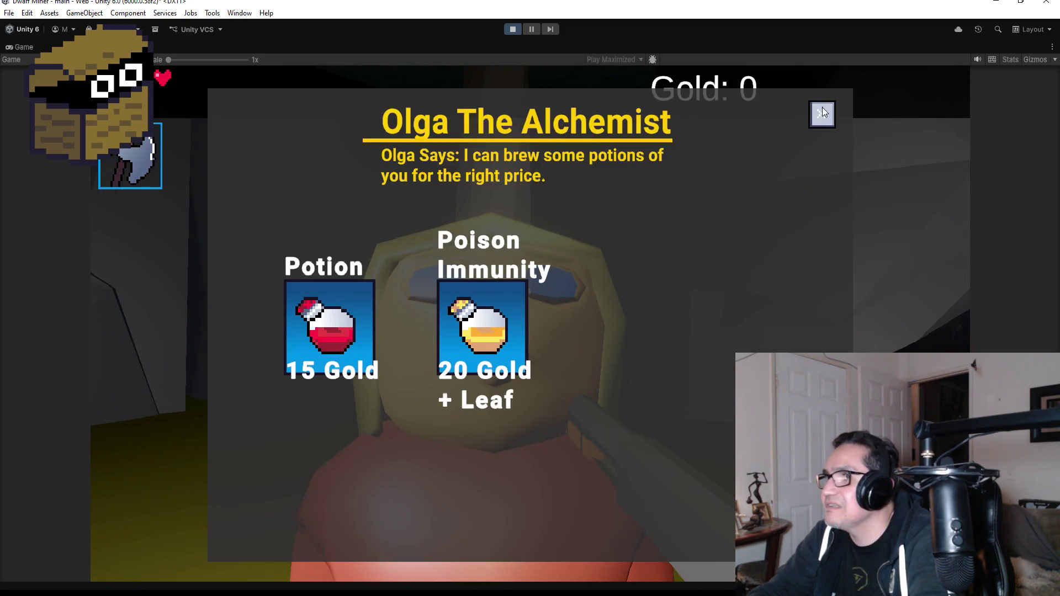
{"action": "left_click", "coordinate": [822, 111]}
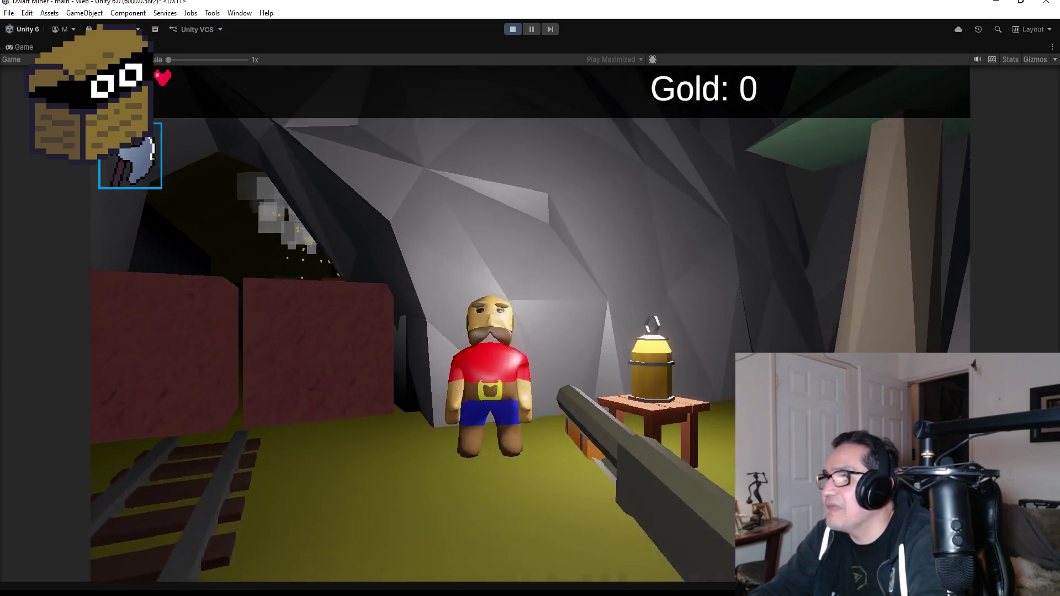
{"action": "key", "text": "w"}
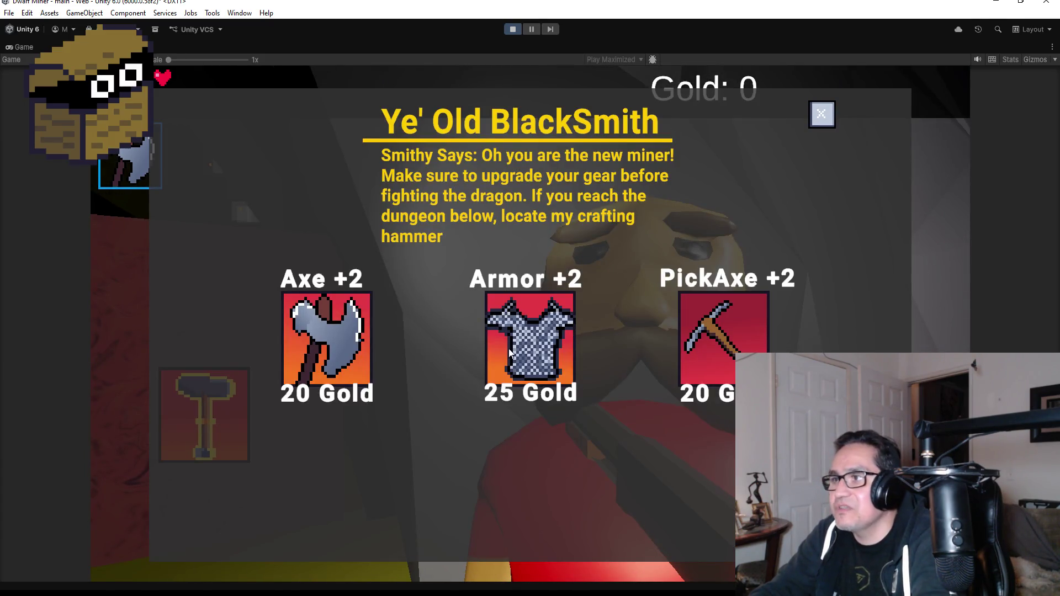
{"action": "left_click", "coordinate": [821, 115]}
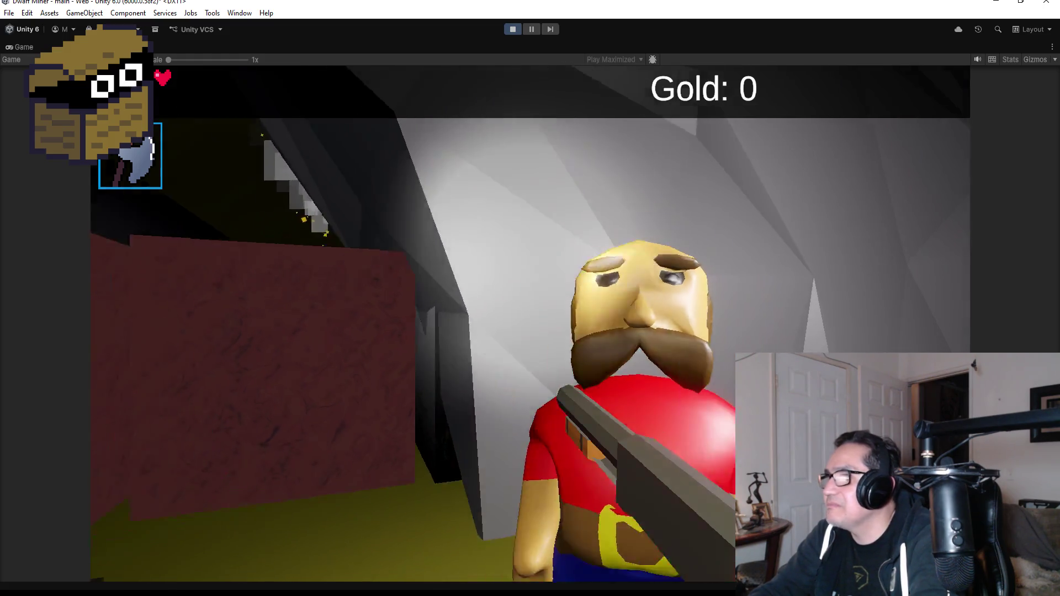
Step: Equip the pickaxe, walk down the tunnel and mine through the red block
{"action": "key", "text": "2"}
{"action": "key", "text": "w"}
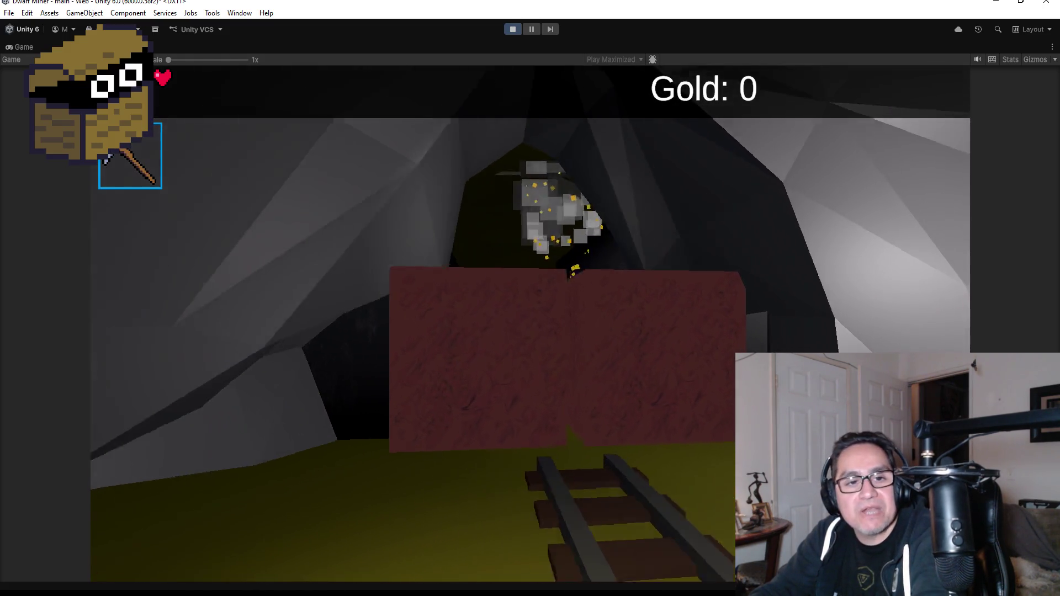
{"action": "key", "text": "w"}
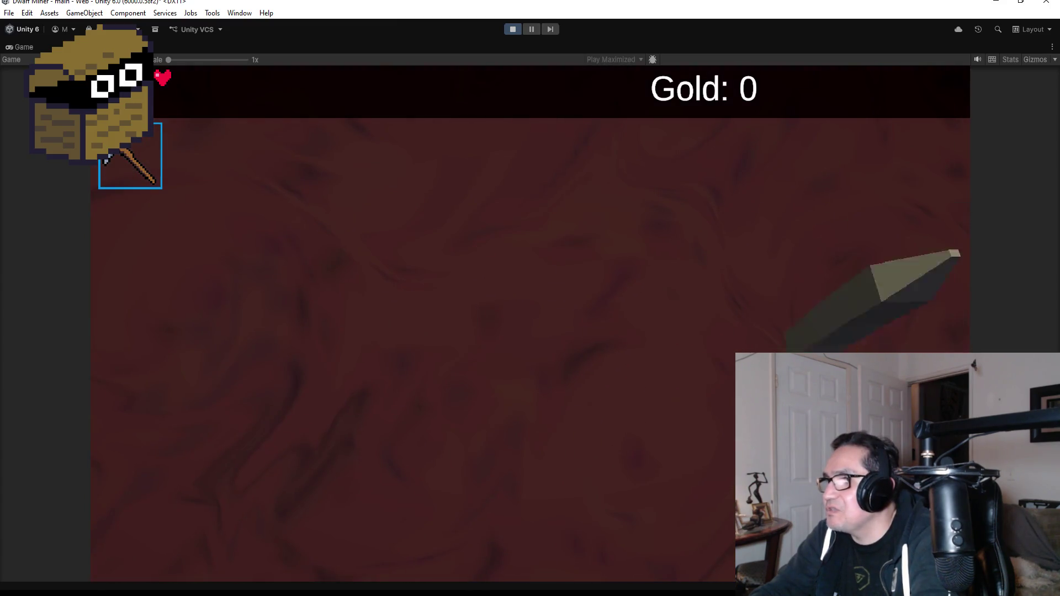
{"action": "left_click", "coordinate": [530, 324]}
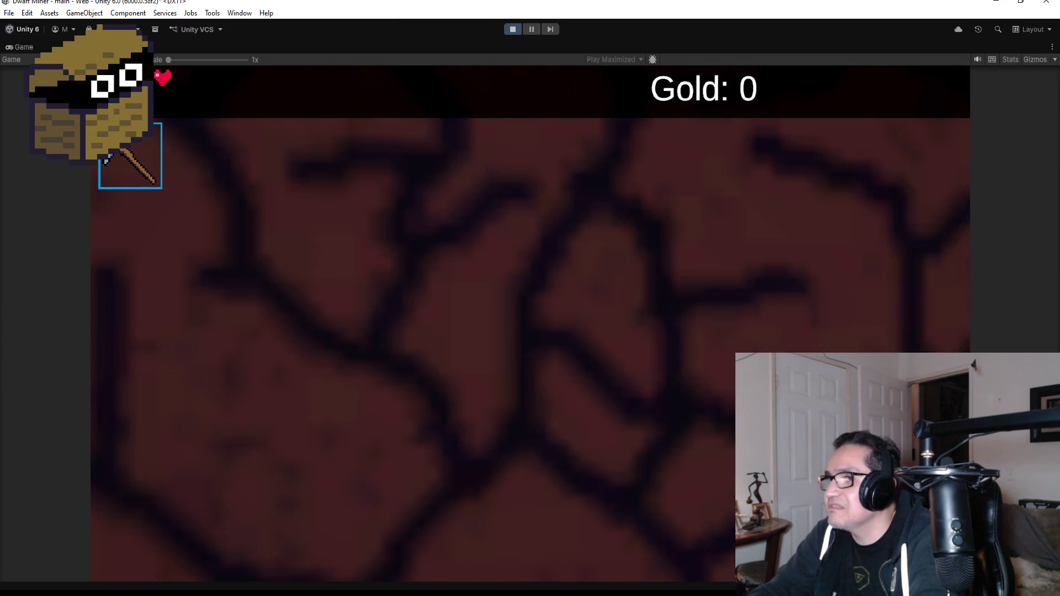
{"action": "key", "text": "w"}
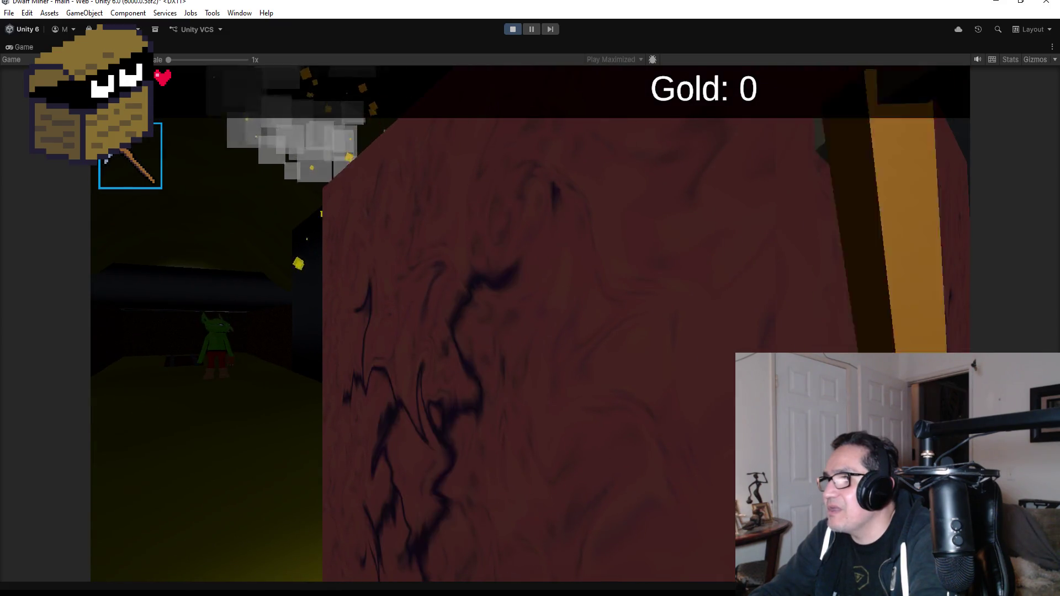
Step: Shoot the goblin in the corridor until it dies
{"action": "scroll", "coordinate": [530, 324], "scroll_direction": "down", "scroll_amount": 1}
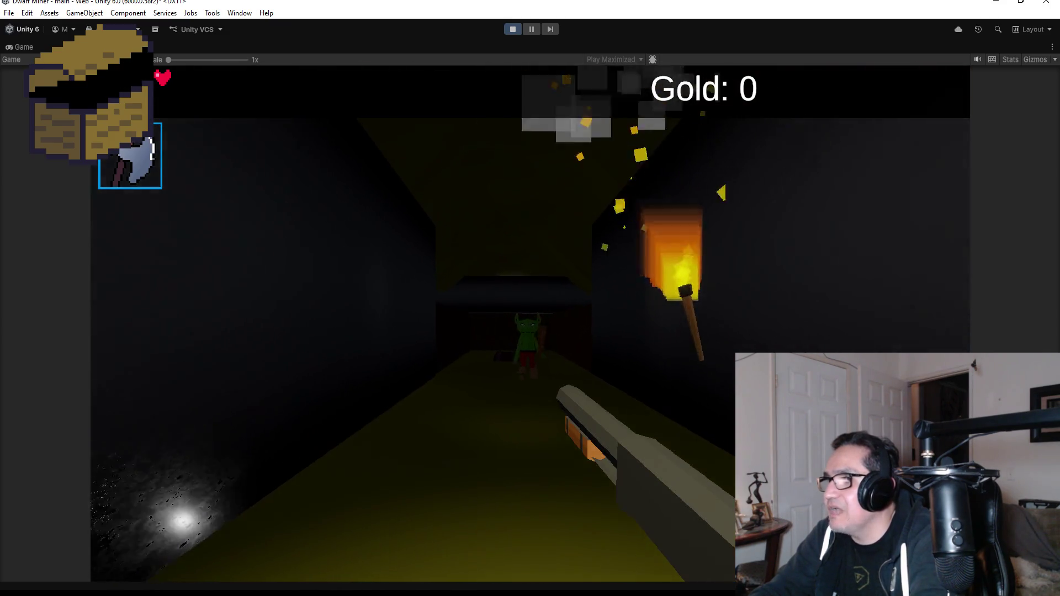
{"action": "left_click", "coordinate": [530, 324]}
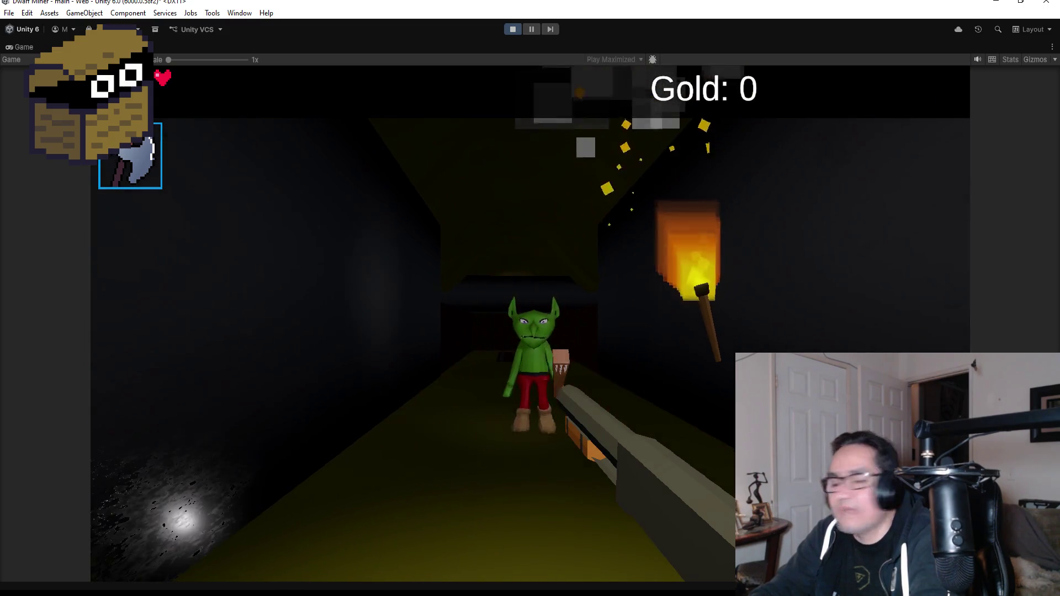
{"action": "left_click", "coordinate": [530, 324]}
{"action": "left_click", "coordinate": [530, 324]}
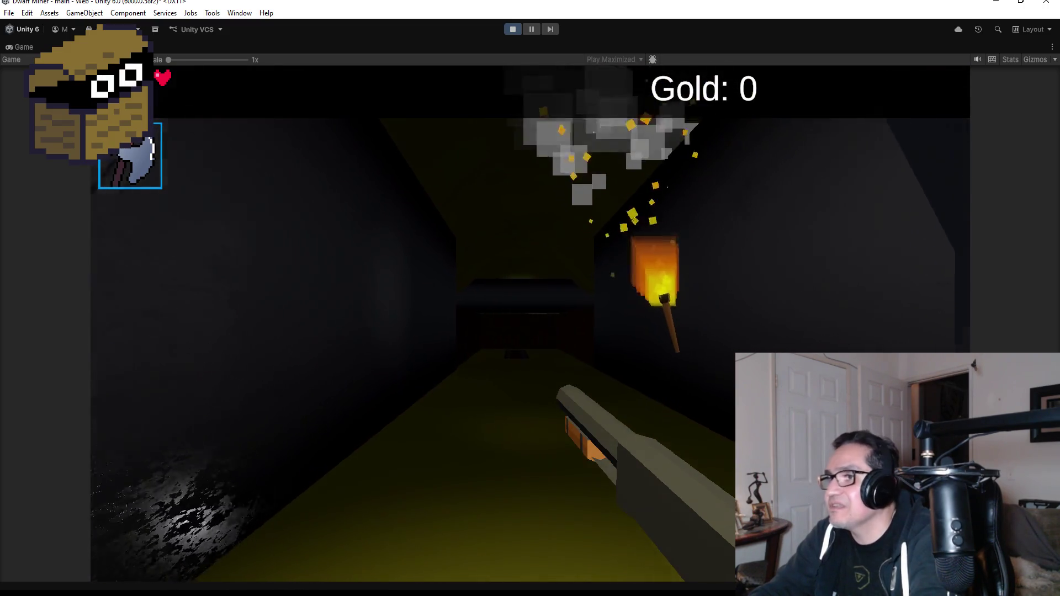
{"action": "key", "text": "w"}
Step: Mine the gold wall in the rail room, open the chest and collect its gold
{"action": "scroll", "coordinate": [530, 324], "scroll_direction": "down", "scroll_amount": 1}
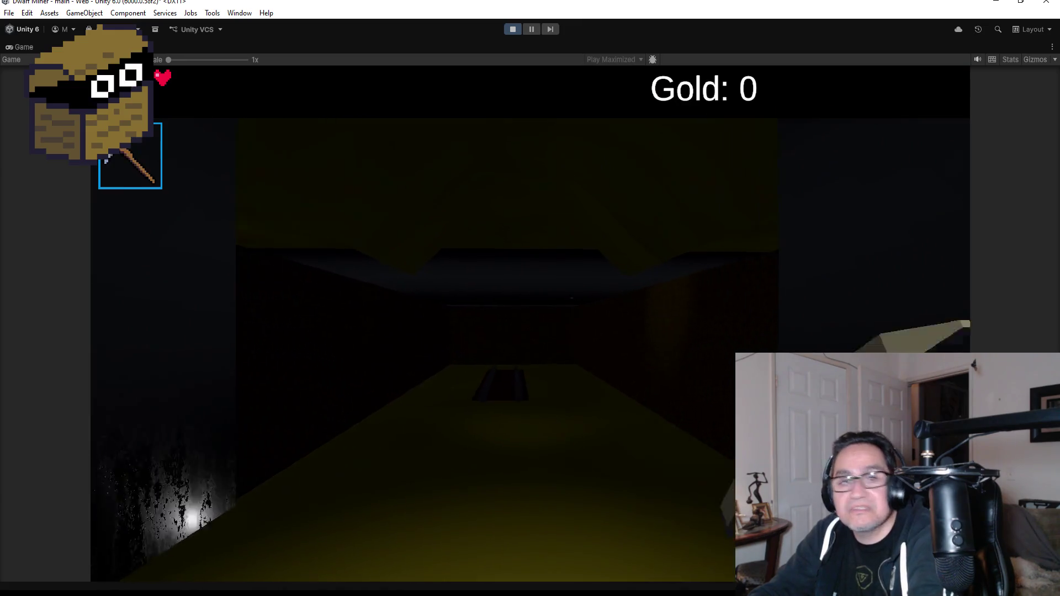
{"action": "key", "text": "w"}
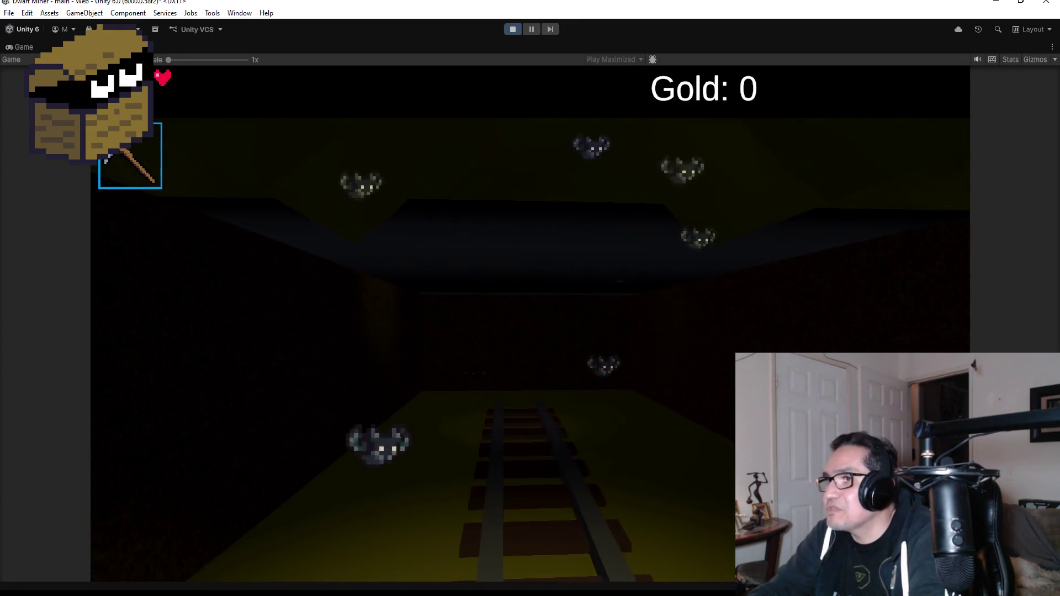
{"action": "key", "text": "w"}
{"action": "key", "text": "w"}
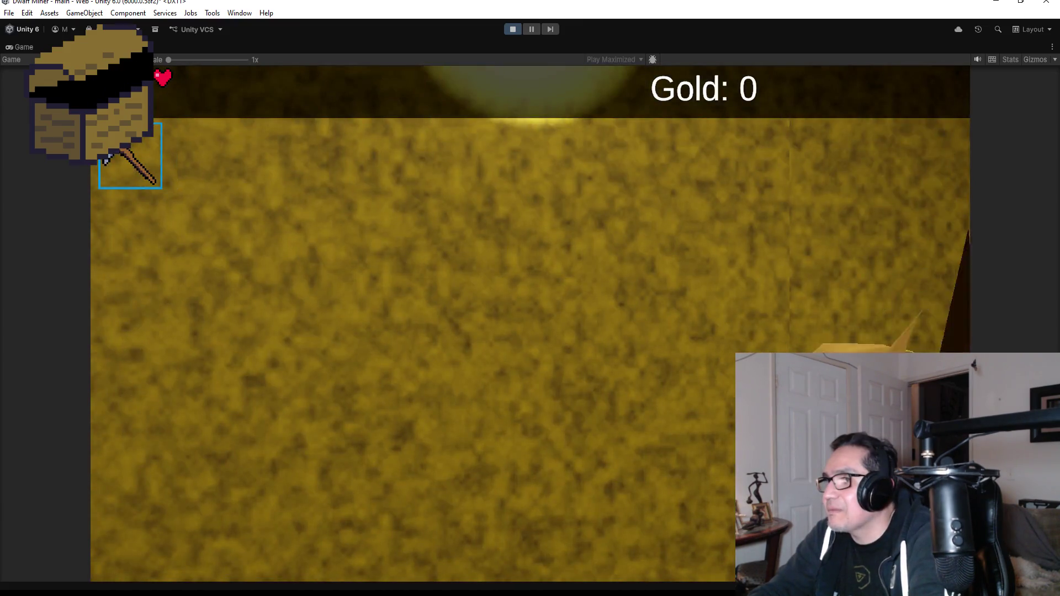
{"action": "left_click", "coordinate": [529, 323]}
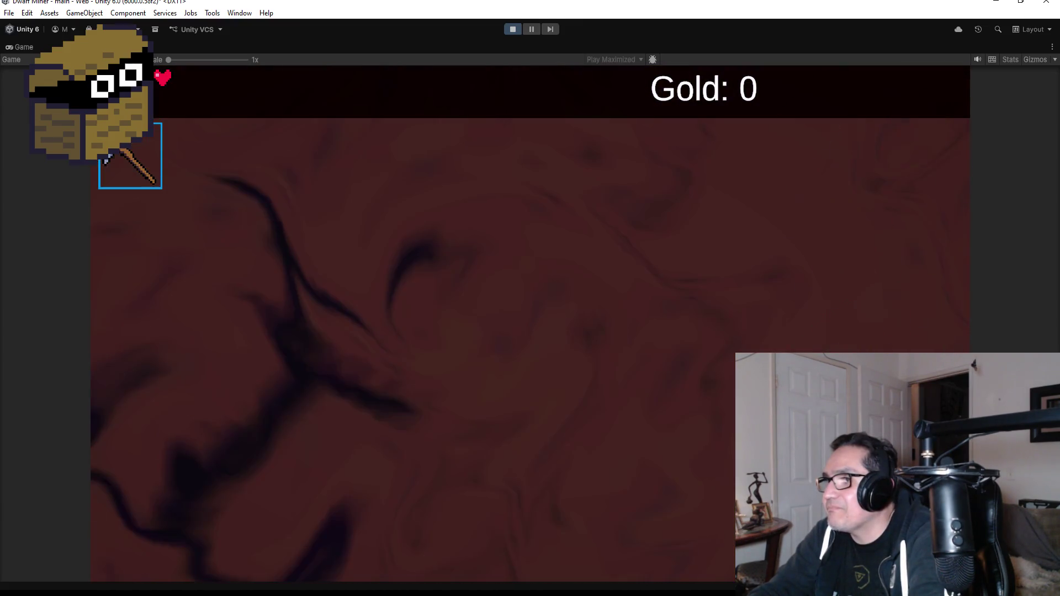
{"action": "key", "text": "w"}
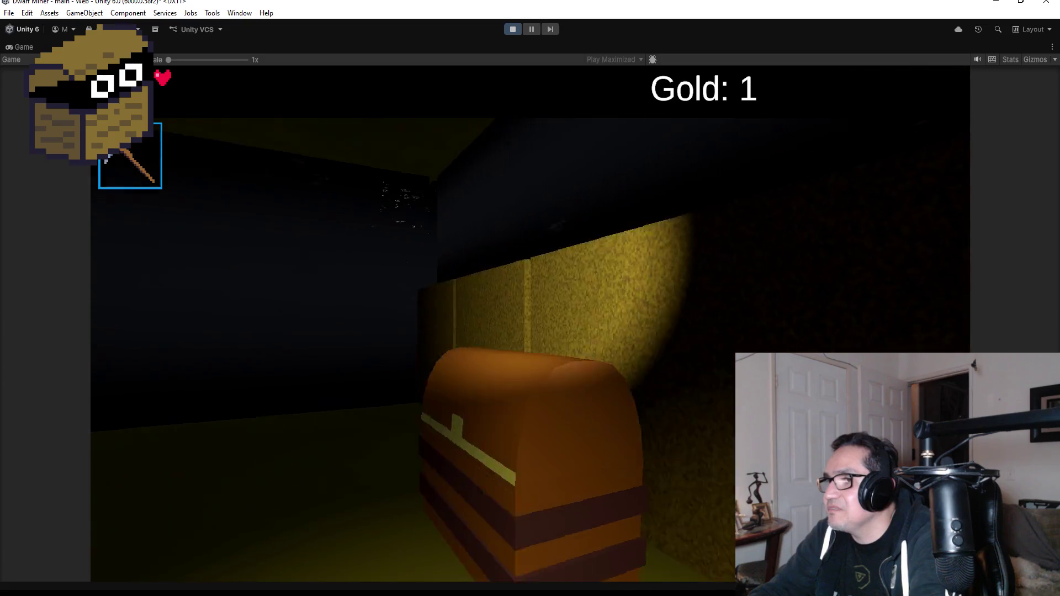
{"action": "key", "text": "e"}
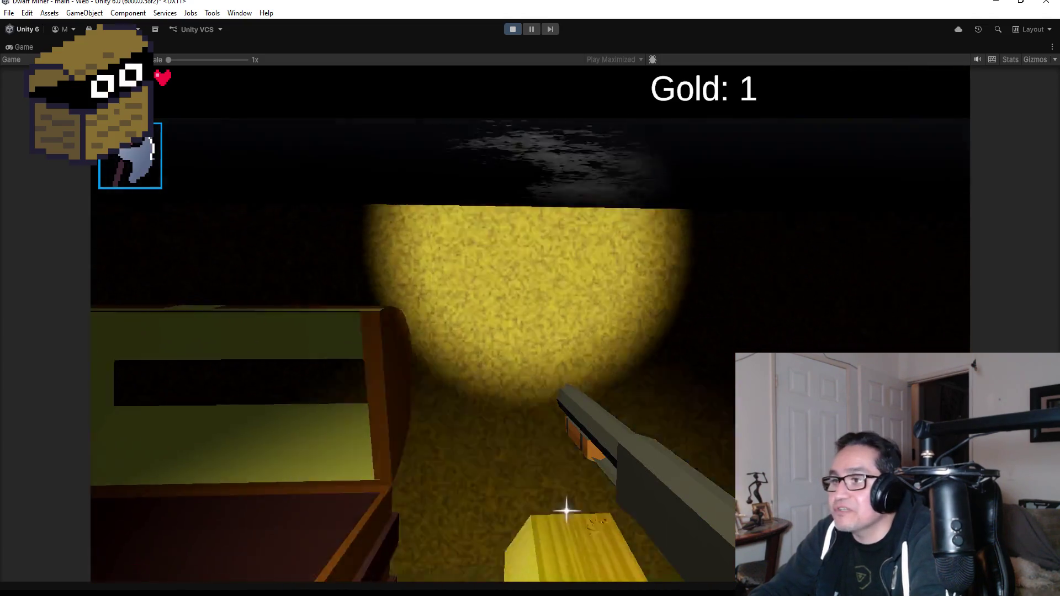
{"action": "key", "text": "w"}
{"action": "key", "text": "s"}
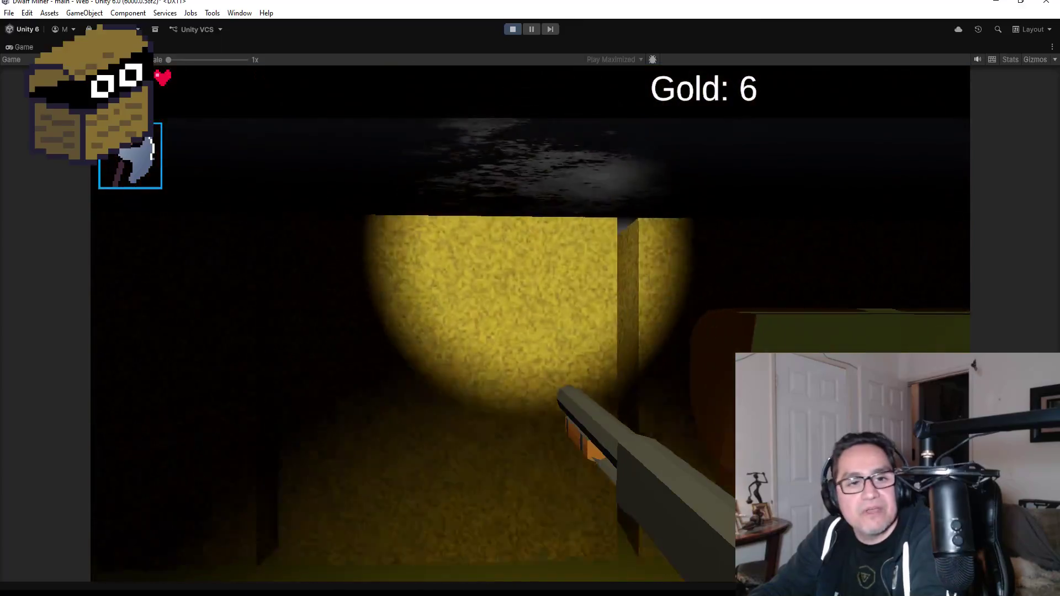
{"action": "key", "text": "w"}
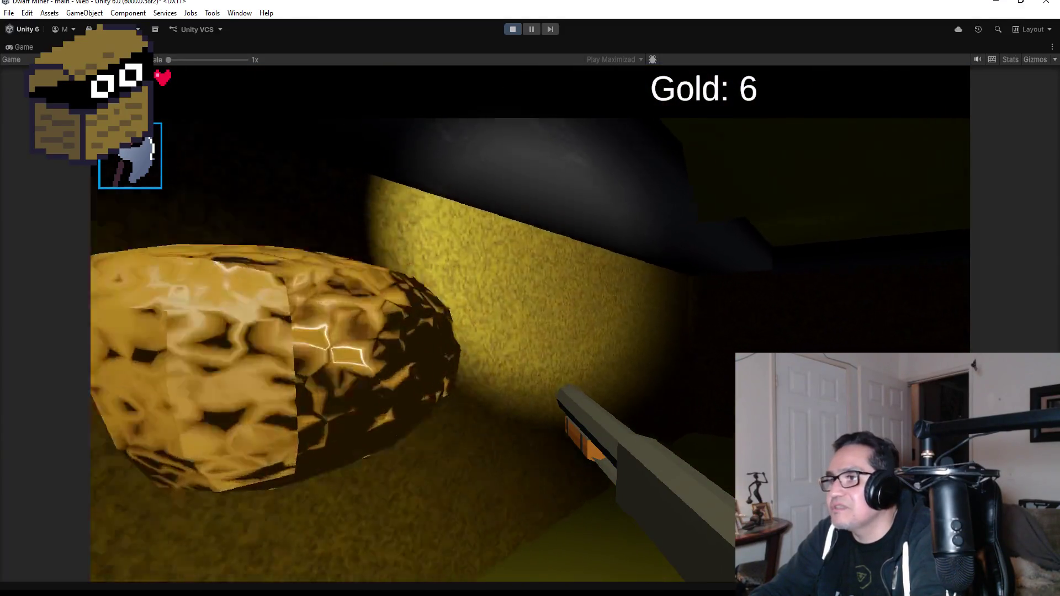
Step: Switch back to the pickaxe and collect gold nuggets through the tunnel to the cracked wall
{"action": "key", "text": "e"}
{"action": "key", "text": "w"}
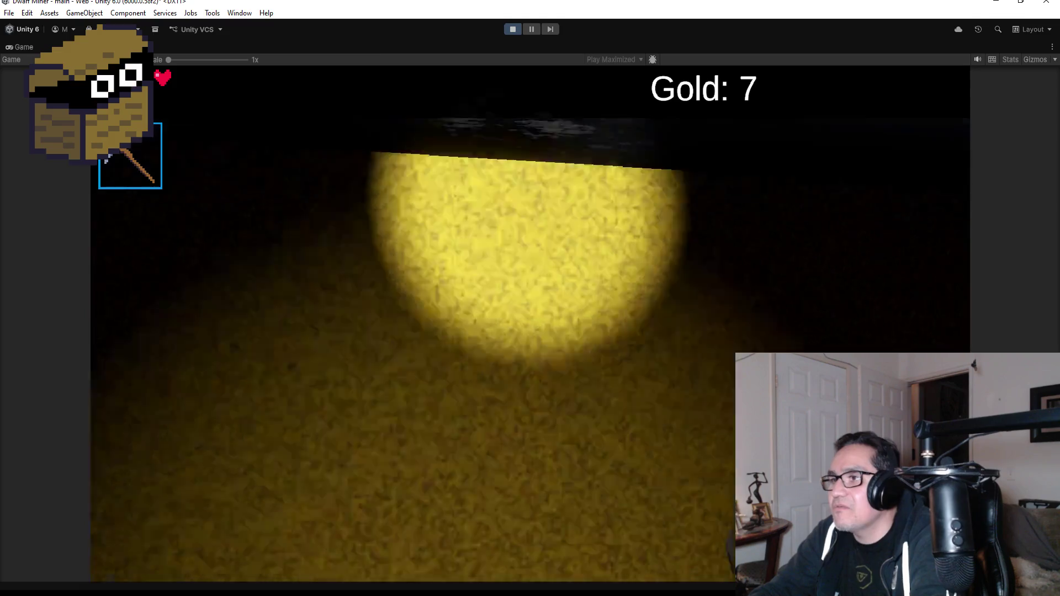
{"action": "key", "text": "w"}
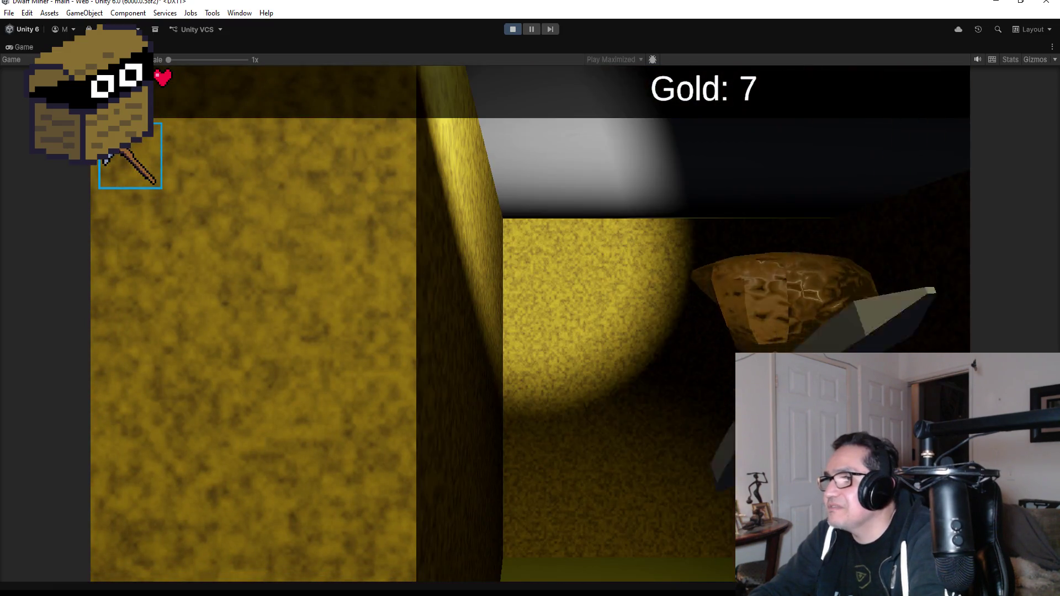
{"action": "key", "text": "w"}
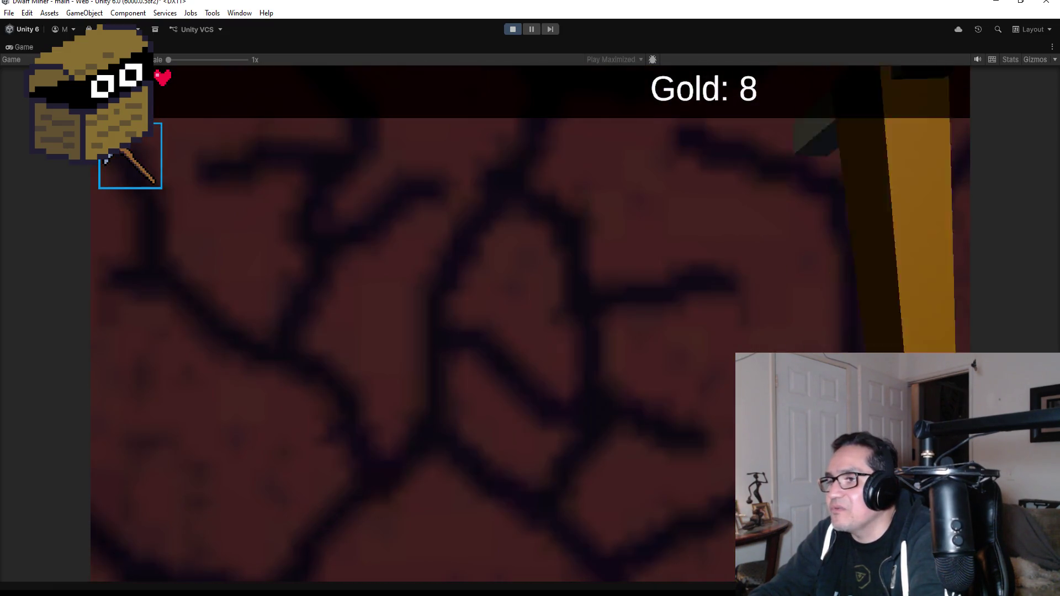
{"action": "key", "text": "w"}
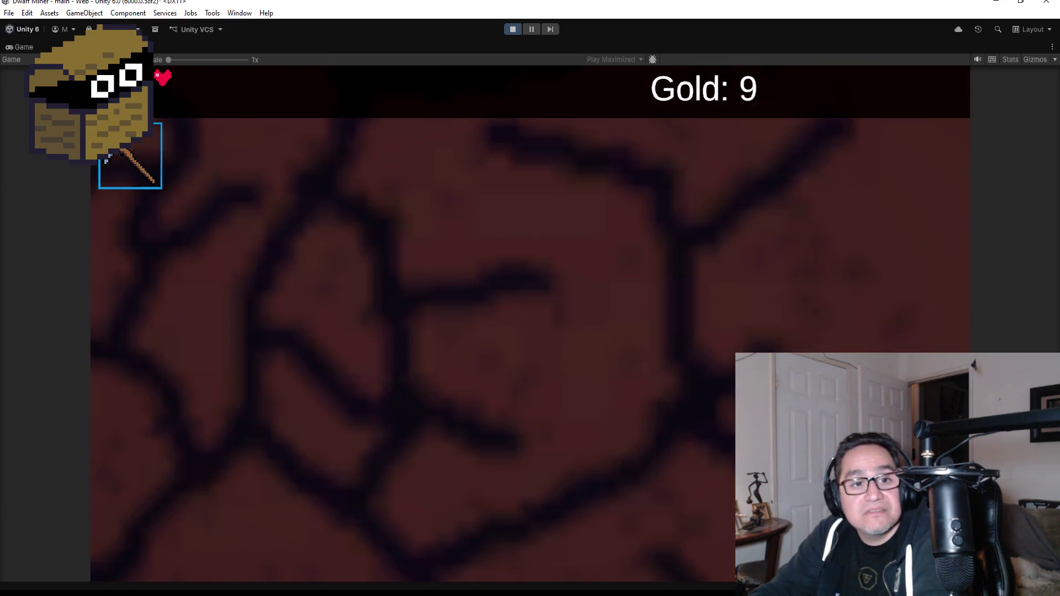
{"action": "key", "text": "w"}
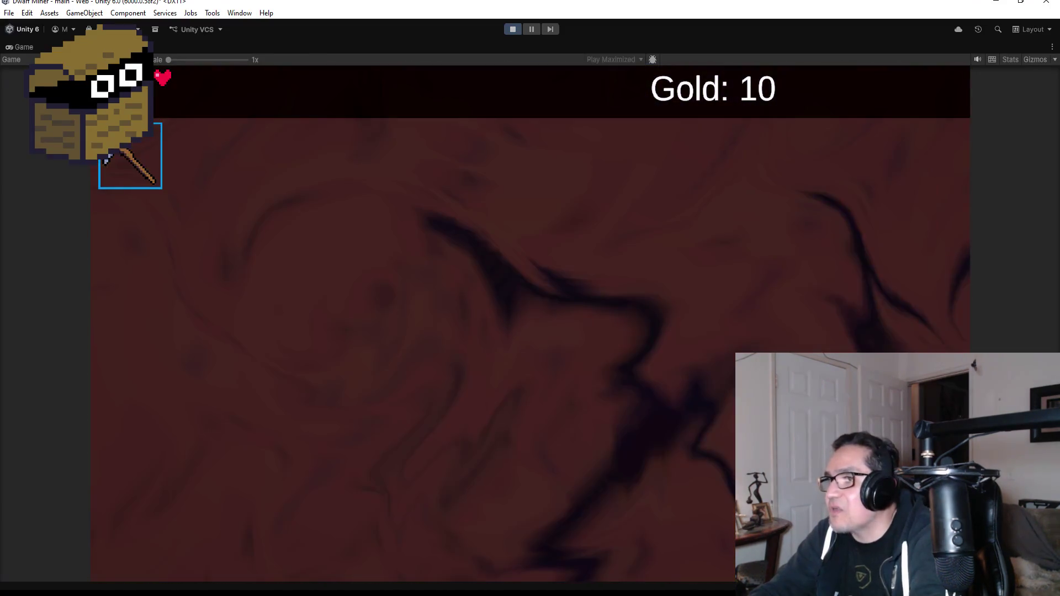
Step: Retreat from the goblin, gather more gold until it reads 11, then bring up Settings
{"action": "key", "text": "s"}
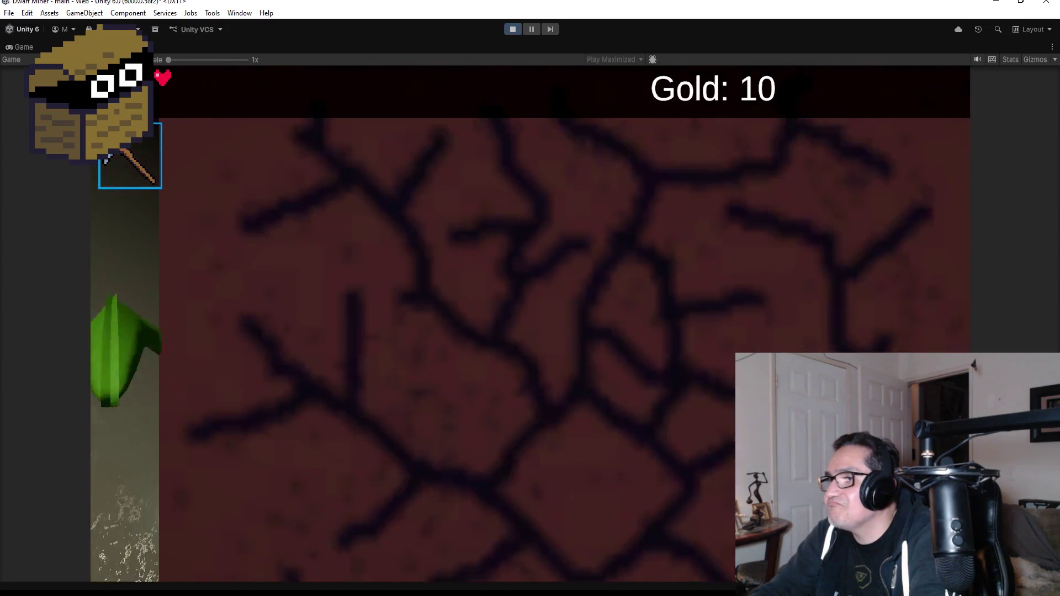
{"action": "scroll", "coordinate": [530, 298], "scroll_direction": "down", "scroll_amount": 1}
{"action": "key", "text": "s"}
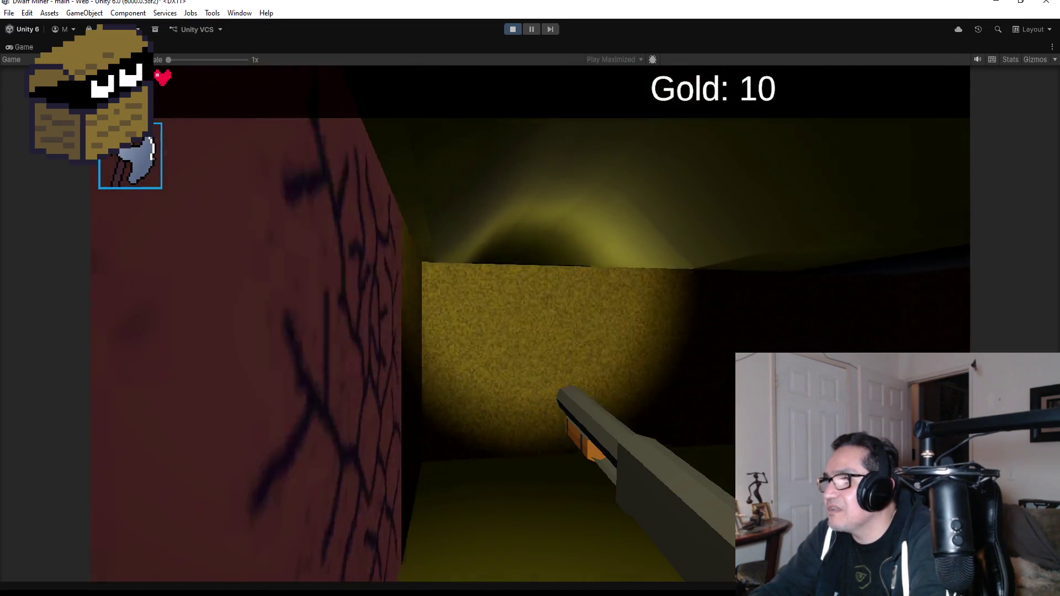
{"action": "scroll", "coordinate": [530, 298], "scroll_direction": "up", "scroll_amount": 1}
{"action": "key", "text": "w"}
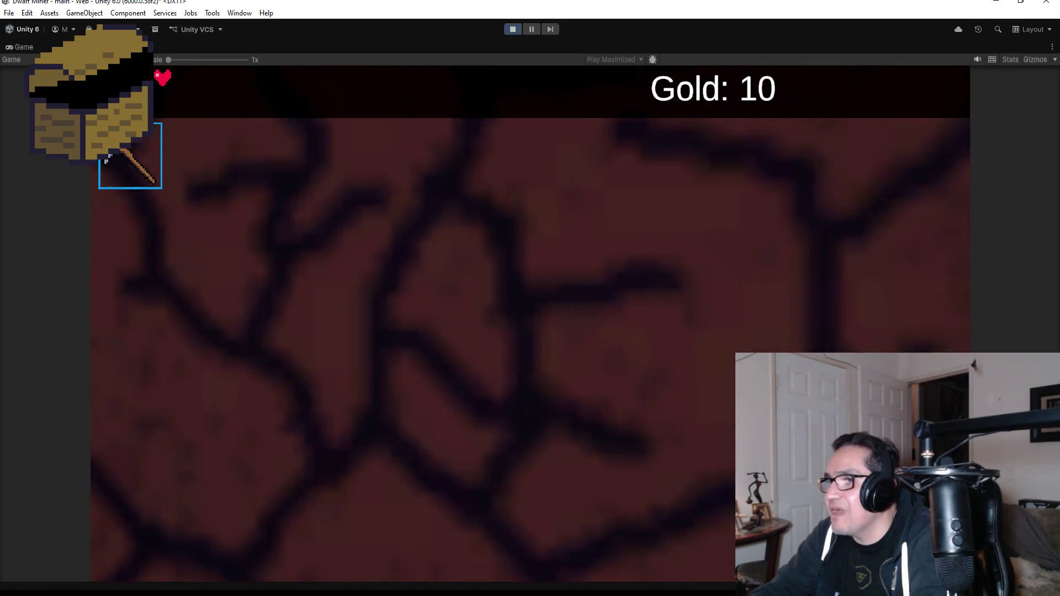
{"action": "scroll", "coordinate": [529, 298], "scroll_direction": "down", "scroll_amount": 1}
{"action": "key", "text": "s"}
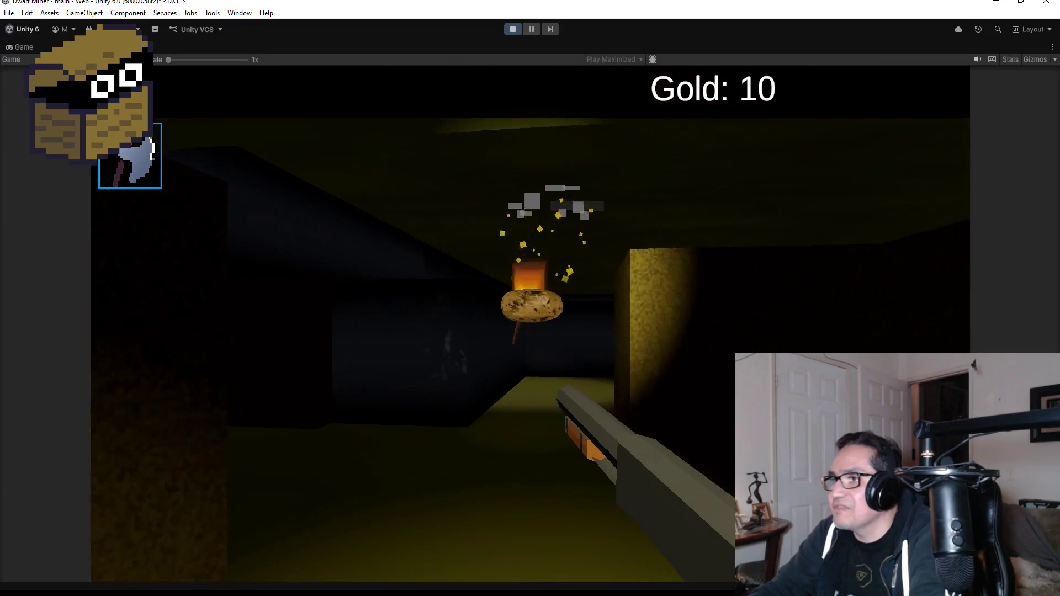
{"action": "key", "text": "w"}
{"action": "key", "text": "w"}
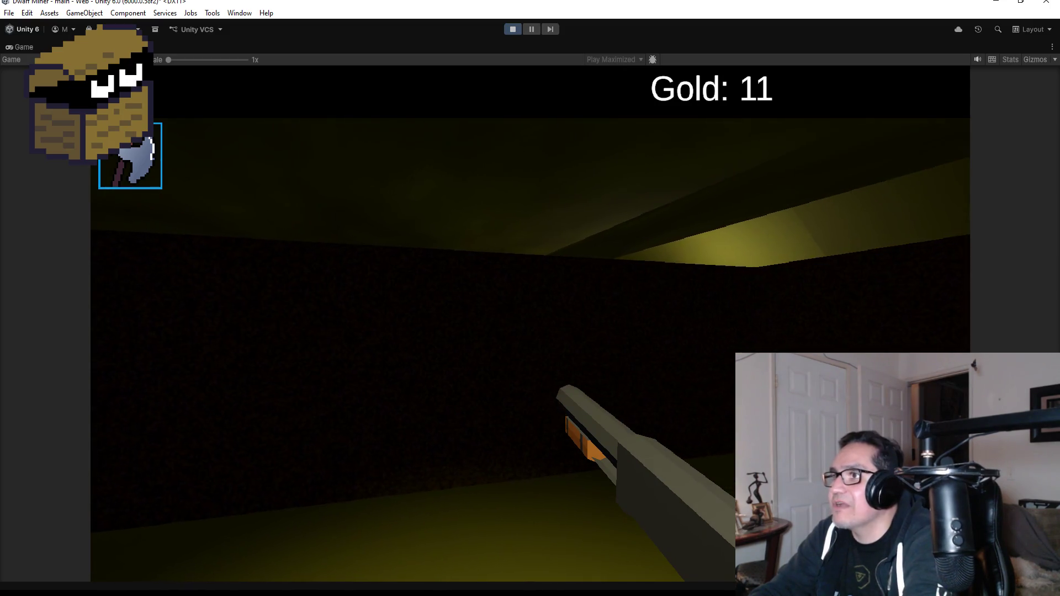
{"action": "key", "text": "Escape"}
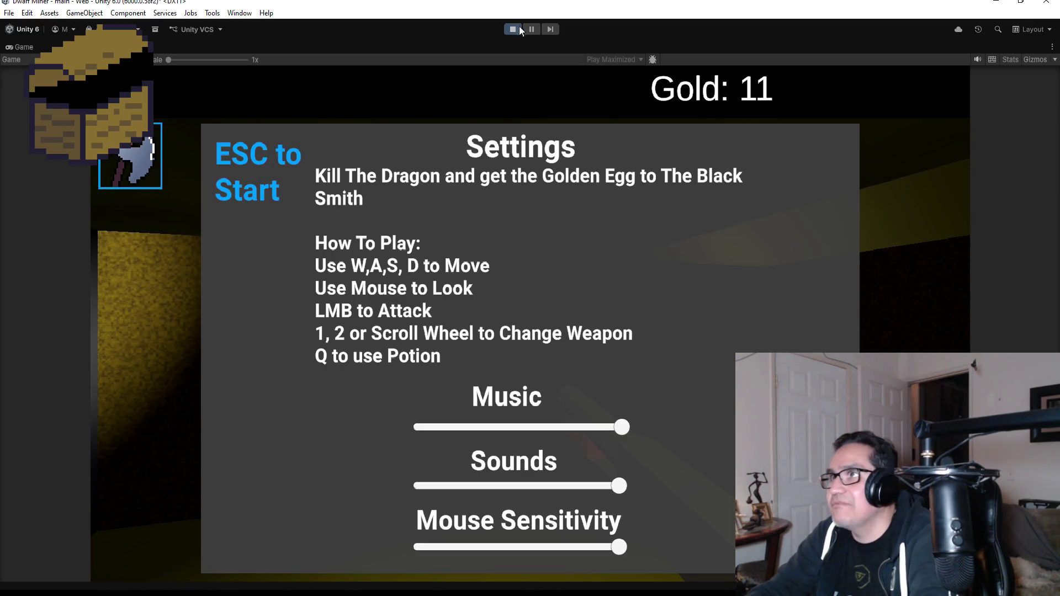
Step: Stop the playtest to return to the Scene view with the shockwave ring over the barrel
{"action": "left_click", "coordinate": [512, 28]}
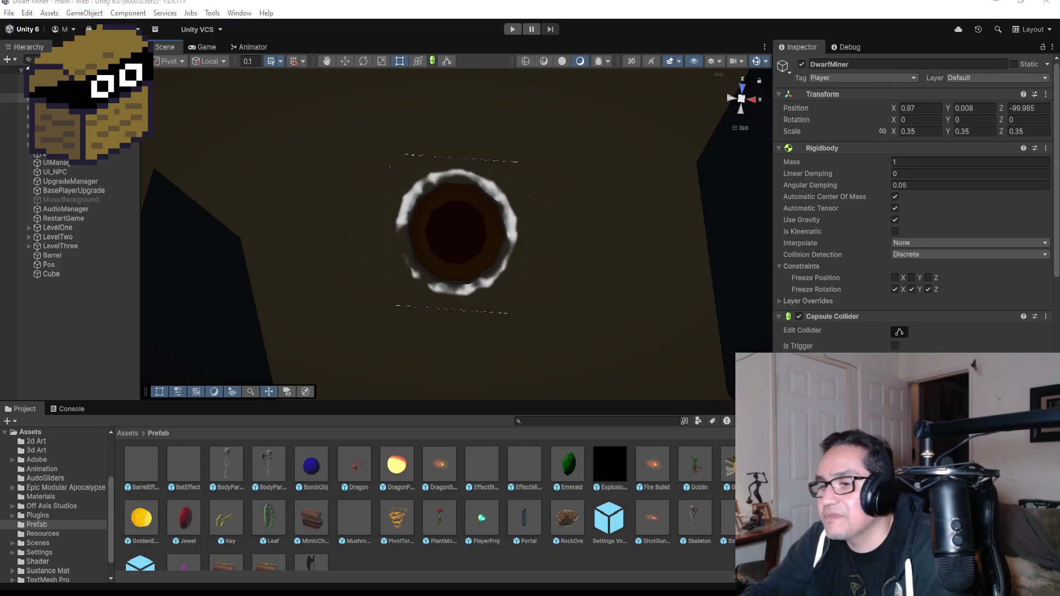
Step: Scroll Player.cs in Visual Studio down to the MyInput() and Movement() methods
{"action": "scroll", "coordinate": [388, 249], "scroll_direction": "down", "scroll_amount": 2}
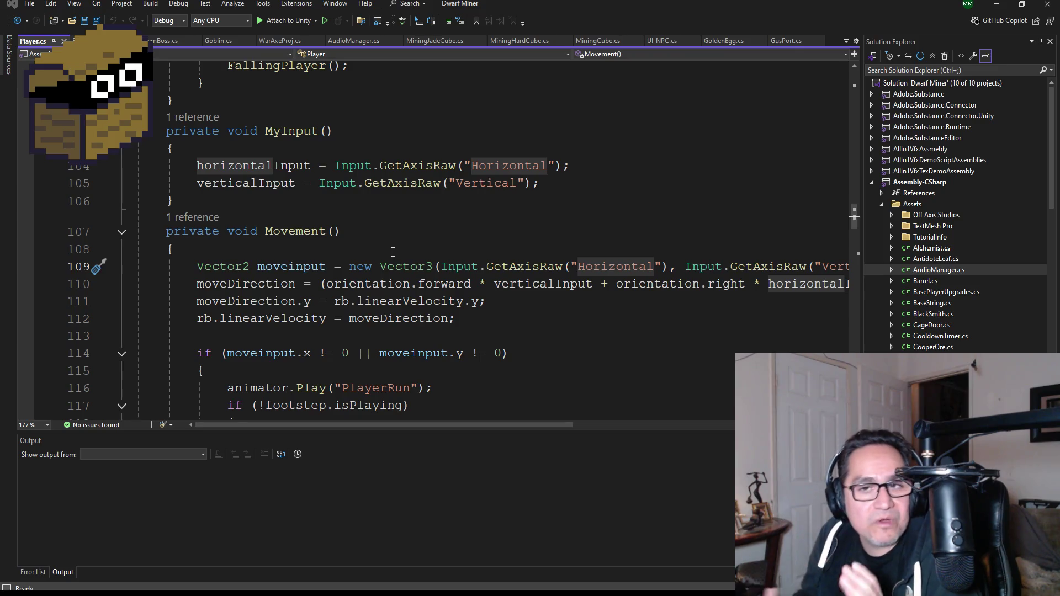
Step: Select the Update method in Player.cs, then review Movement()'s velocity and PlayerRun animation code
{"action": "scroll", "coordinate": [386, 237], "scroll_direction": "up", "scroll_amount": 4}
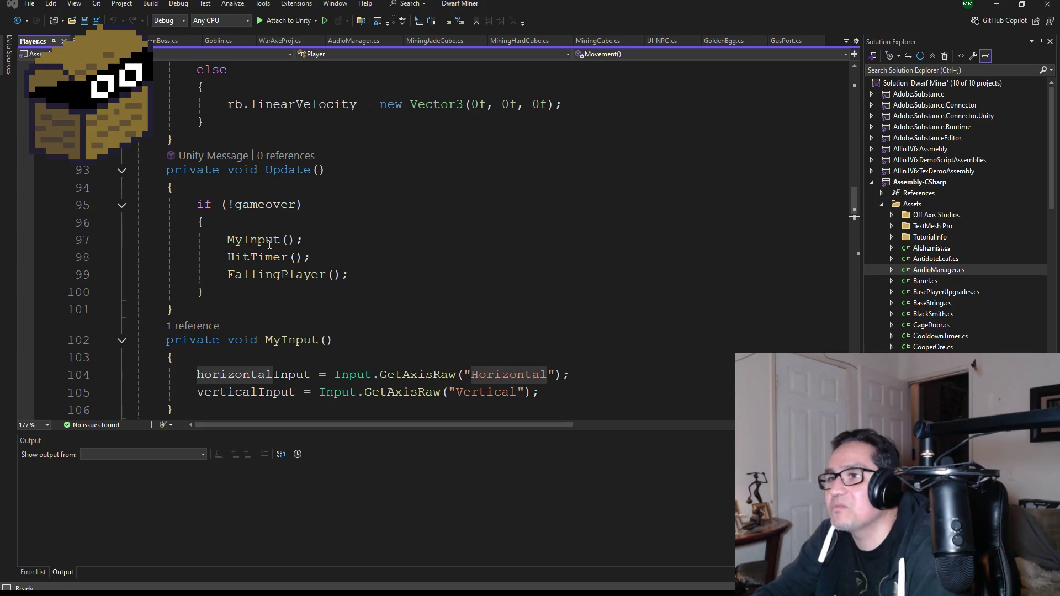
{"action": "double_click", "coordinate": [287, 170]}
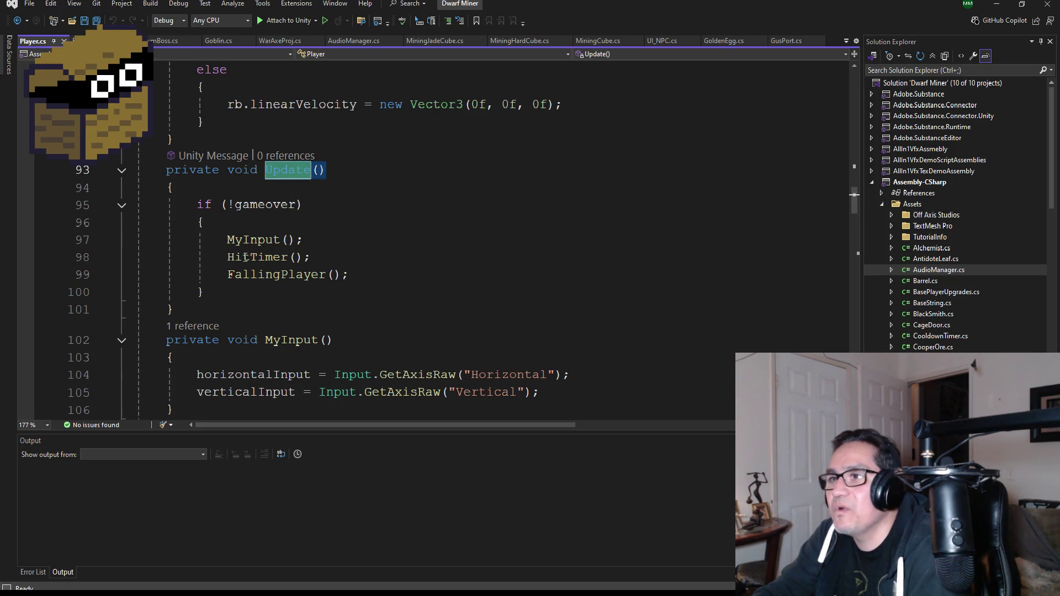
{"action": "scroll", "coordinate": [313, 284], "scroll_direction": "down", "scroll_amount": 4}
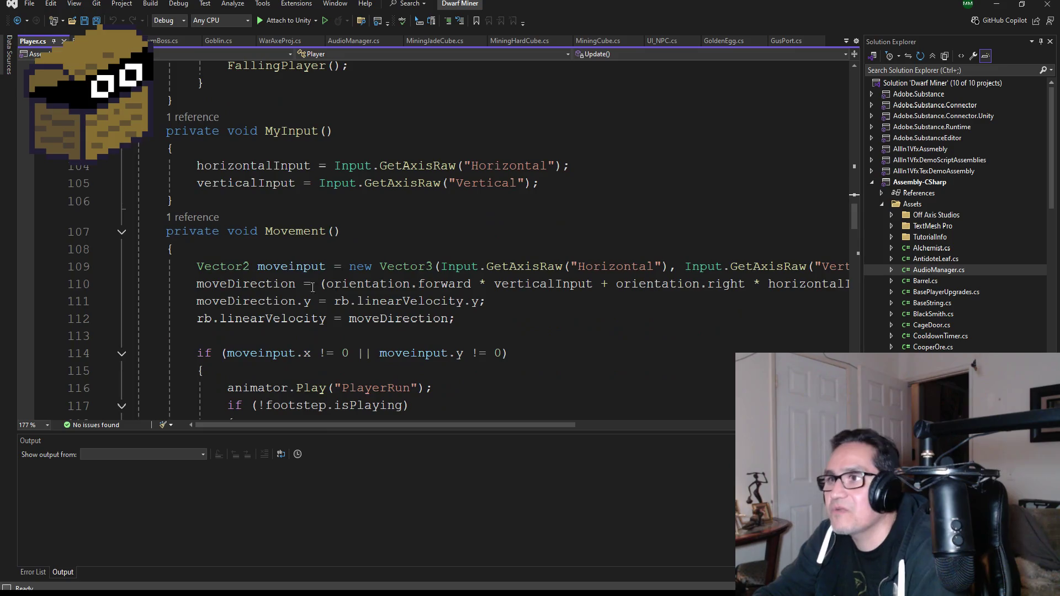
{"action": "scroll", "coordinate": [282, 318], "scroll_direction": "down", "scroll_amount": 1}
{"action": "scroll", "coordinate": [331, 298], "scroll_direction": "down", "scroll_amount": 1}
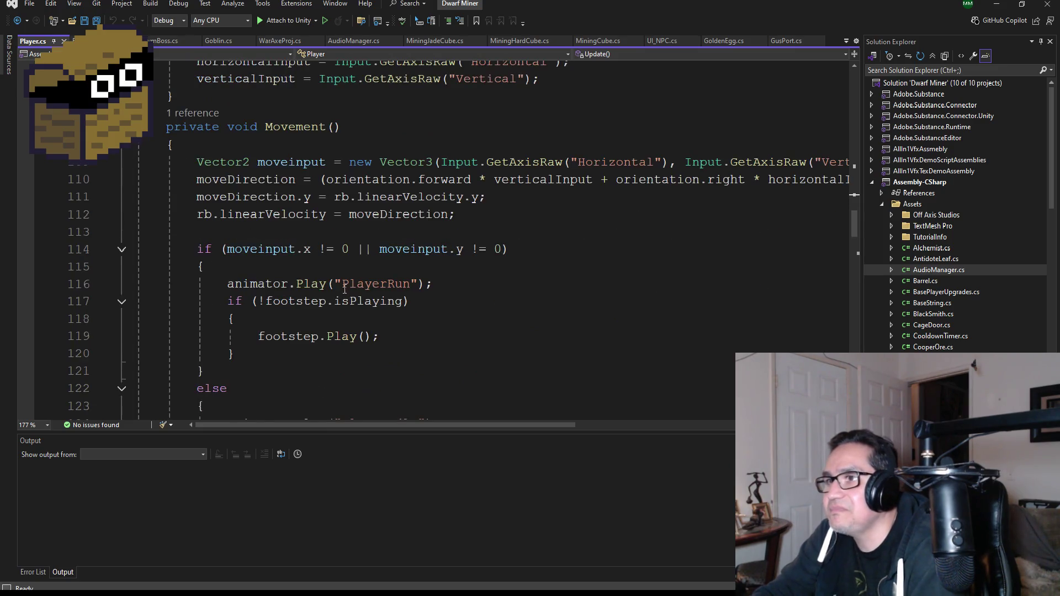
{"action": "scroll", "coordinate": [328, 244], "scroll_direction": "up", "scroll_amount": 1}
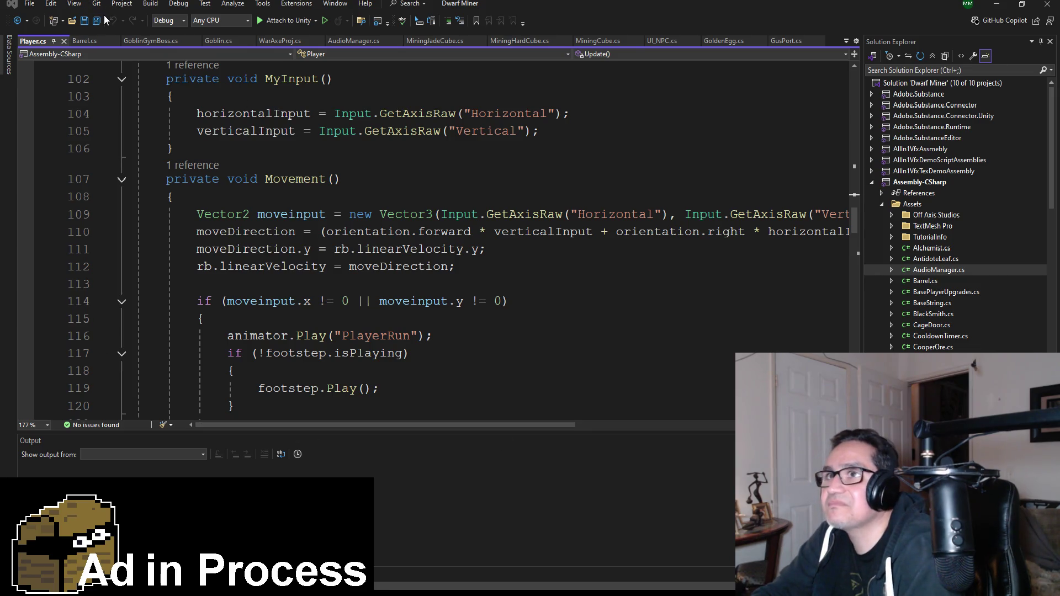
Step: Flatten the ShockwaveWave Cube to Y scale 0.023 so its ring circles the barrel's base
{"action": "left_click", "coordinate": [997, 4]}
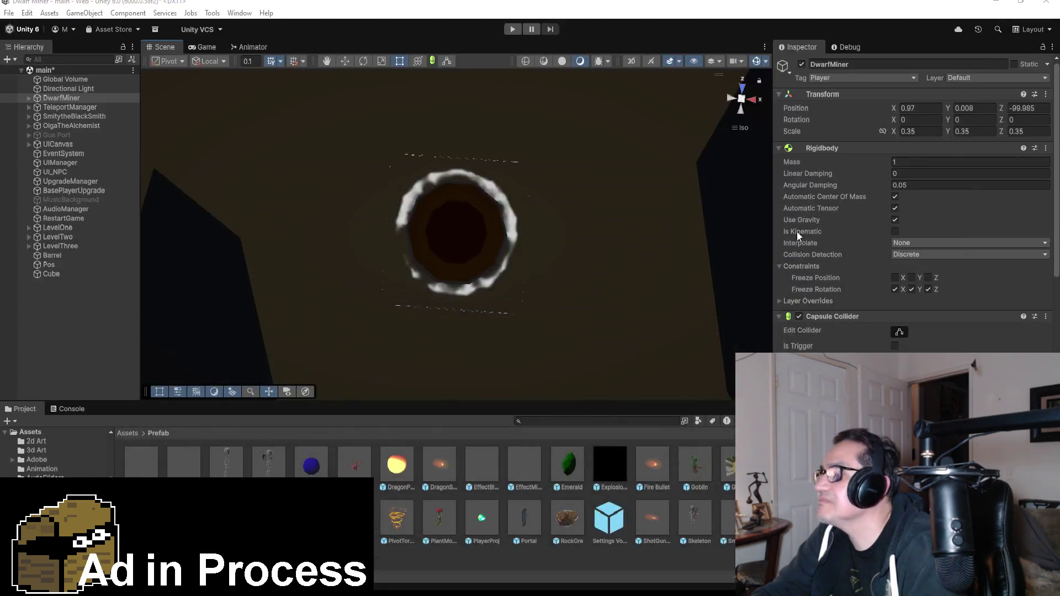
{"action": "left_click", "coordinate": [63, 287]}
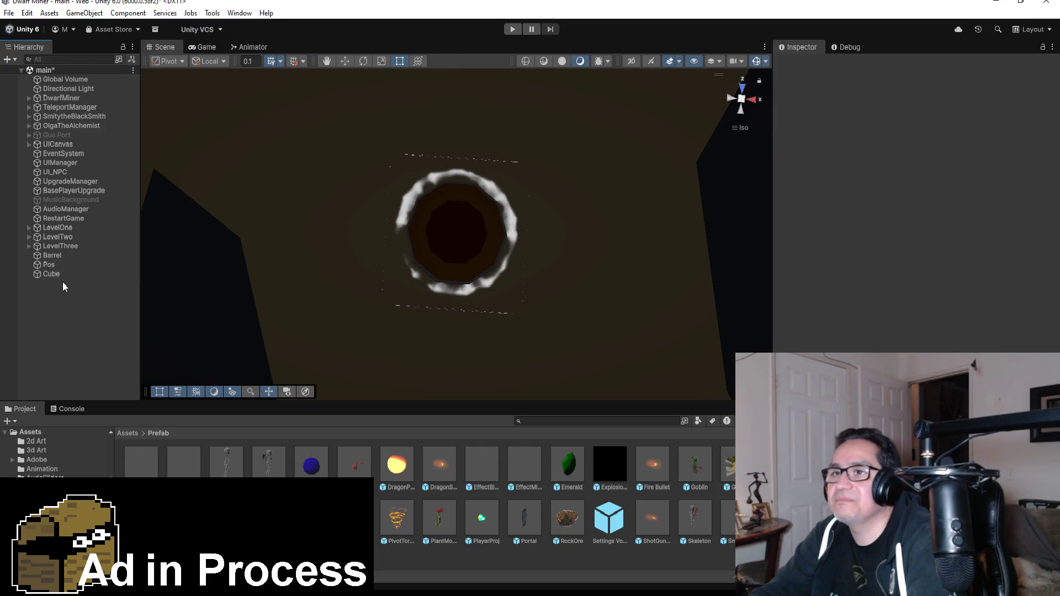
{"action": "left_click", "coordinate": [60, 275]}
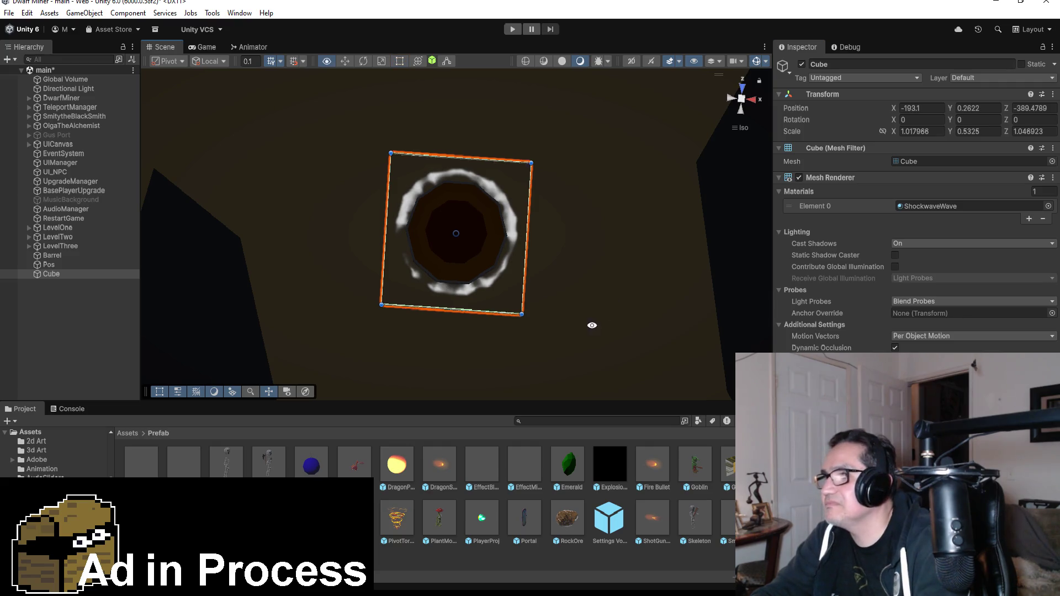
{"action": "mouse_move", "coordinate": [587, 324]}
{"action": "left_mouse_down"}
{"action": "mouse_move", "coordinate": [508, 80]}
{"action": "mouse_move", "coordinate": [372, 106]}
{"action": "mouse_move", "coordinate": [506, 118]}
{"action": "mouse_move", "coordinate": [587, 201]}
{"action": "mouse_move", "coordinate": [524, 173]}
{"action": "mouse_move", "coordinate": [609, 157]}
{"action": "left_mouse_up"}
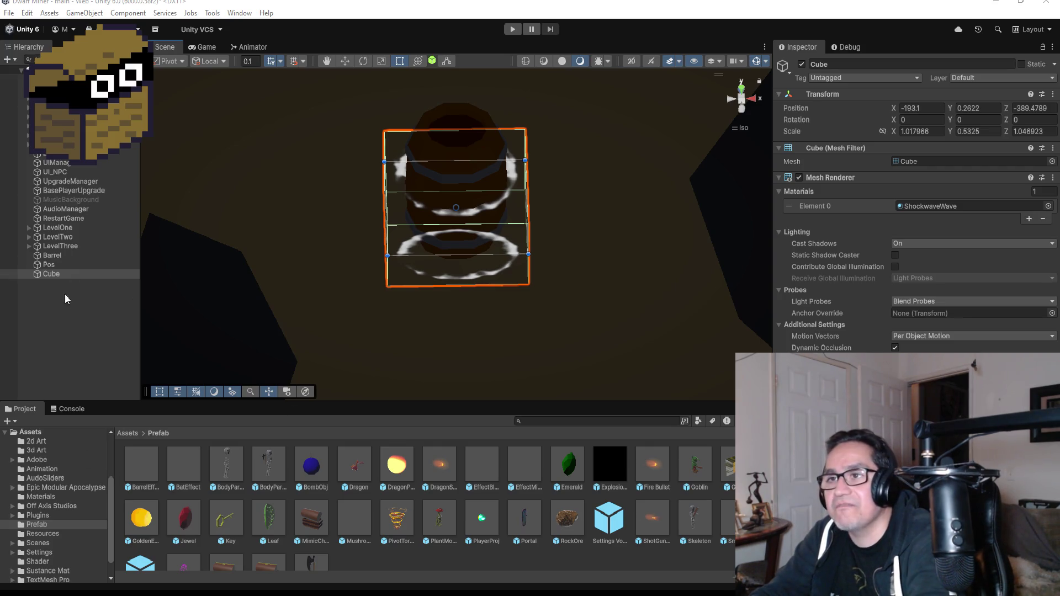
{"action": "left_click", "coordinate": [84, 311]}
{"action": "left_click", "coordinate": [57, 274]}
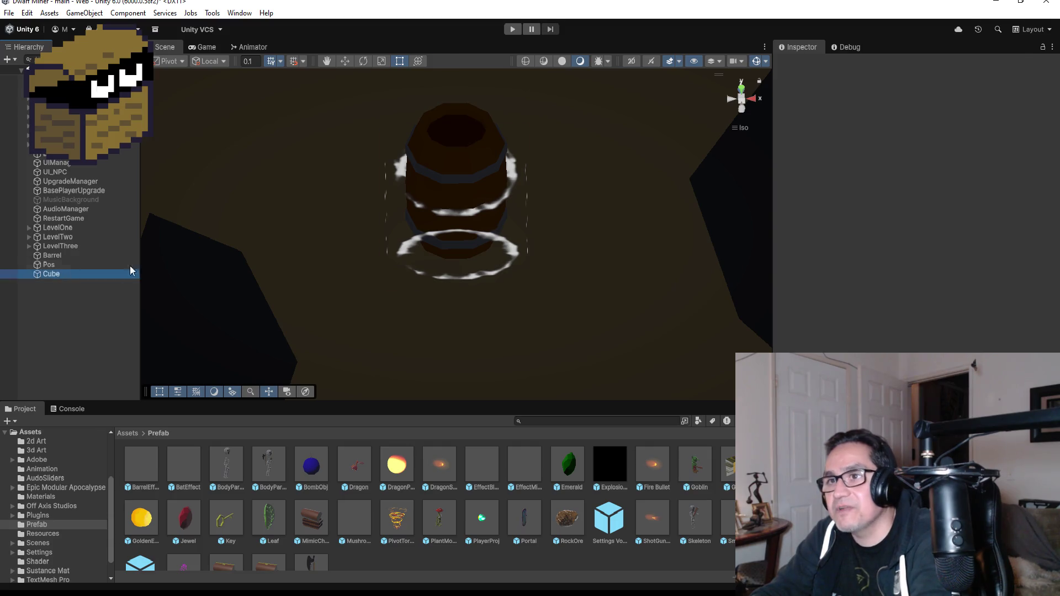
{"action": "mouse_move", "coordinate": [621, 216]}
{"action": "left_mouse_down"}
{"action": "mouse_move", "coordinate": [570, 229]}
{"action": "mouse_move", "coordinate": [486, 193]}
{"action": "left_mouse_up"}
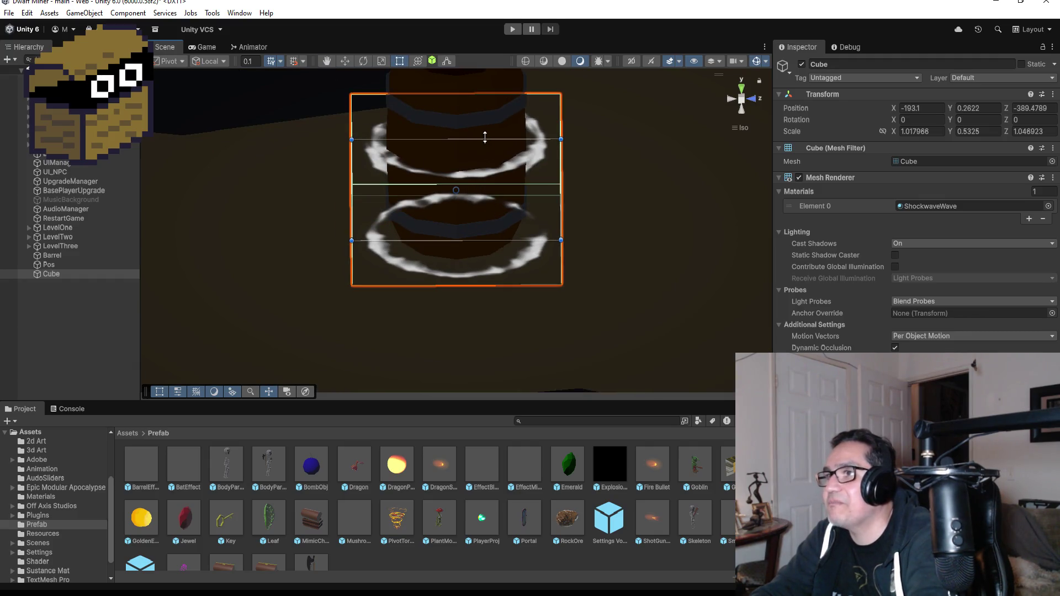
{"action": "mouse_move", "coordinate": [484, 136]}
{"action": "left_mouse_down"}
{"action": "mouse_move", "coordinate": [485, 241]}
{"action": "mouse_move", "coordinate": [679, 171]}
{"action": "mouse_move", "coordinate": [627, 213]}
{"action": "mouse_move", "coordinate": [721, 267]}
{"action": "mouse_move", "coordinate": [692, 247]}
{"action": "left_mouse_up"}
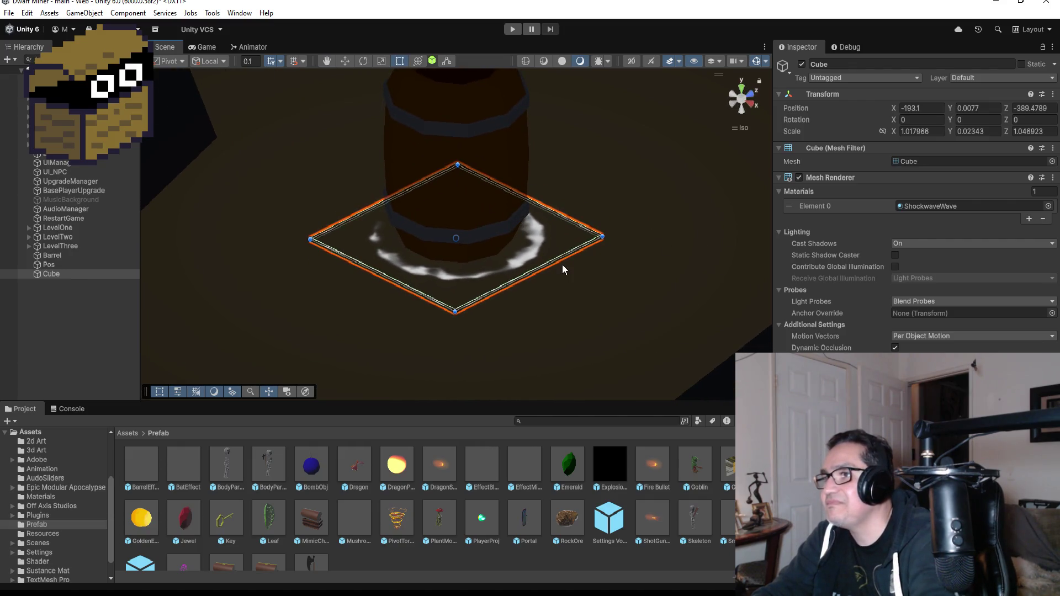
{"action": "mouse_move", "coordinate": [563, 267]}
{"action": "left_mouse_down"}
{"action": "mouse_move", "coordinate": [621, 208]}
{"action": "mouse_move", "coordinate": [580, 182]}
{"action": "mouse_move", "coordinate": [594, 216]}
{"action": "left_mouse_up"}
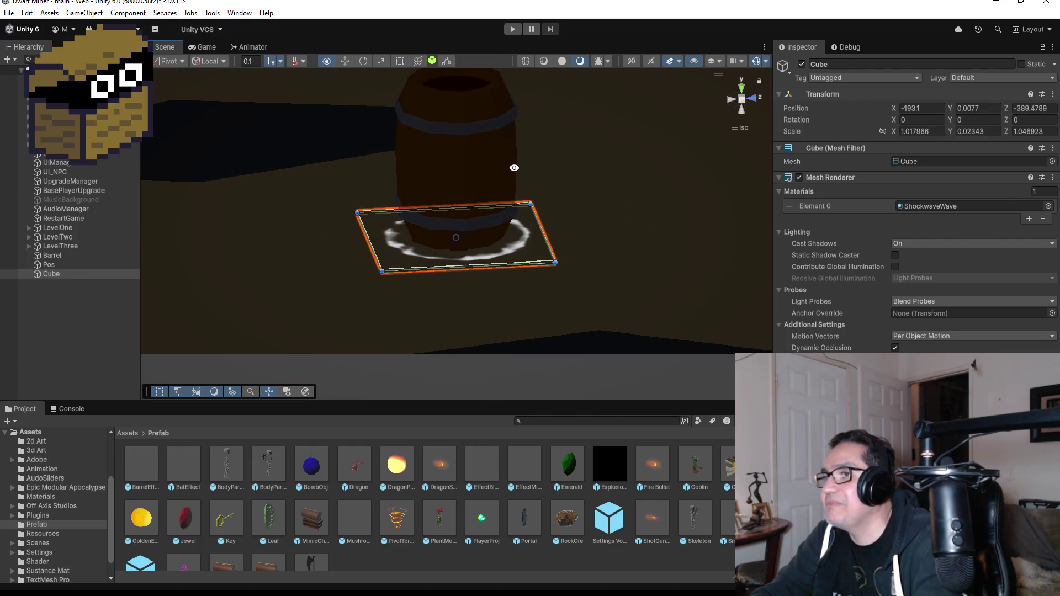
Step: Select the DwarfMiner player and review its script settings in the Inspector
{"action": "left_click", "coordinate": [55, 98]}
{"action": "scroll", "coordinate": [972, 317], "scroll_direction": "down", "scroll_amount": 5}
{"action": "scroll", "coordinate": [916, 202], "scroll_direction": "down", "scroll_amount": 10}
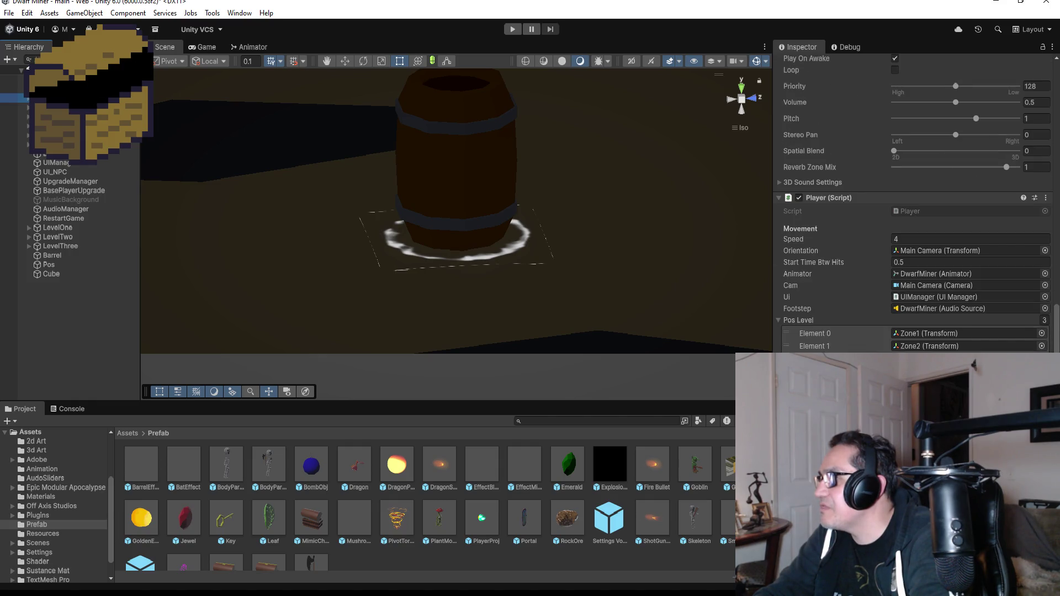
Step: Enter Play mode, walk to the barrel and smash it with the axe, then stop playing
{"action": "left_click", "coordinate": [512, 31]}
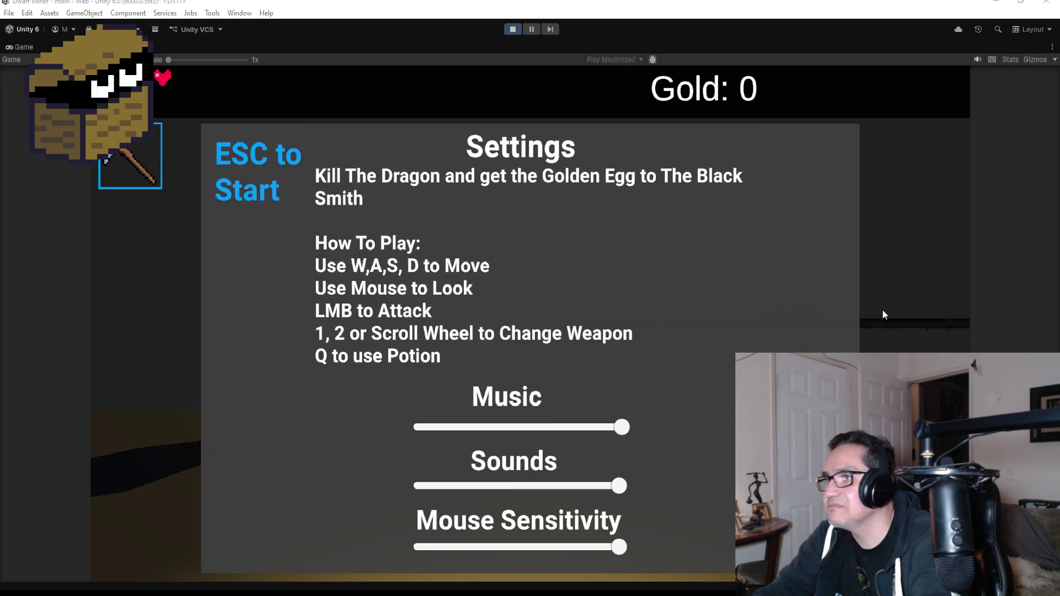
{"action": "key", "text": "Escape"}
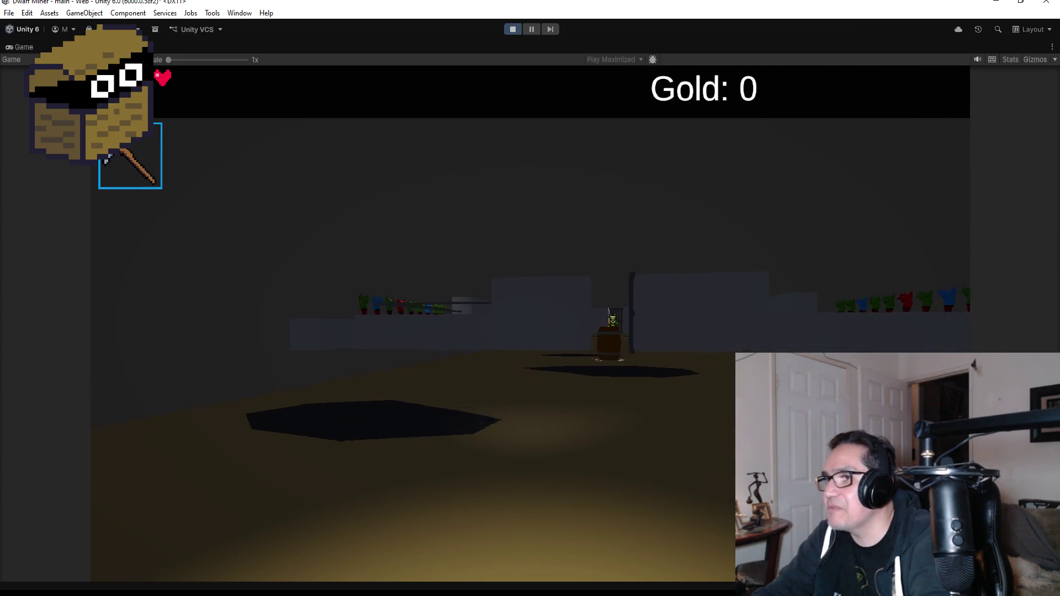
{"action": "key", "text": "w"}
{"action": "scroll", "coordinate": [530, 298], "scroll_direction": "down", "scroll_amount": 1}
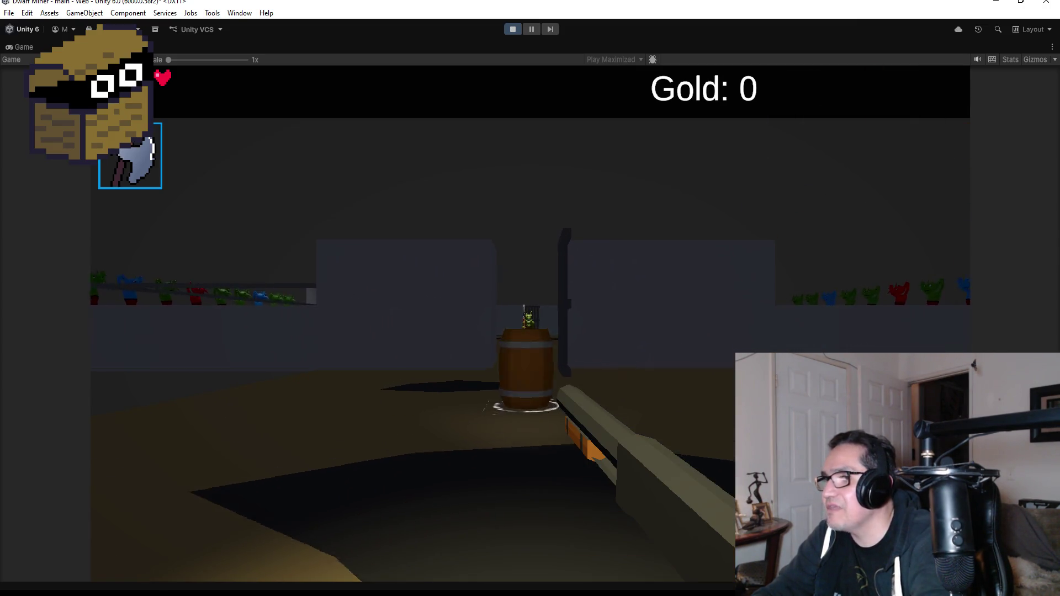
{"action": "left_click", "coordinate": [529, 299]}
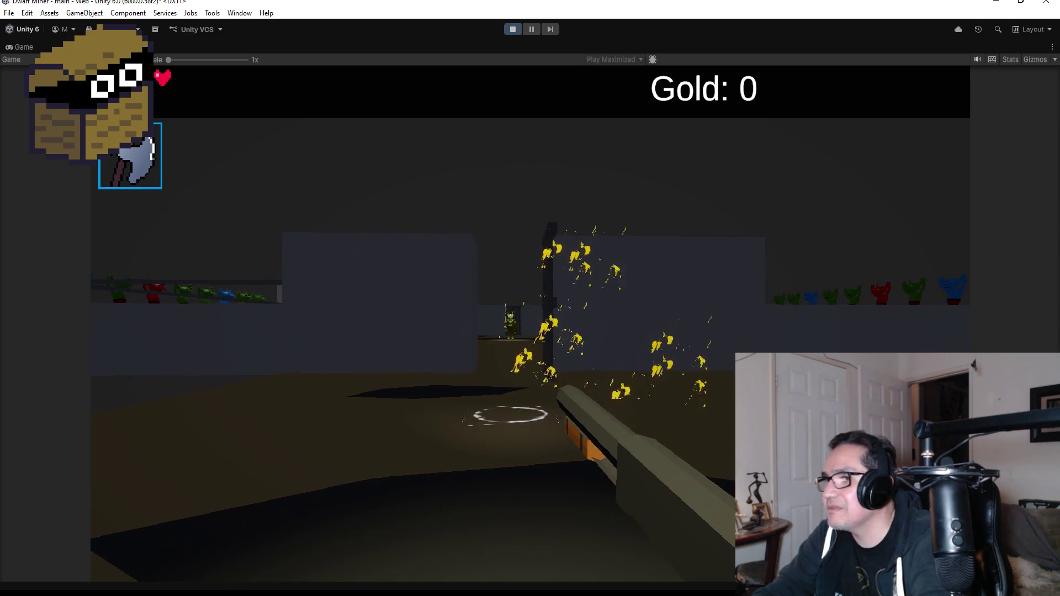
{"action": "key", "text": "Escape"}
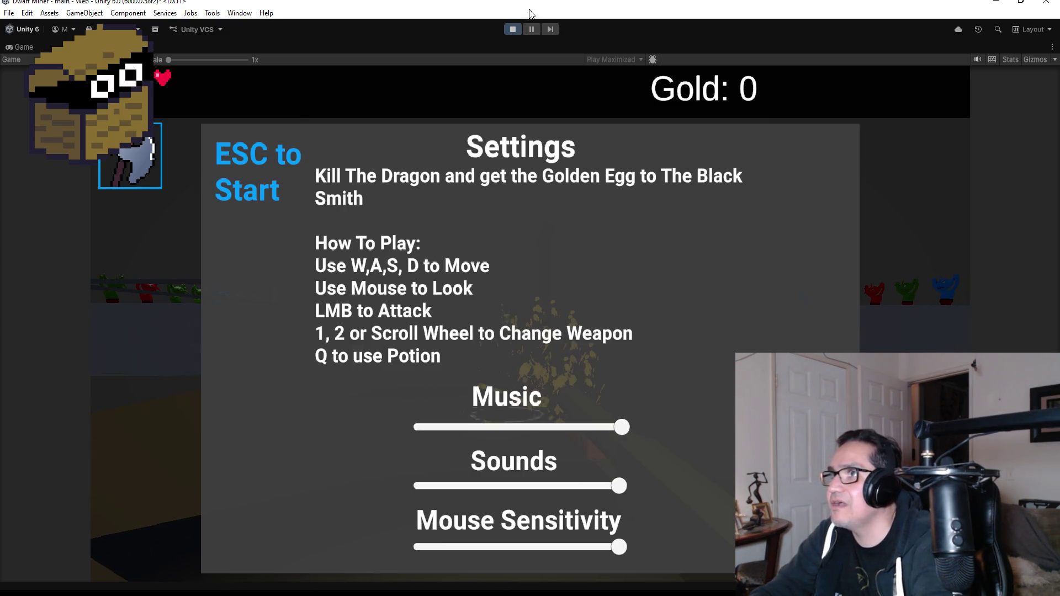
{"action": "left_click", "coordinate": [514, 29]}
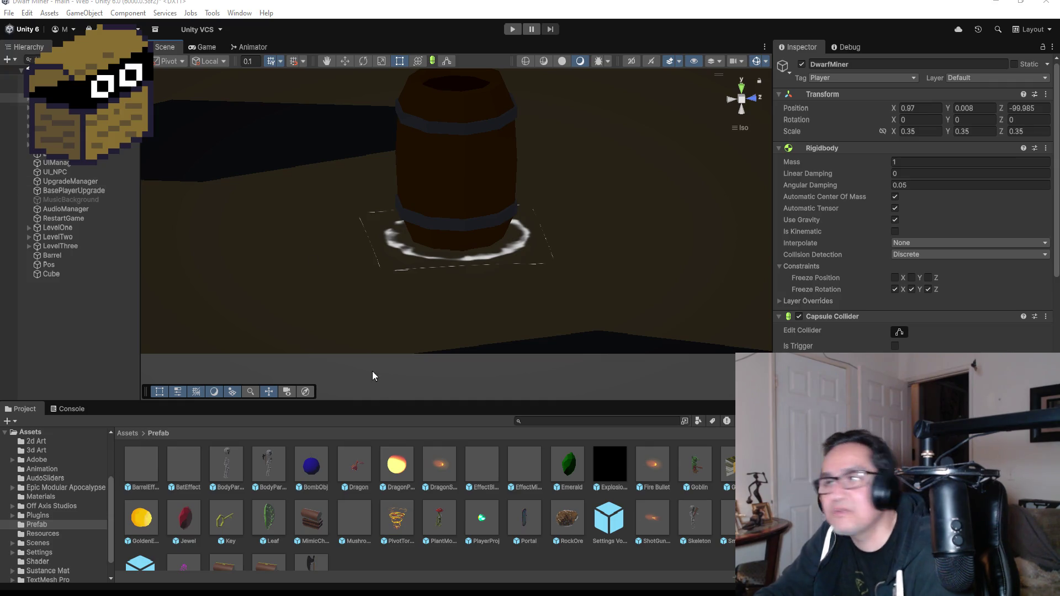
Step: Delete the shockwave Cube, then undo to bring it back
{"action": "left_click", "coordinate": [63, 276]}
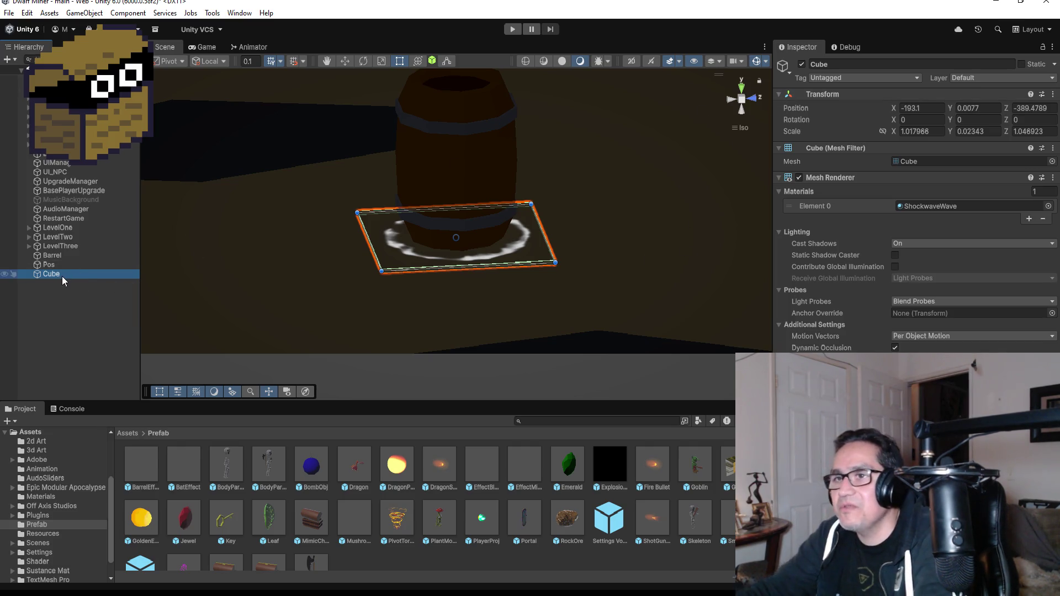
{"action": "key", "text": "Delete"}
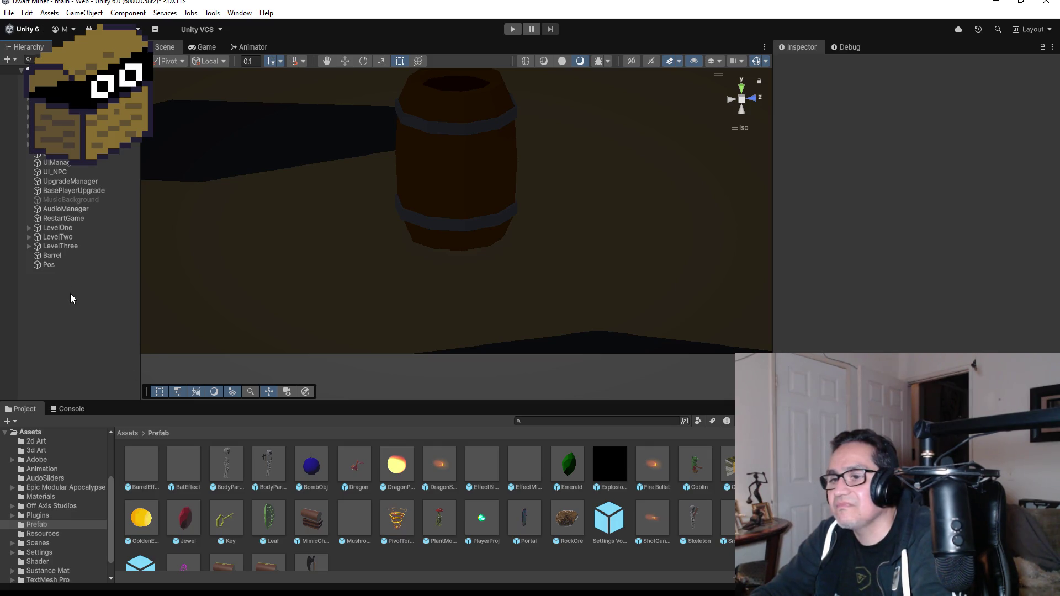
{"action": "key", "text": "ctrl+z"}
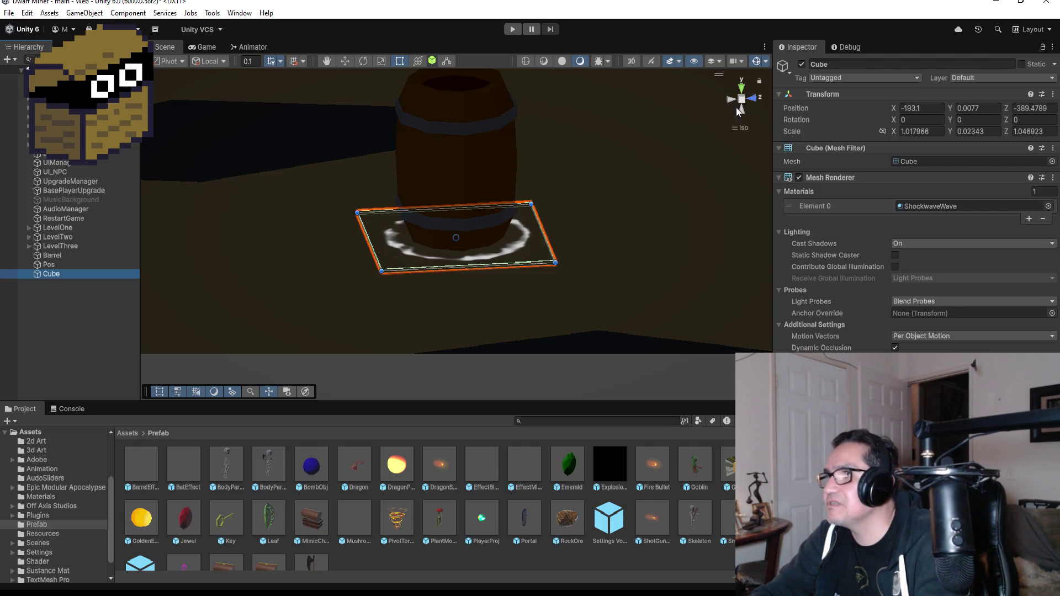
Step: From Top view, widen the plane to about 1.48 × 0.023 × 1.38 around the barrel
{"action": "left_click", "coordinate": [741, 88]}
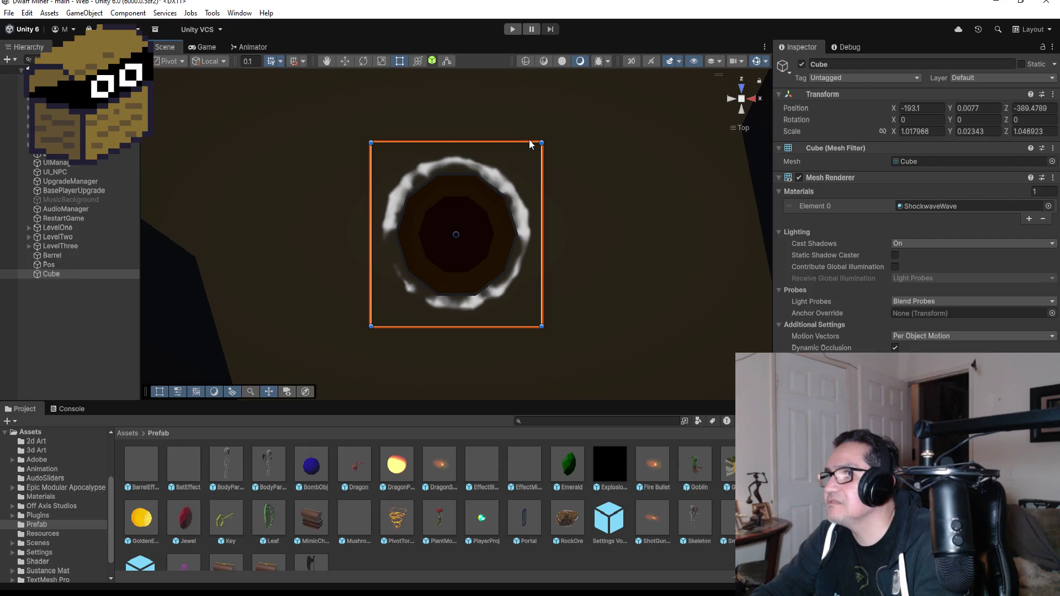
{"action": "mouse_move", "coordinate": [542, 143]}
{"action": "left_mouse_down"}
{"action": "mouse_move", "coordinate": [580, 118]}
{"action": "mouse_move", "coordinate": [605, 142]}
{"action": "mouse_move", "coordinate": [626, 254]}
{"action": "left_mouse_up"}
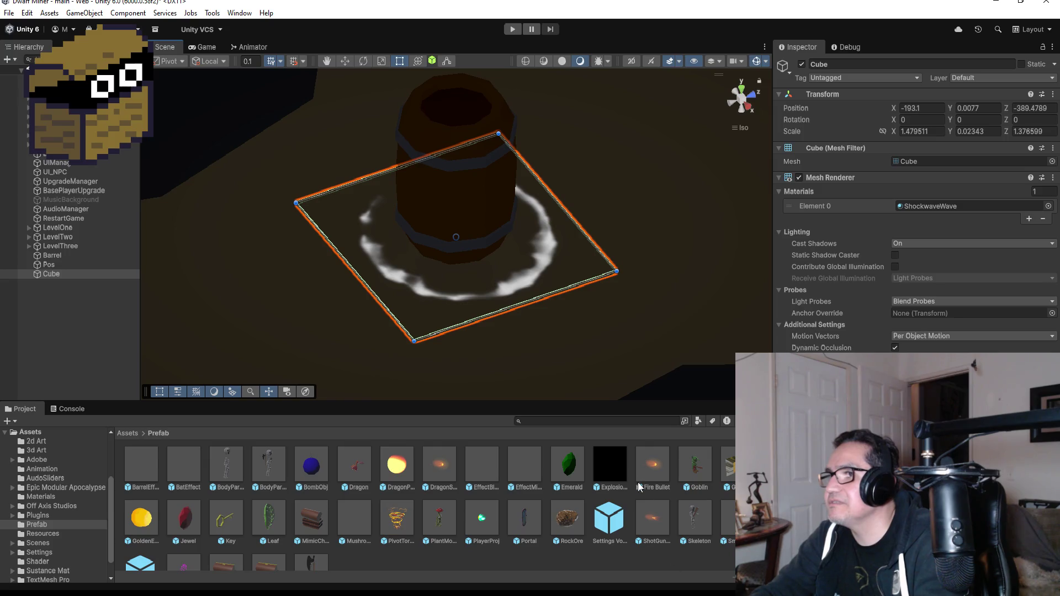
{"action": "left_click_drag", "start_coordinate": [590, 362], "coordinate": [613, 318], "text": "alt"}
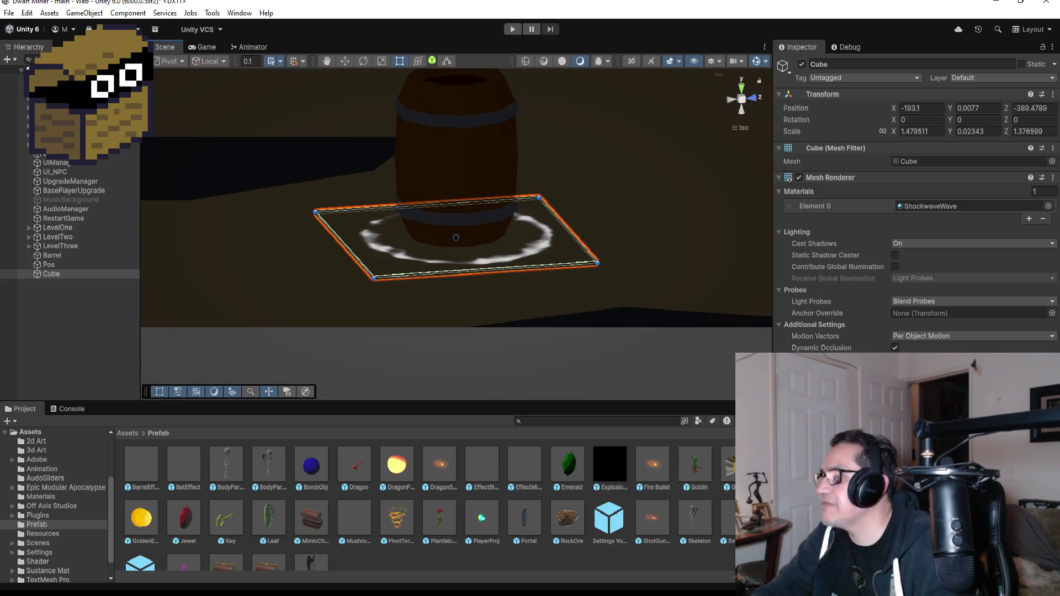
{"action": "left_click", "coordinate": [1048, 207]}
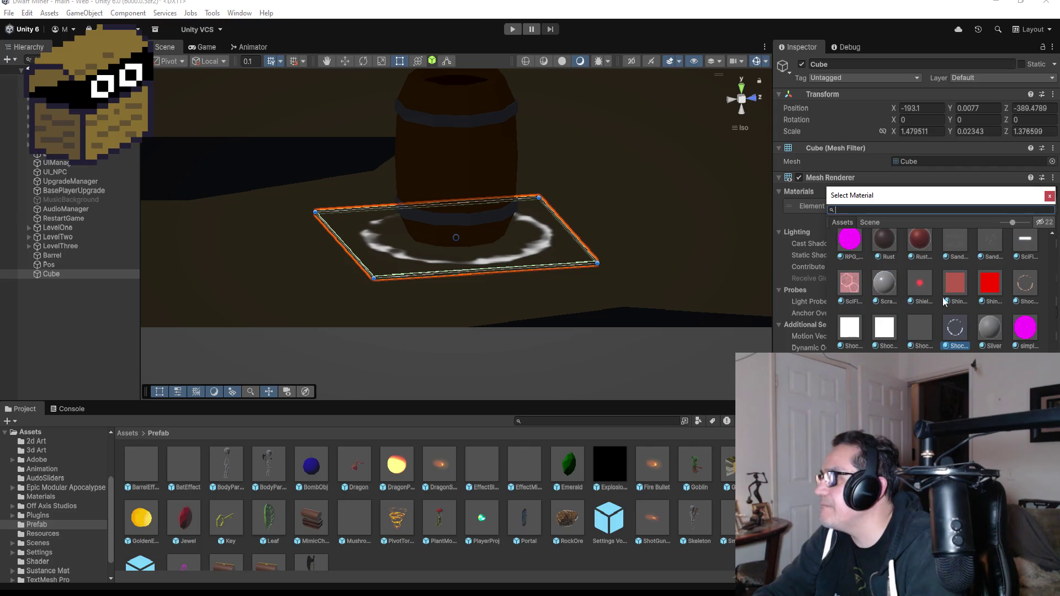
{"action": "scroll", "coordinate": [958, 336], "scroll_direction": "down", "scroll_amount": 5}
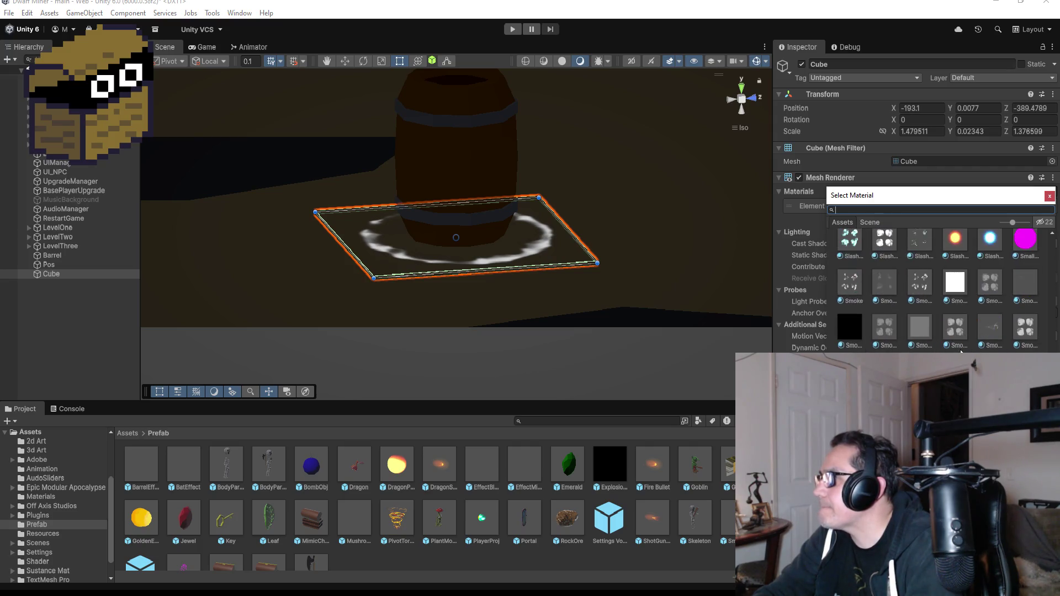
{"action": "left_click", "coordinate": [920, 274]}
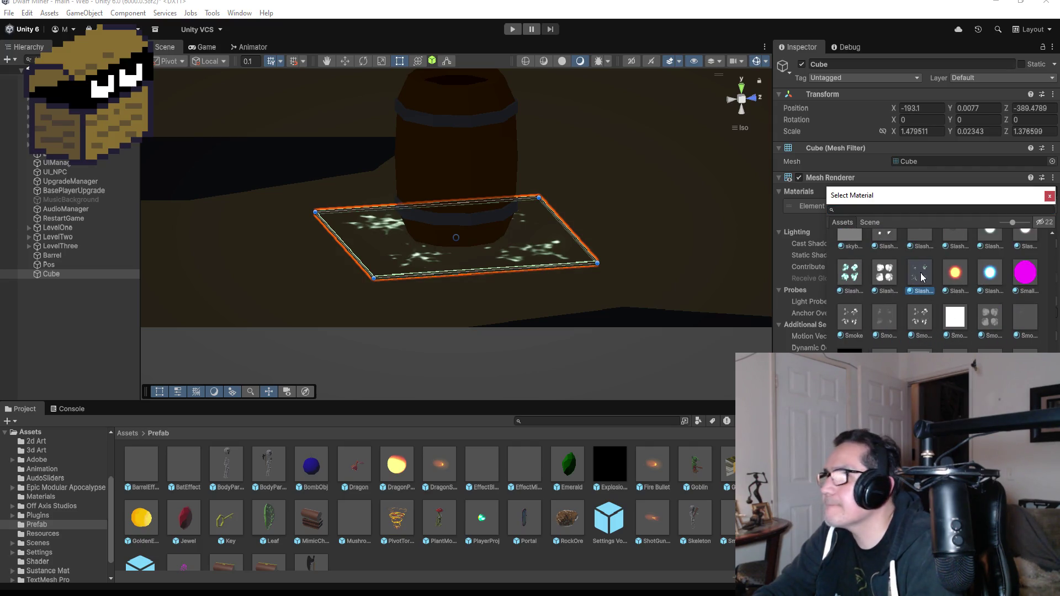
{"action": "left_click", "coordinate": [885, 280]}
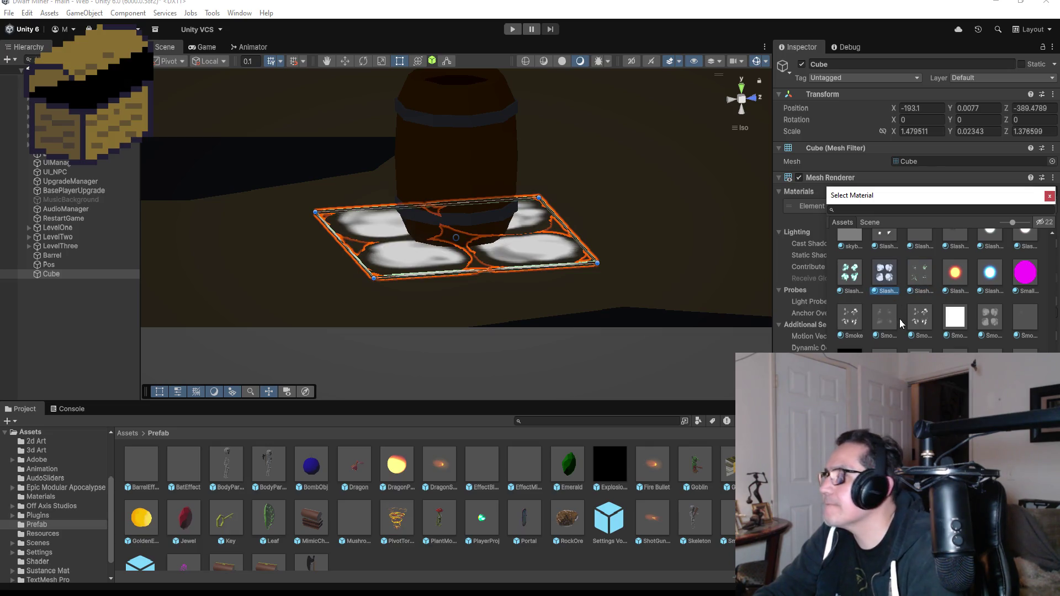
{"action": "left_click", "coordinate": [847, 319]}
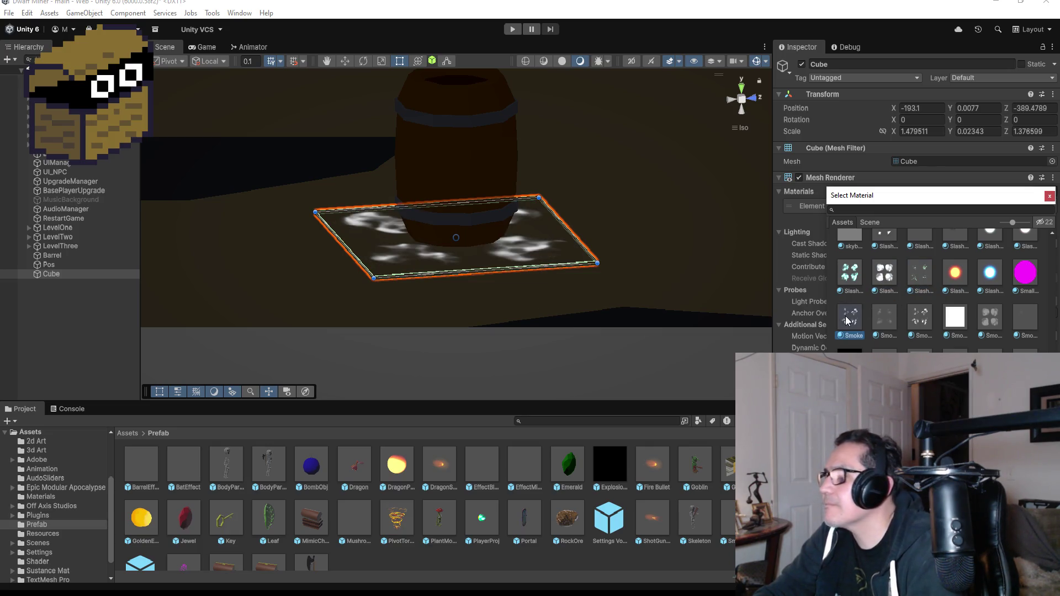
{"action": "left_click", "coordinate": [856, 277]}
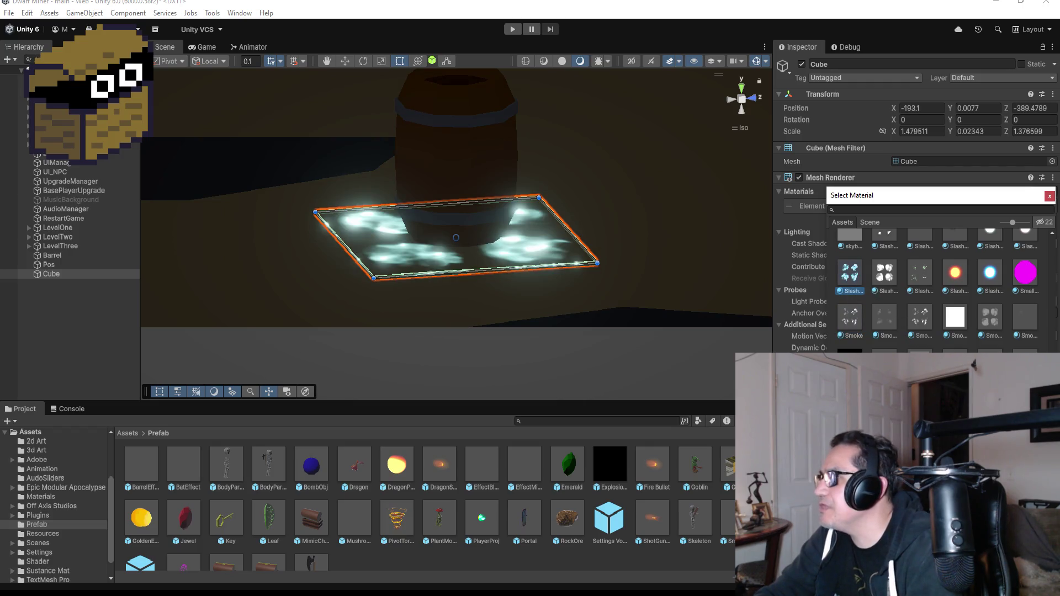
{"action": "scroll", "coordinate": [988, 313], "scroll_direction": "up", "scroll_amount": 2}
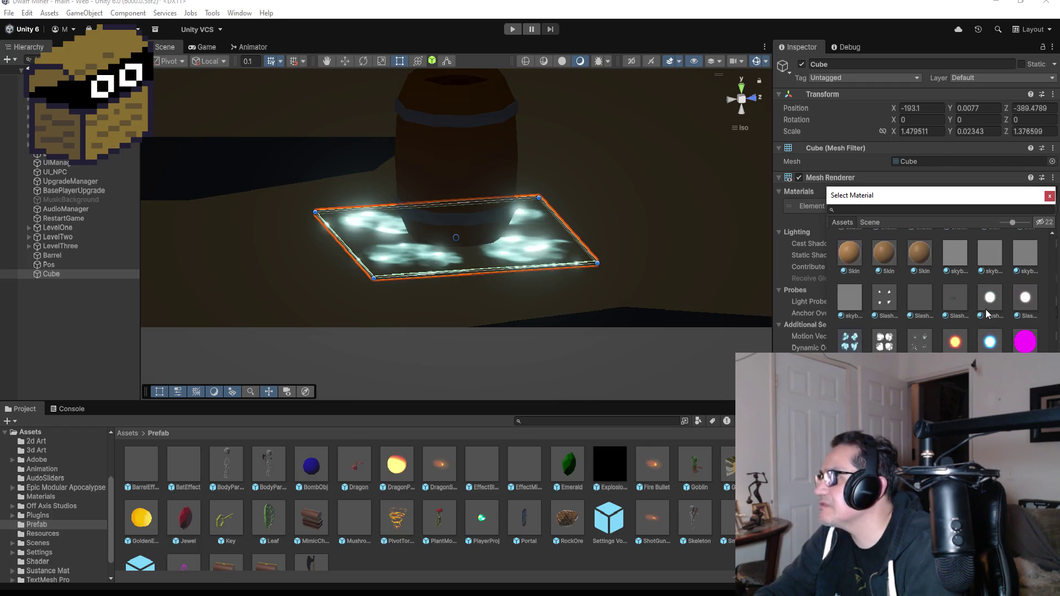
{"action": "scroll", "coordinate": [966, 345], "scroll_direction": "up", "scroll_amount": 5}
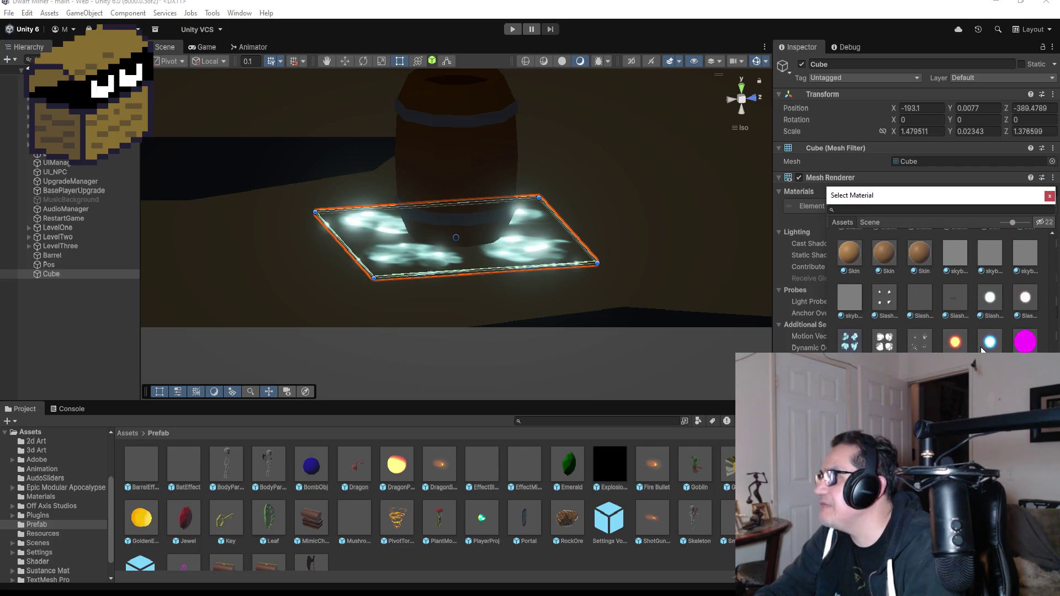
{"action": "scroll", "coordinate": [993, 346], "scroll_direction": "up", "scroll_amount": 1}
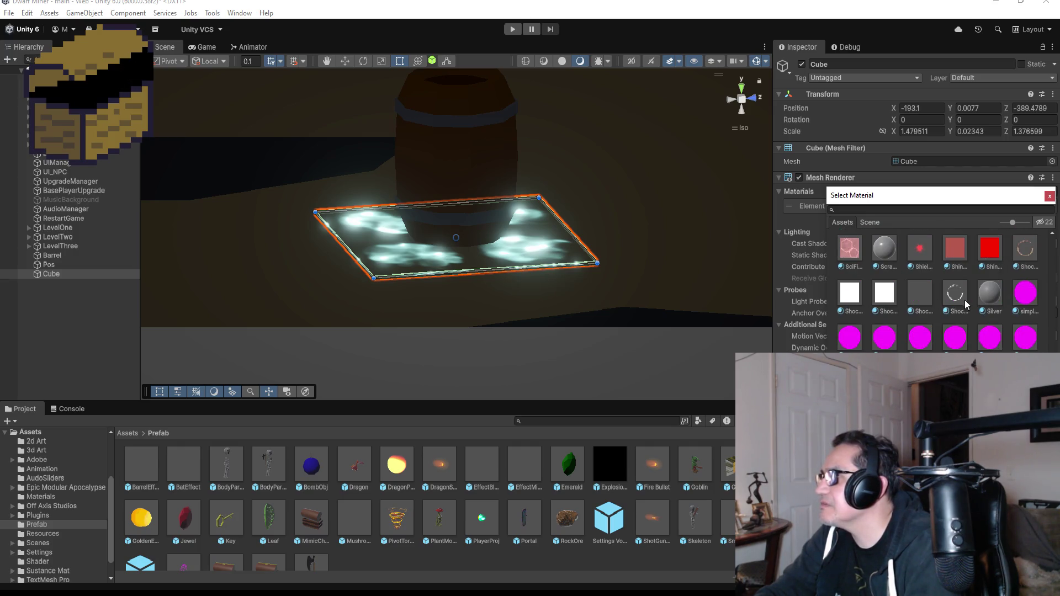
{"action": "left_click", "coordinate": [1024, 249]}
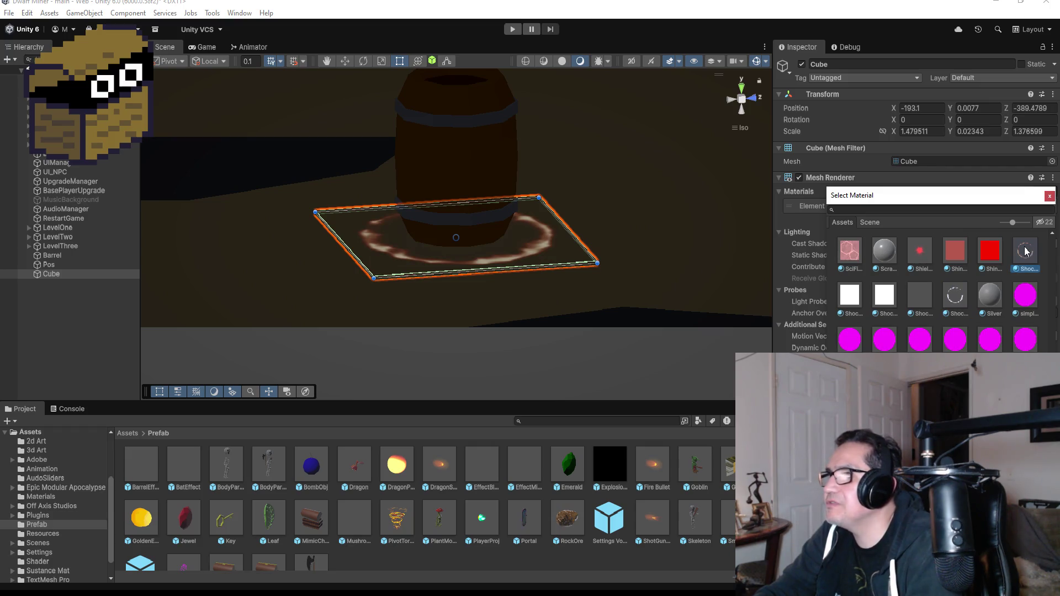
{"action": "left_click", "coordinate": [962, 304]}
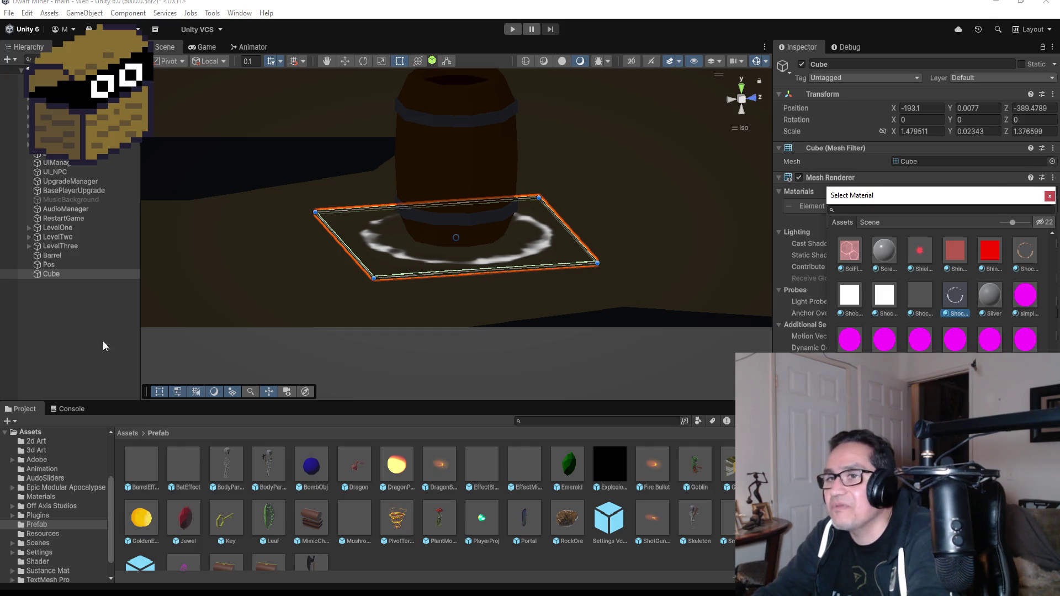
Step: In the Off Axis Studios Prefab folder, turn off Looping on the BarrelEffect particle system
{"action": "left_click", "coordinate": [128, 434]}
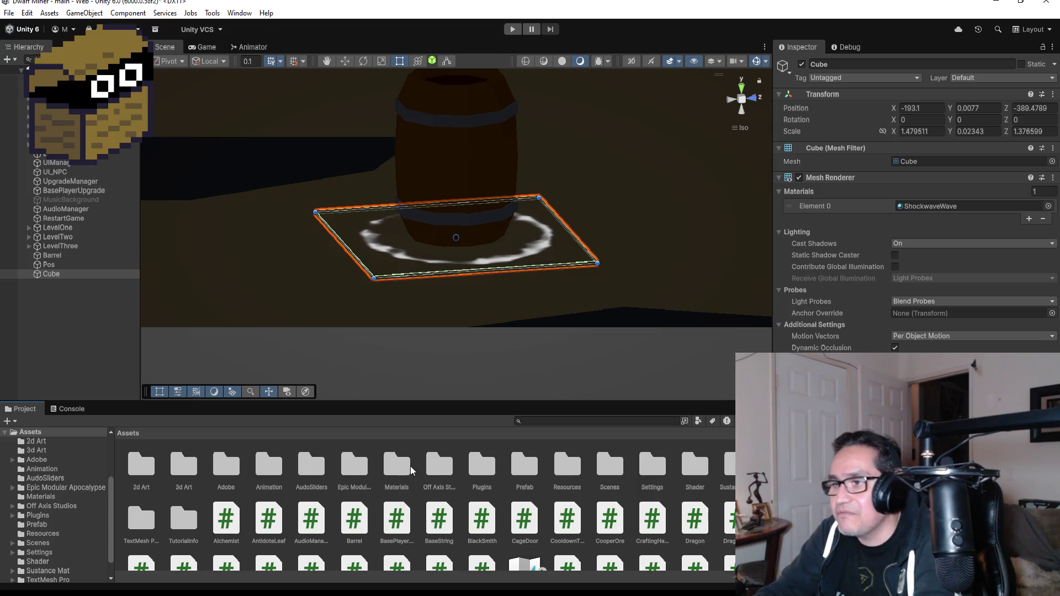
{"action": "left_click", "coordinate": [441, 471]}
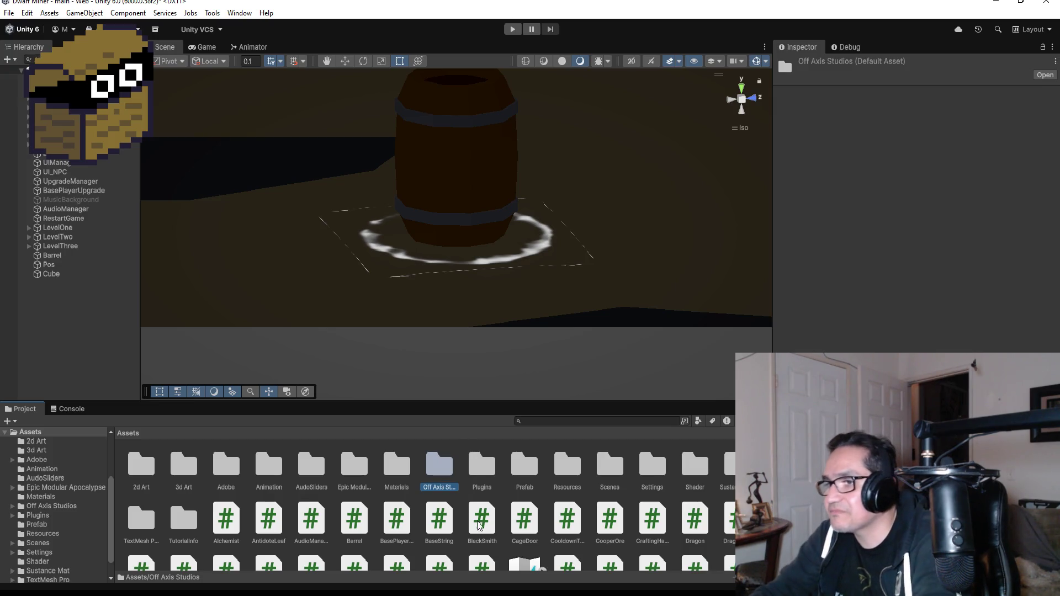
{"action": "double_click", "coordinate": [535, 477]}
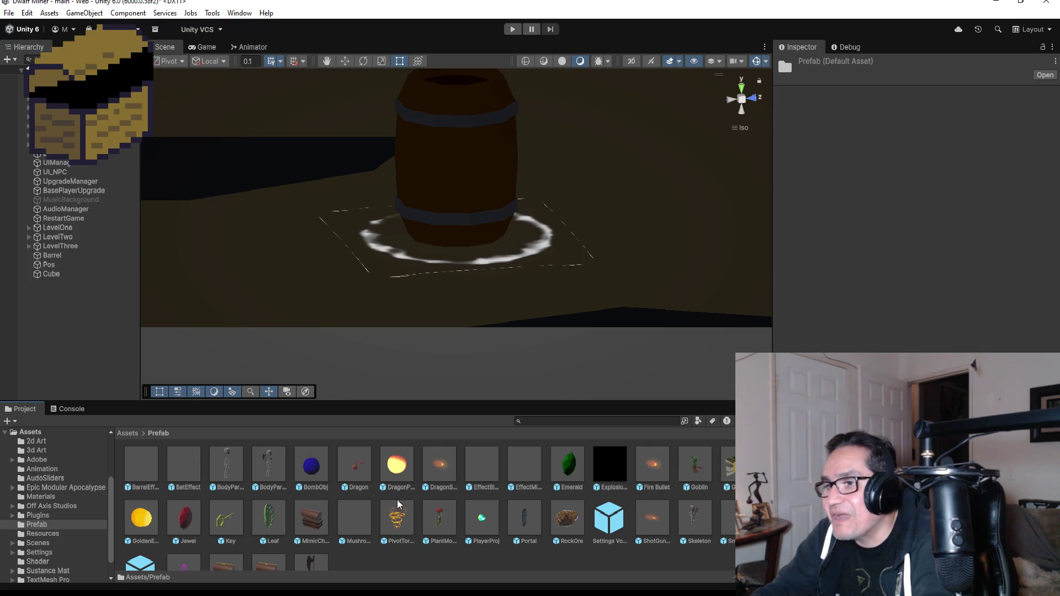
{"action": "scroll", "coordinate": [318, 499], "scroll_direction": "down", "scroll_amount": 1}
{"action": "scroll", "coordinate": [318, 498], "scroll_direction": "up", "scroll_amount": 1}
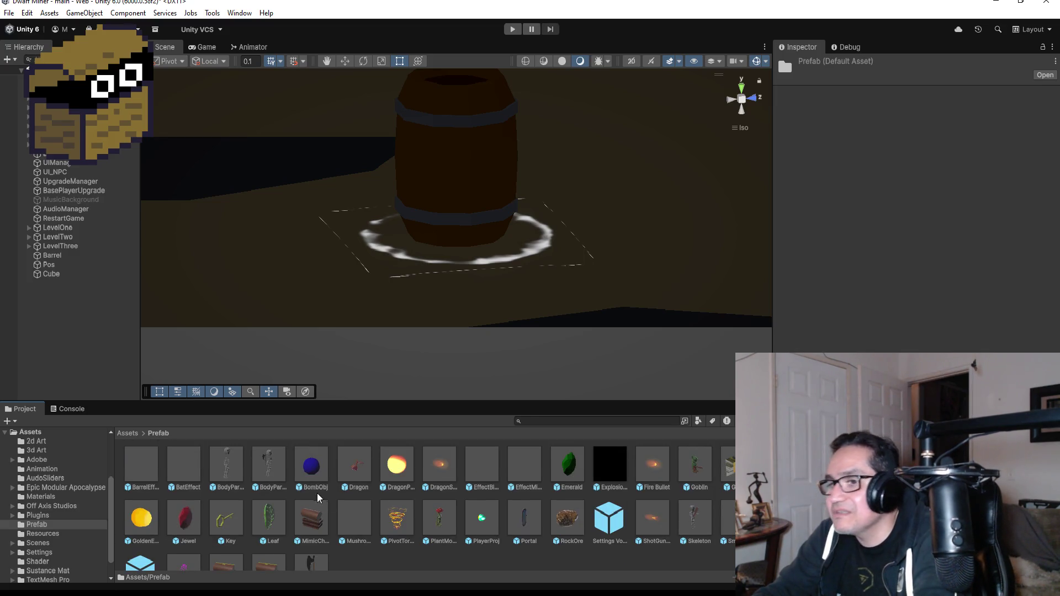
{"action": "left_click", "coordinate": [141, 466]}
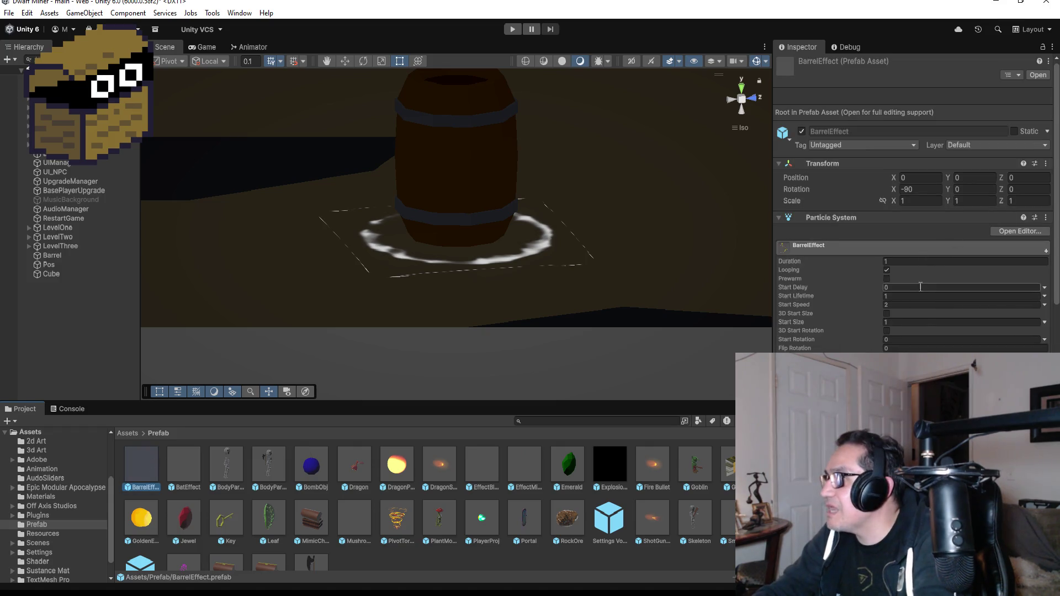
{"action": "left_click", "coordinate": [886, 270]}
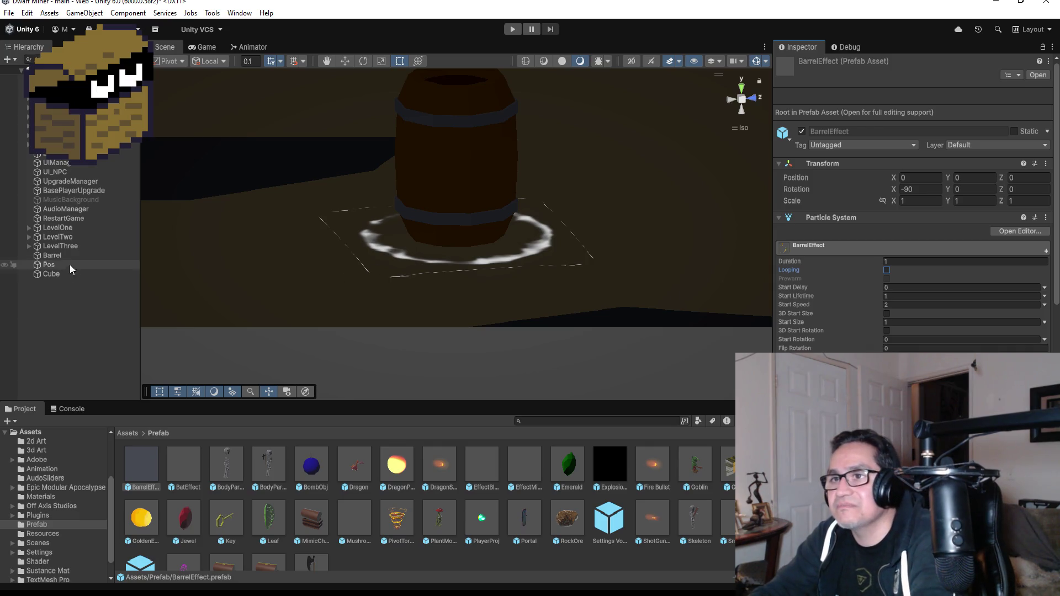
{"action": "left_click", "coordinate": [75, 314]}
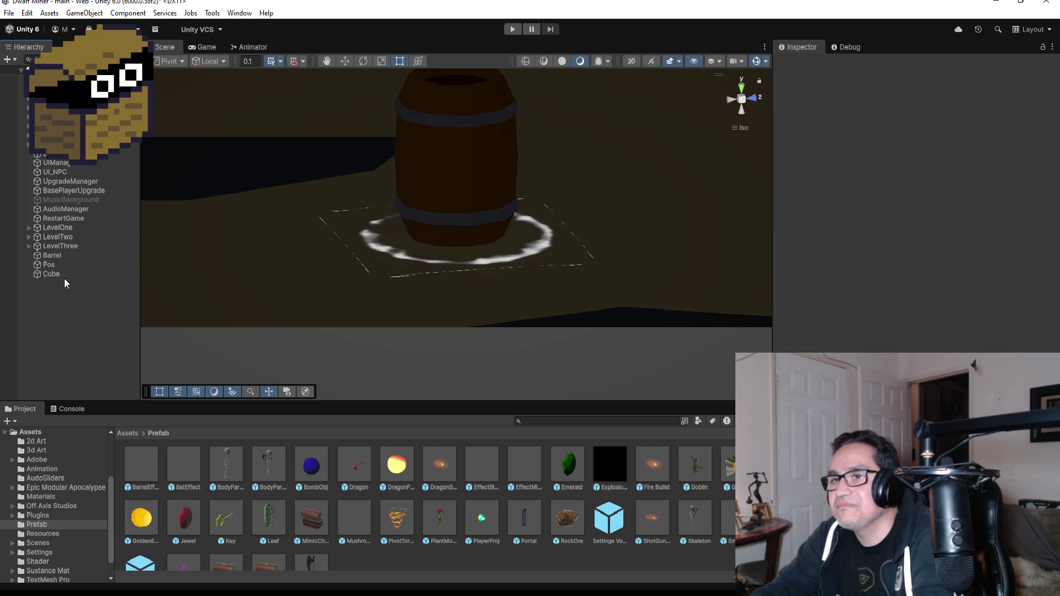
{"action": "left_click", "coordinate": [144, 471]}
Step: After briefly entering BarrelEffect's Prefab Mode, delete the shockwave Cube from the scene
{"action": "double_click", "coordinate": [144, 470]}
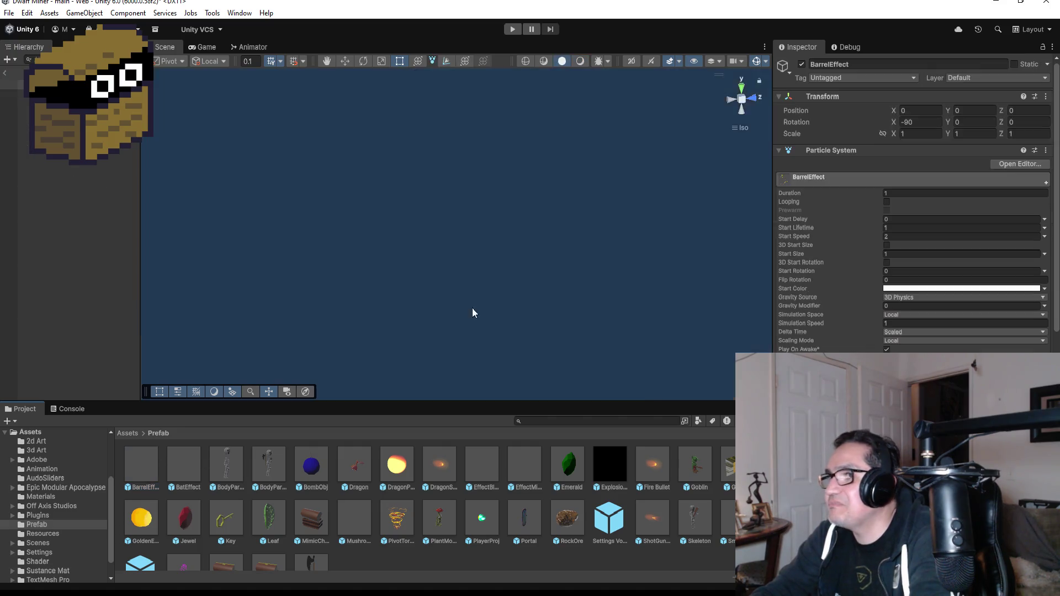
{"action": "left_click", "coordinate": [6, 74]}
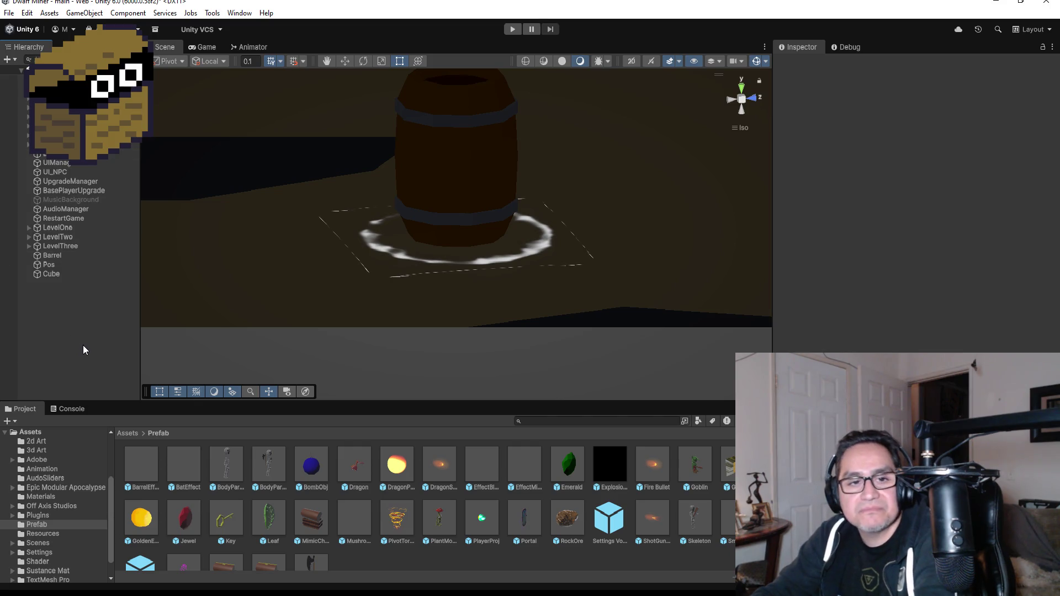
{"action": "left_click", "coordinate": [56, 274]}
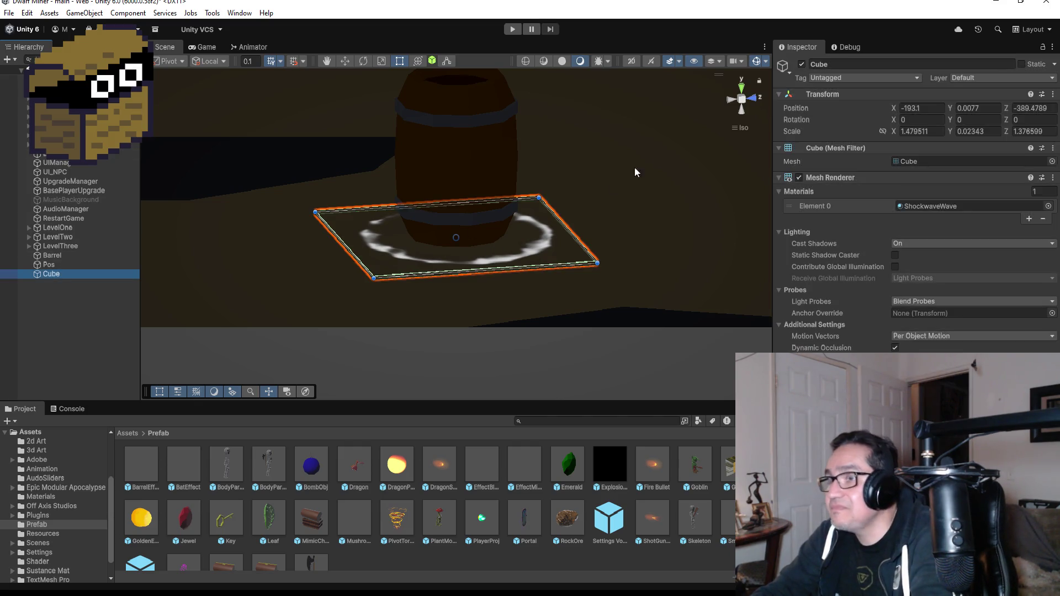
{"action": "left_click", "coordinate": [741, 87]}
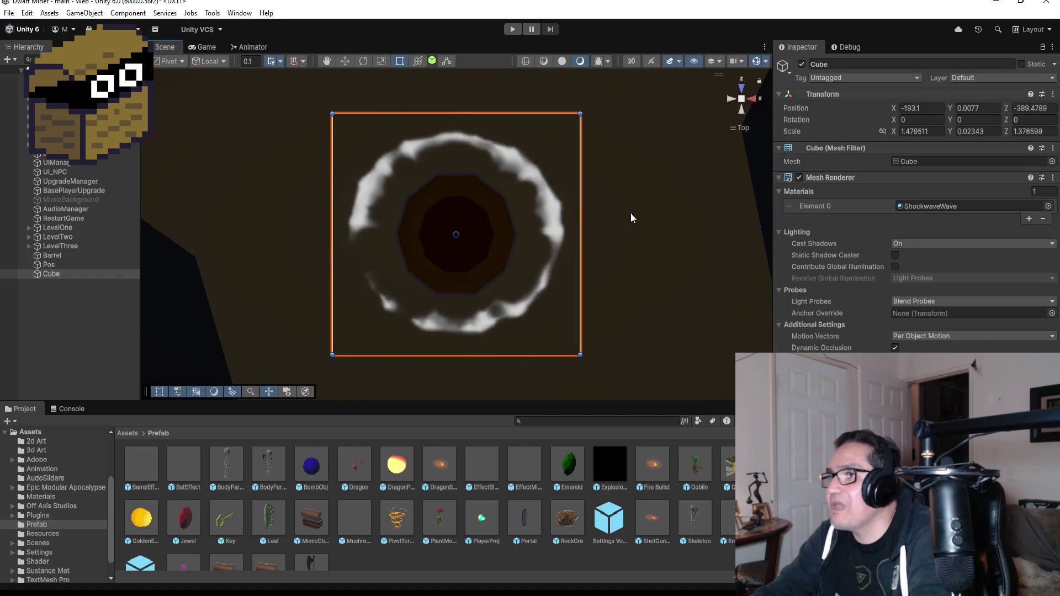
{"action": "scroll", "coordinate": [632, 217], "scroll_direction": "down", "scroll_amount": 3}
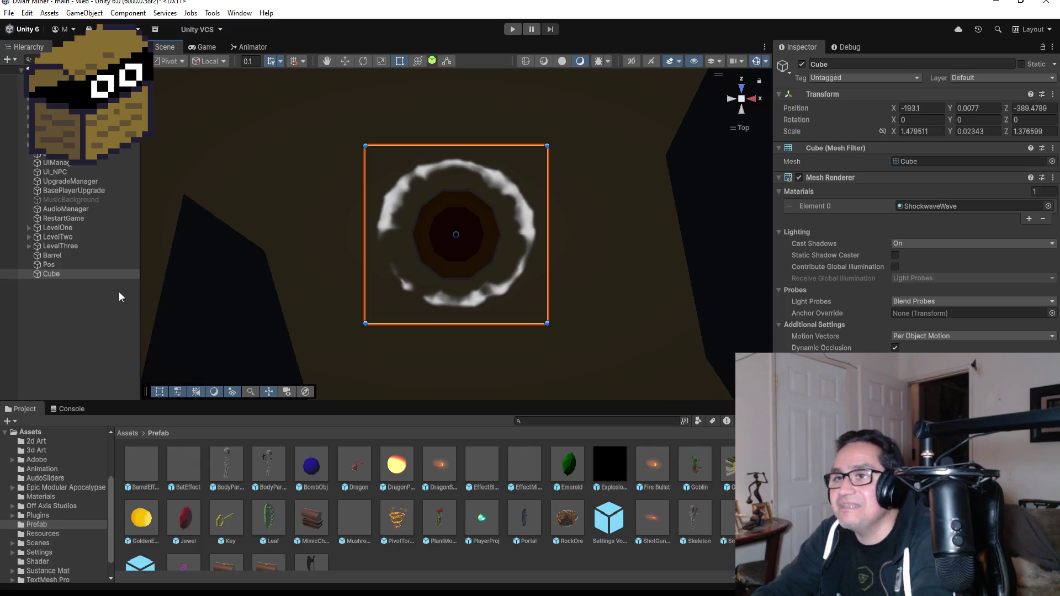
{"action": "left_click", "coordinate": [78, 276]}
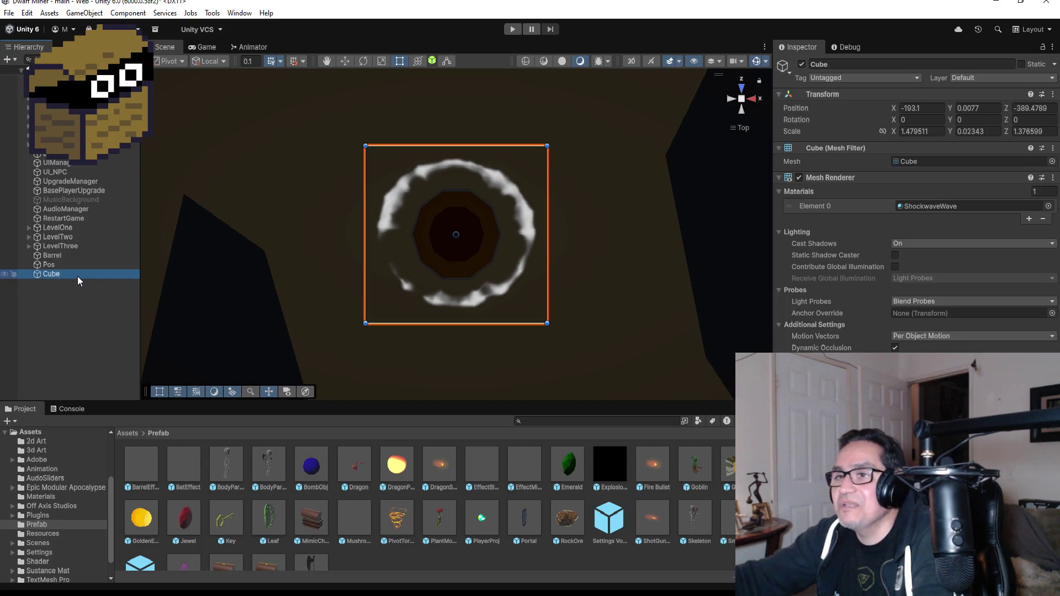
{"action": "key", "text": "Delete"}
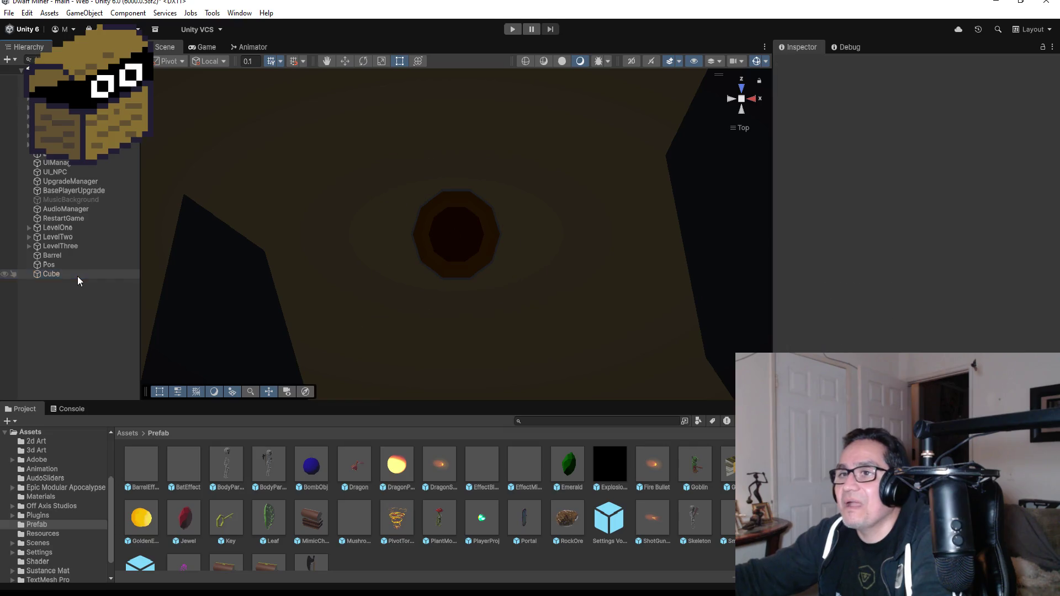
{"action": "left_click", "coordinate": [157, 465]}
Step: In the BarrelEffect prefab, change the emitter shape from Hemisphere to Box
{"action": "double_click", "coordinate": [157, 465]}
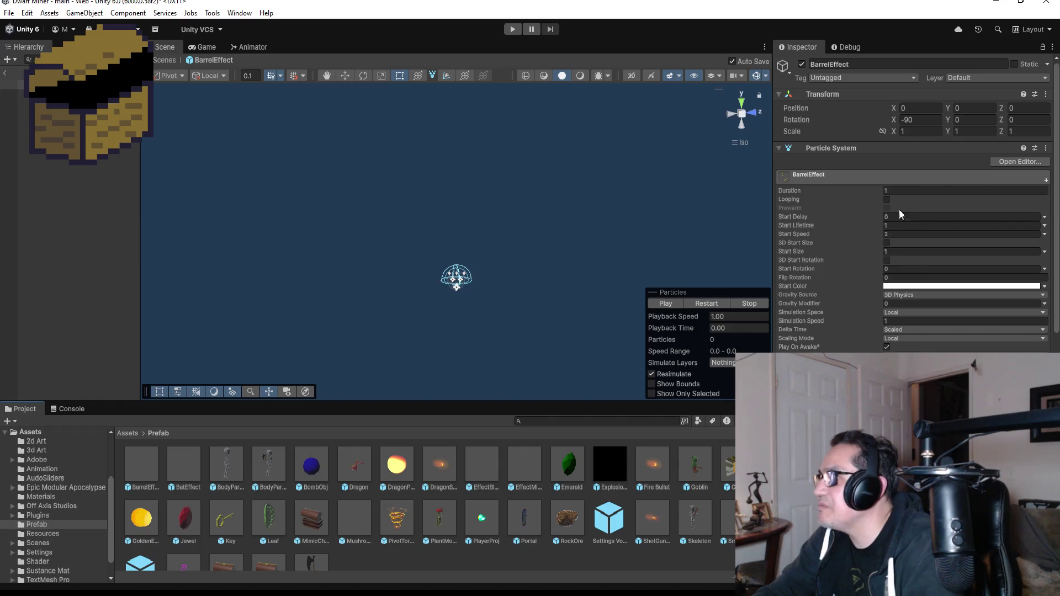
{"action": "scroll", "coordinate": [950, 322], "scroll_direction": "down", "scroll_amount": 10}
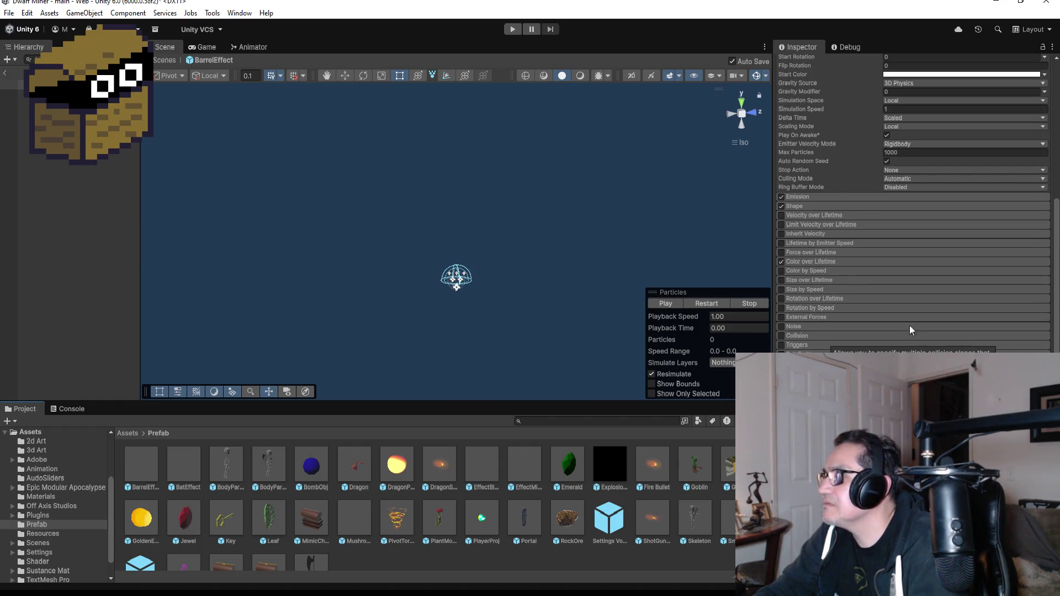
{"action": "scroll", "coordinate": [899, 208], "scroll_direction": "up", "scroll_amount": 5}
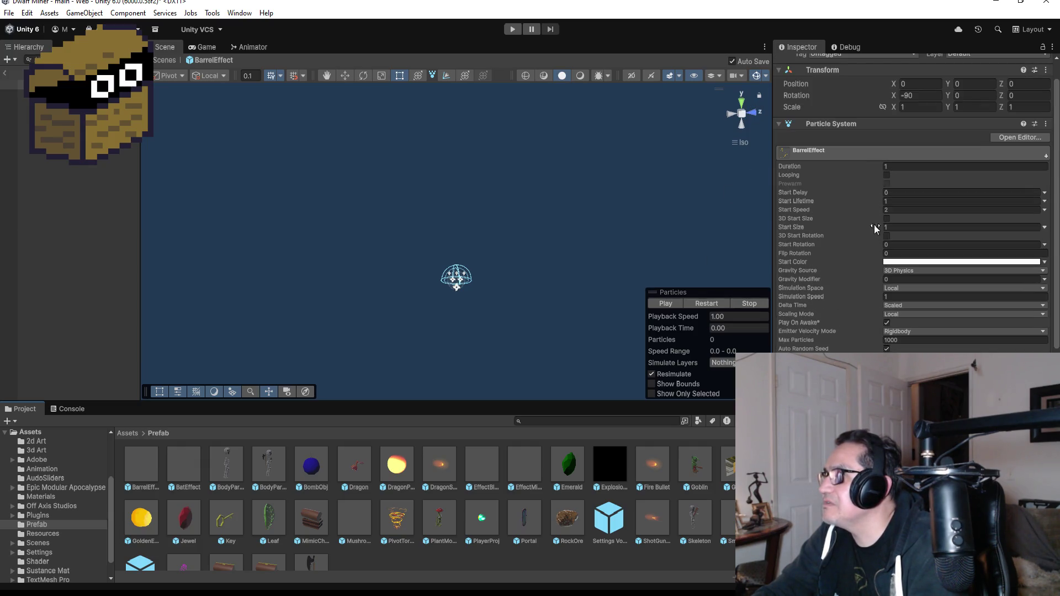
{"action": "scroll", "coordinate": [861, 309], "scroll_direction": "down", "scroll_amount": 5}
{"action": "left_click", "coordinate": [826, 260]}
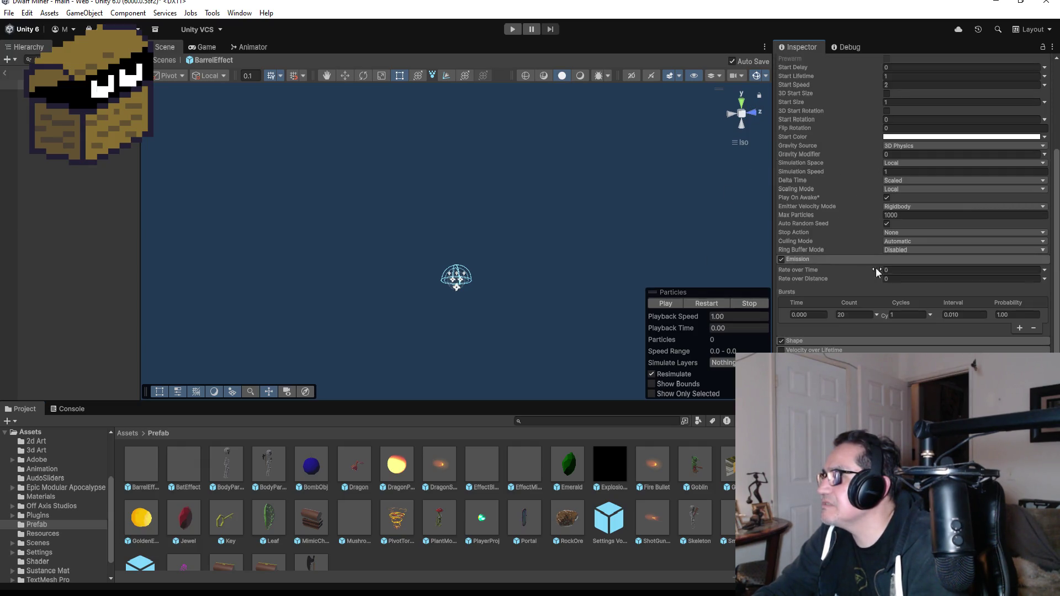
{"action": "left_click", "coordinate": [813, 341]}
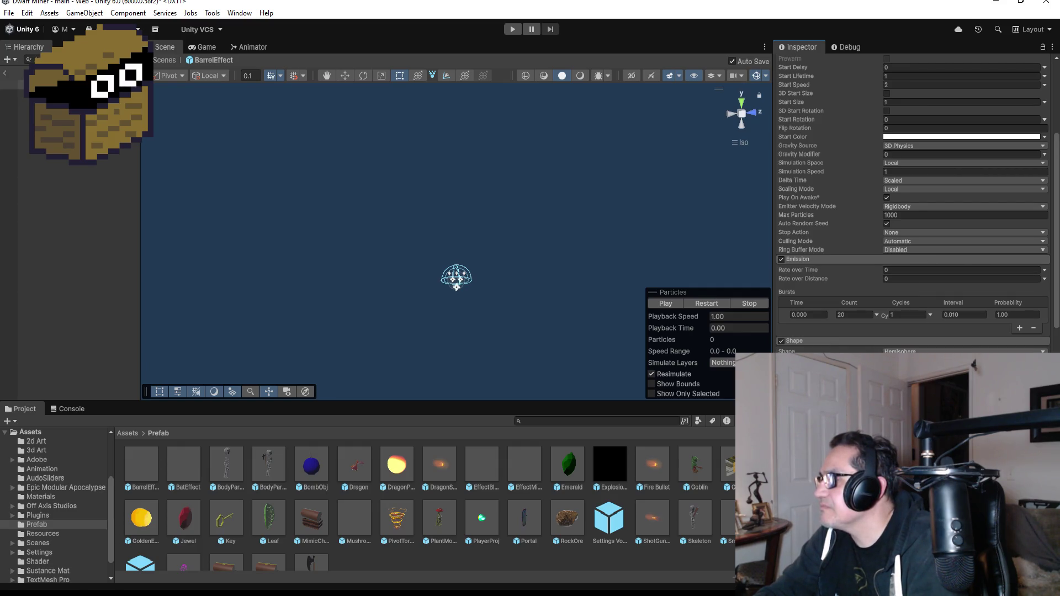
{"action": "left_click", "coordinate": [964, 351]}
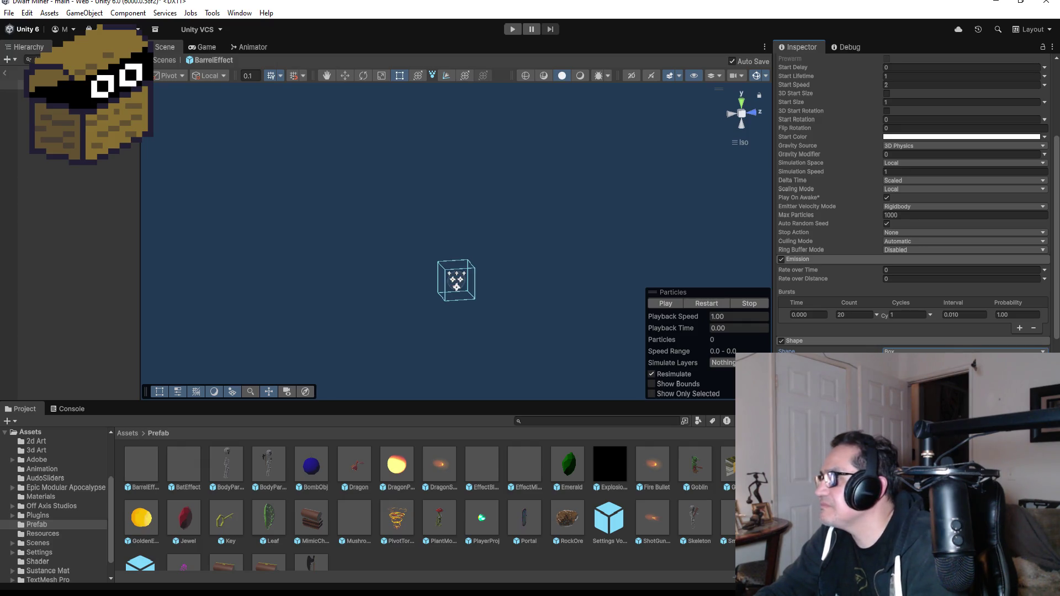
Step: Switch the emitter shape to Rectangle, preview the burst, and open the Renderer material picker
{"action": "scroll", "coordinate": [910, 210], "scroll_direction": "down", "scroll_amount": 5}
{"action": "scroll", "coordinate": [889, 324], "scroll_direction": "up", "scroll_amount": 3}
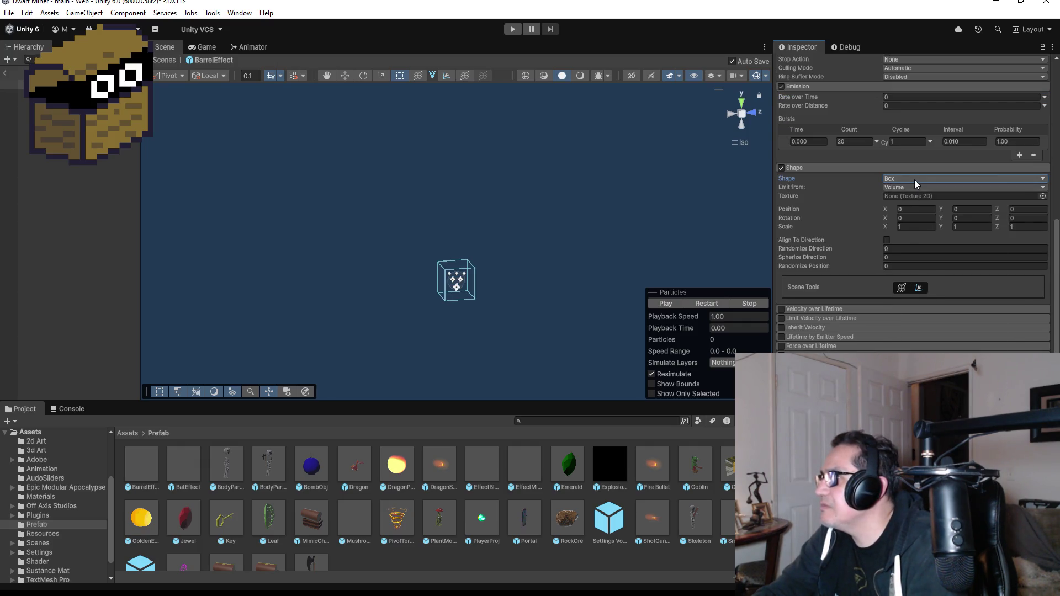
{"action": "left_click", "coordinate": [914, 180]}
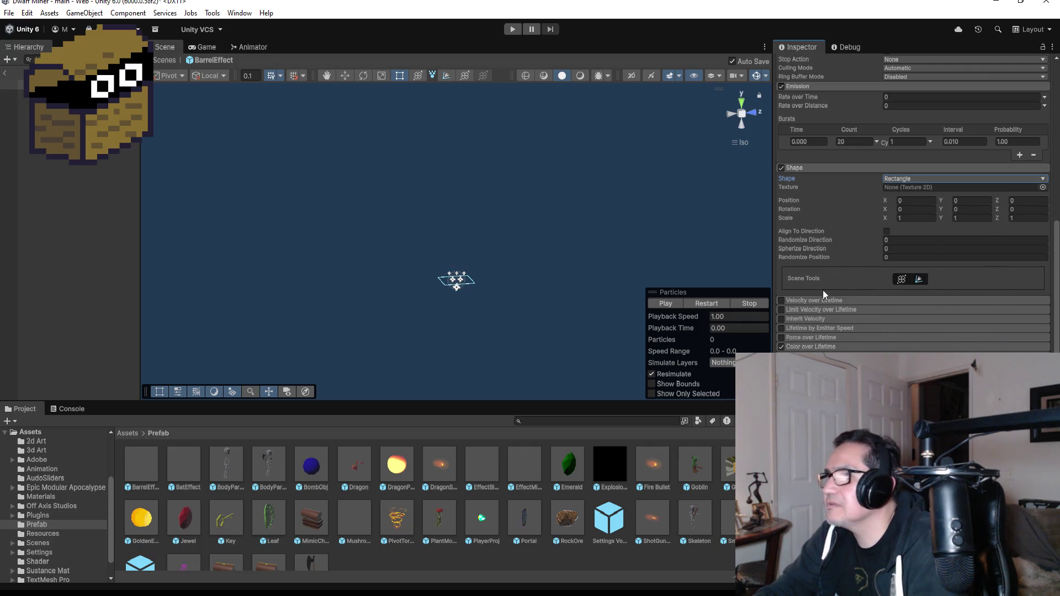
{"action": "scroll", "coordinate": [910, 342], "scroll_direction": "down", "scroll_amount": 3}
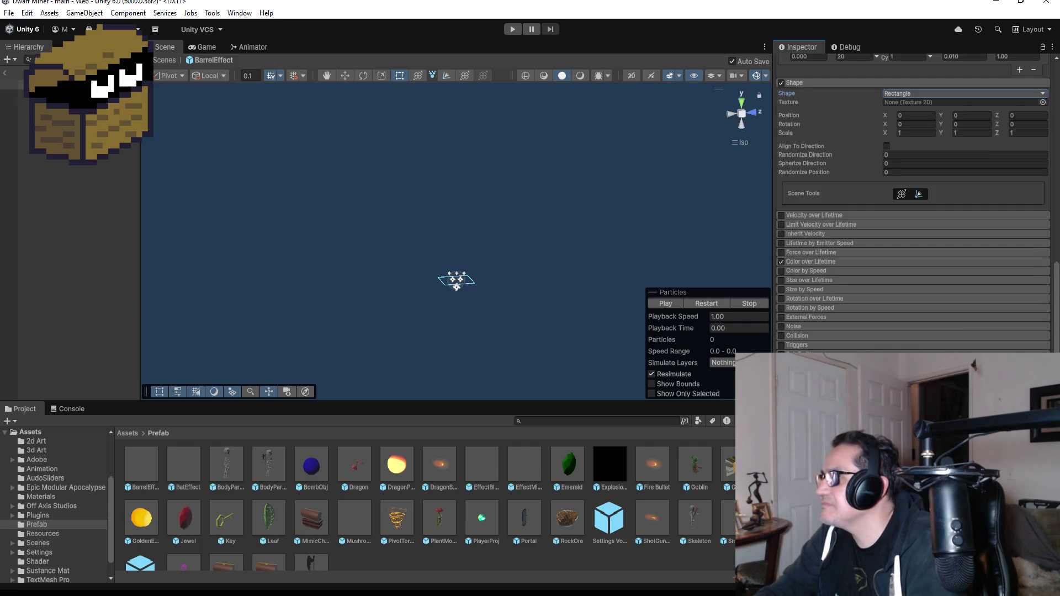
{"action": "left_click", "coordinate": [672, 302]}
{"action": "scroll", "coordinate": [913, 221], "scroll_direction": "down", "scroll_amount": 4}
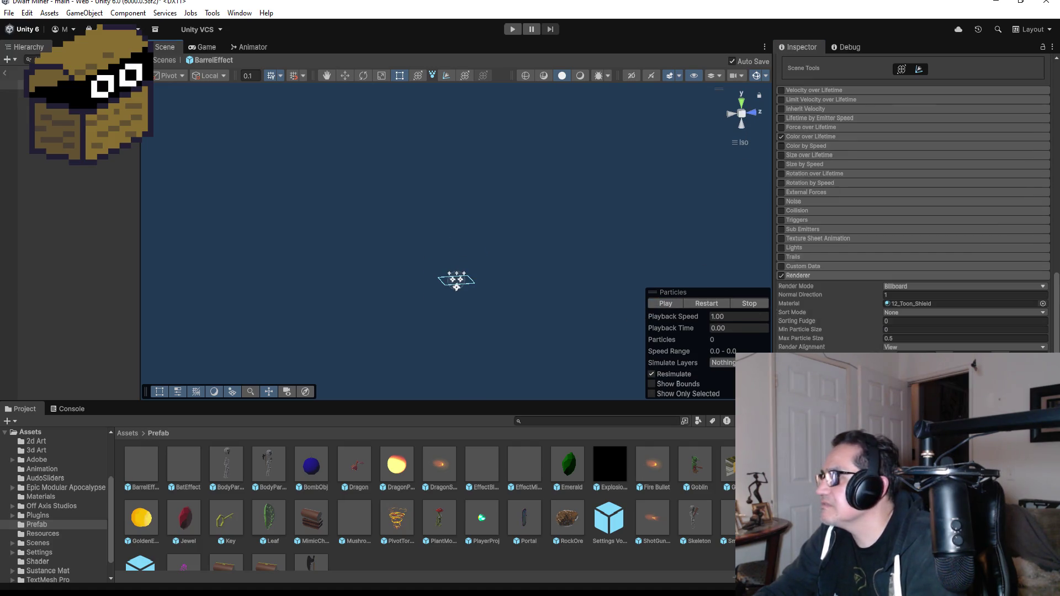
{"action": "scroll", "coordinate": [930, 317], "scroll_direction": "down", "scroll_amount": 2}
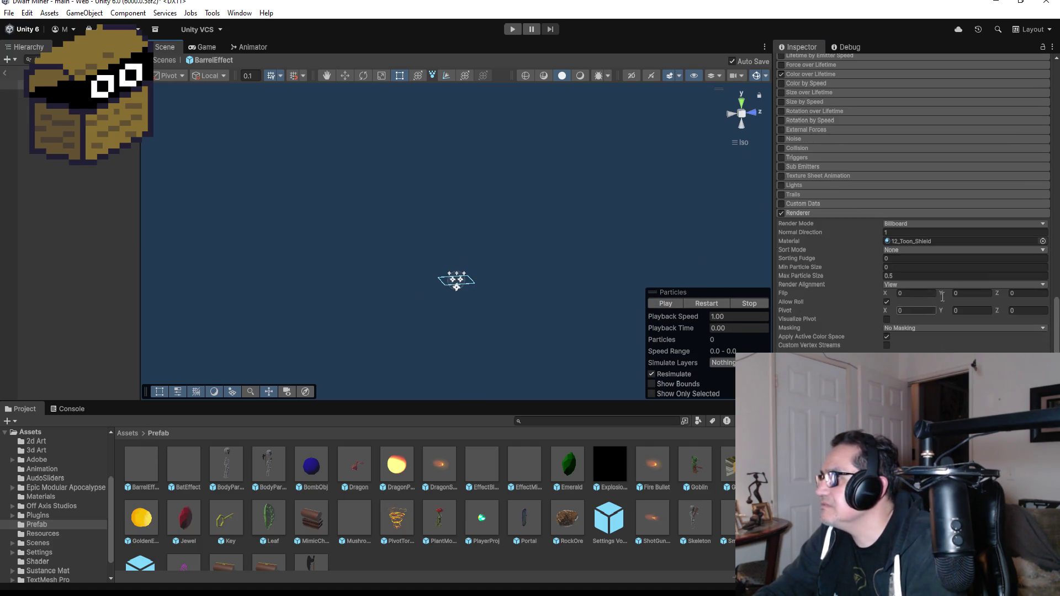
{"action": "left_click", "coordinate": [1042, 241]}
Step: Search 'sho', assign the Shockwave material, and preview the burst from Top view
{"action": "type", "text": "sho"}
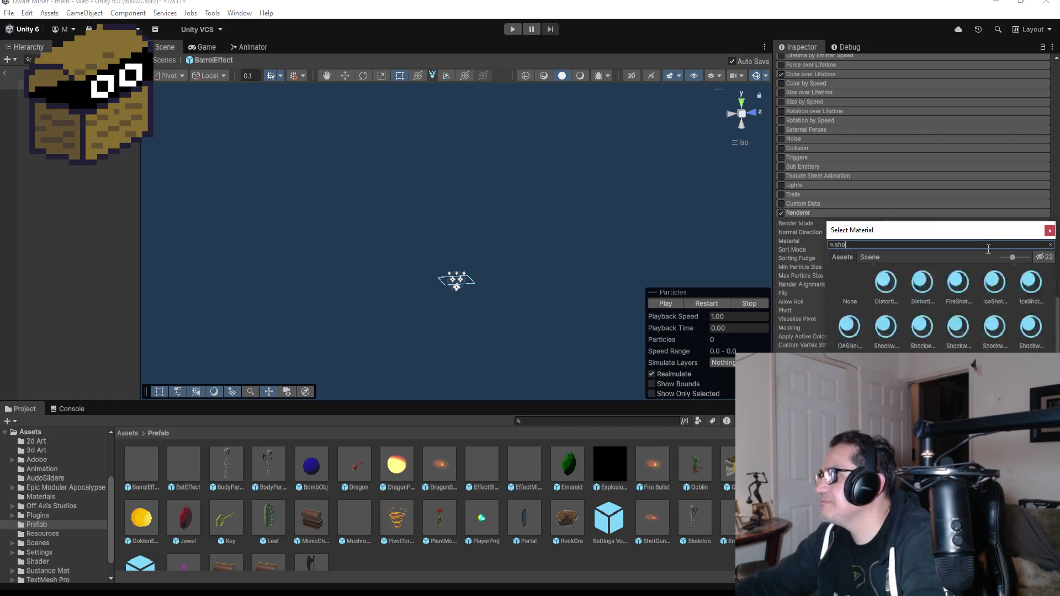
{"action": "left_click", "coordinate": [888, 328]}
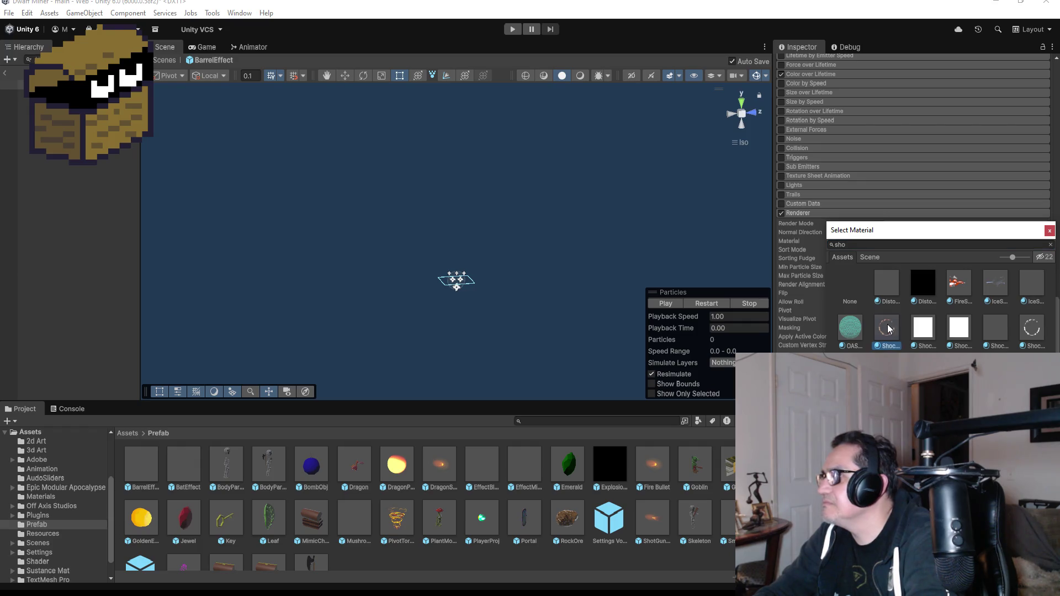
{"action": "left_click", "coordinate": [664, 304]}
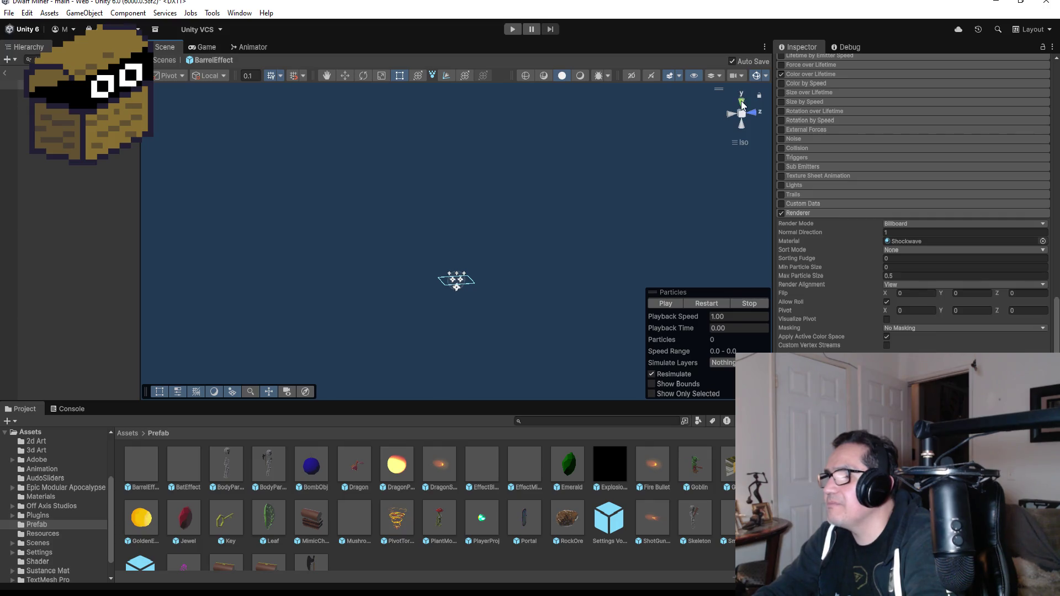
{"action": "left_click", "coordinate": [742, 103]}
{"action": "left_click", "coordinate": [668, 304]}
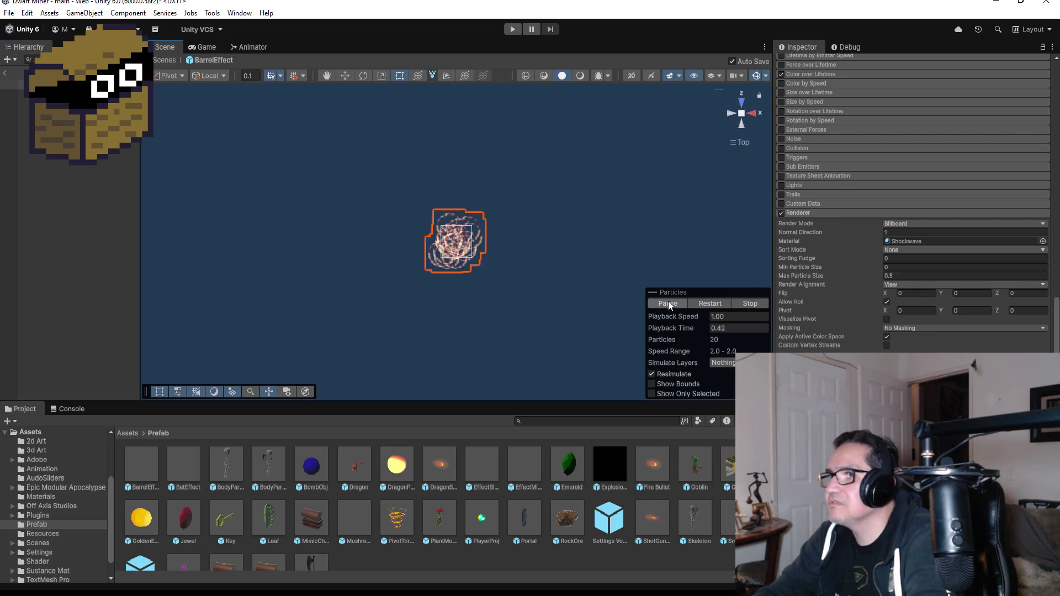
{"action": "left_click", "coordinate": [661, 306]}
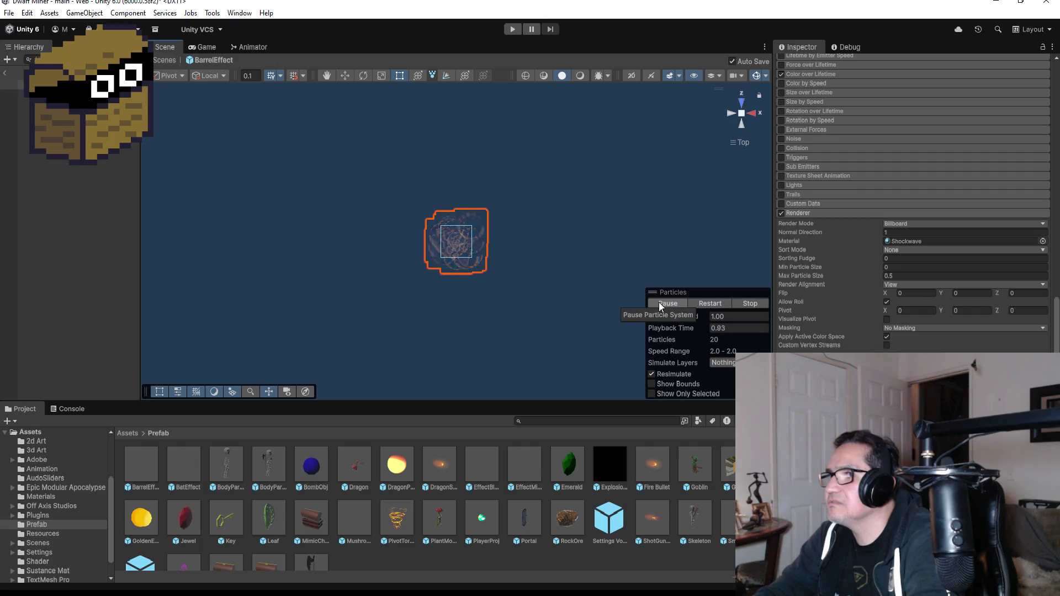
{"action": "left_click", "coordinate": [660, 307]}
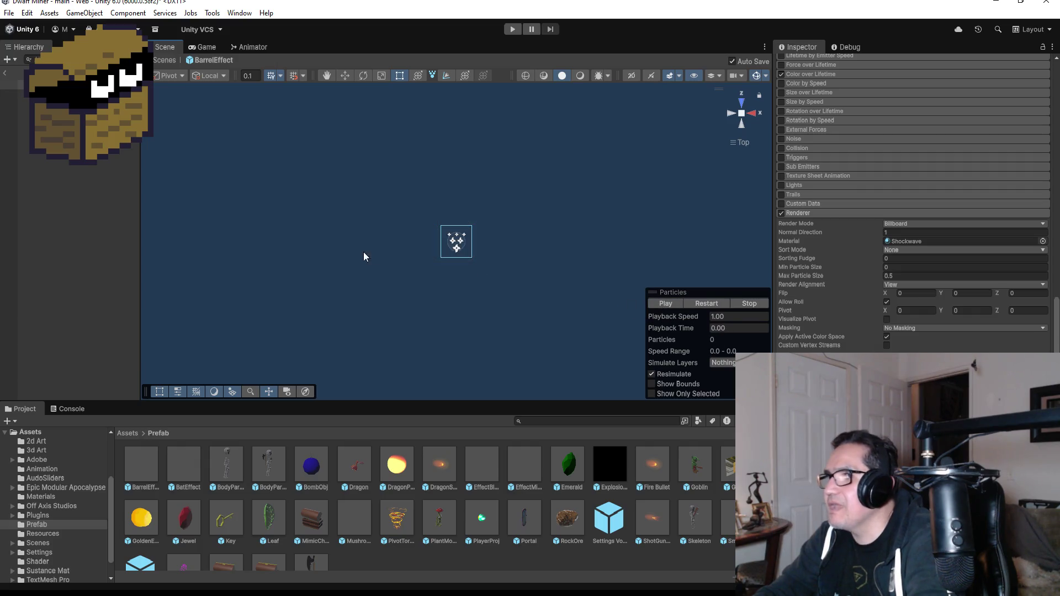
{"action": "scroll", "coordinate": [379, 242], "scroll_direction": "up", "scroll_amount": 5}
{"action": "scroll", "coordinate": [481, 259], "scroll_direction": "up", "scroll_amount": 3}
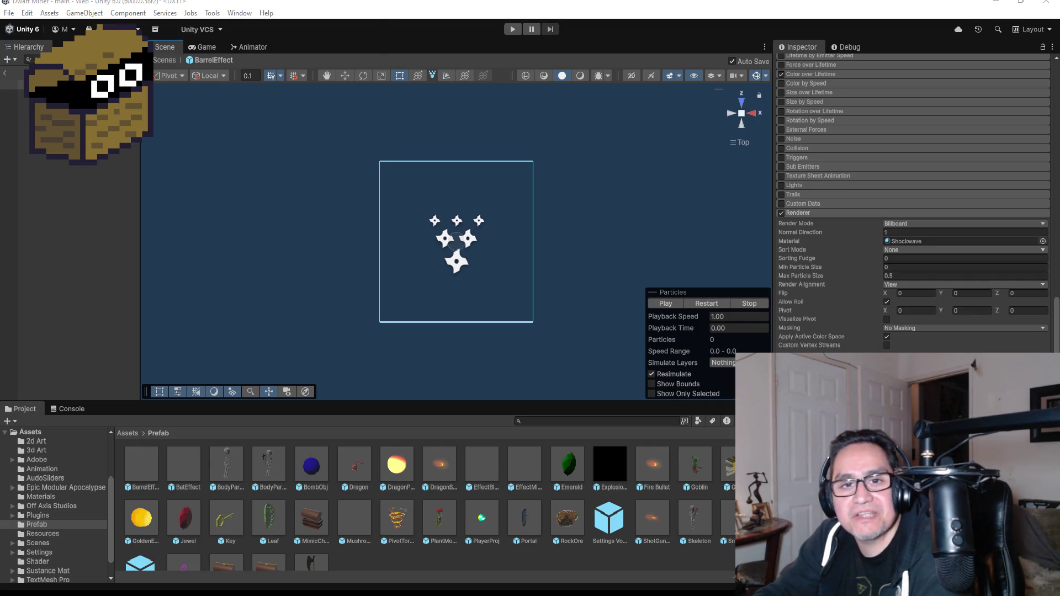
{"action": "key", "text": "alt+Tab"}
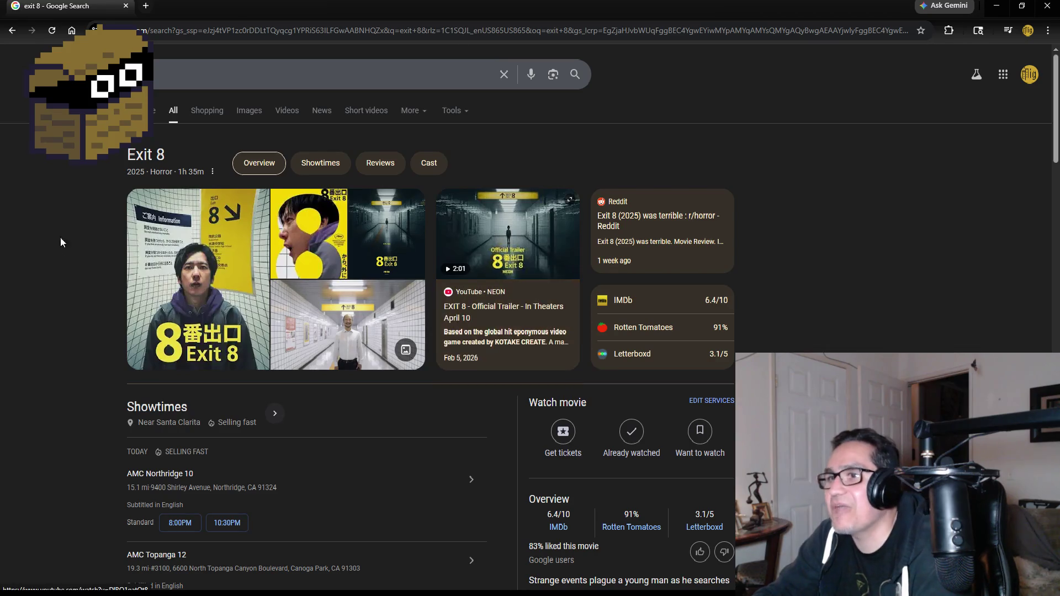
Step: Browse Exit 8 image results, preview the IGN Nordic trailer image, then close Chrome
{"action": "left_click", "coordinate": [247, 111]}
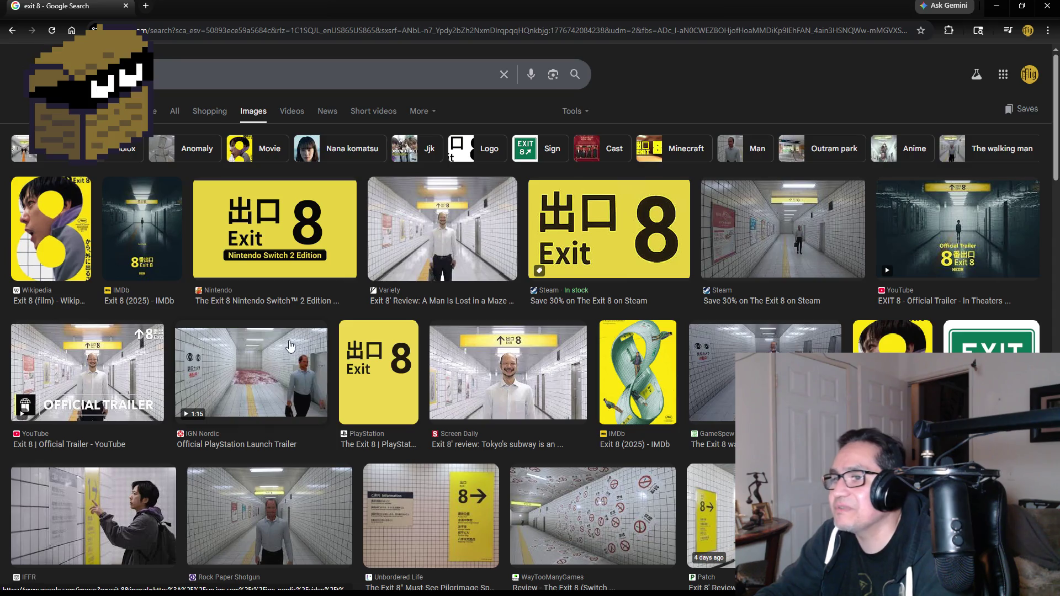
{"action": "left_click", "coordinate": [284, 366]}
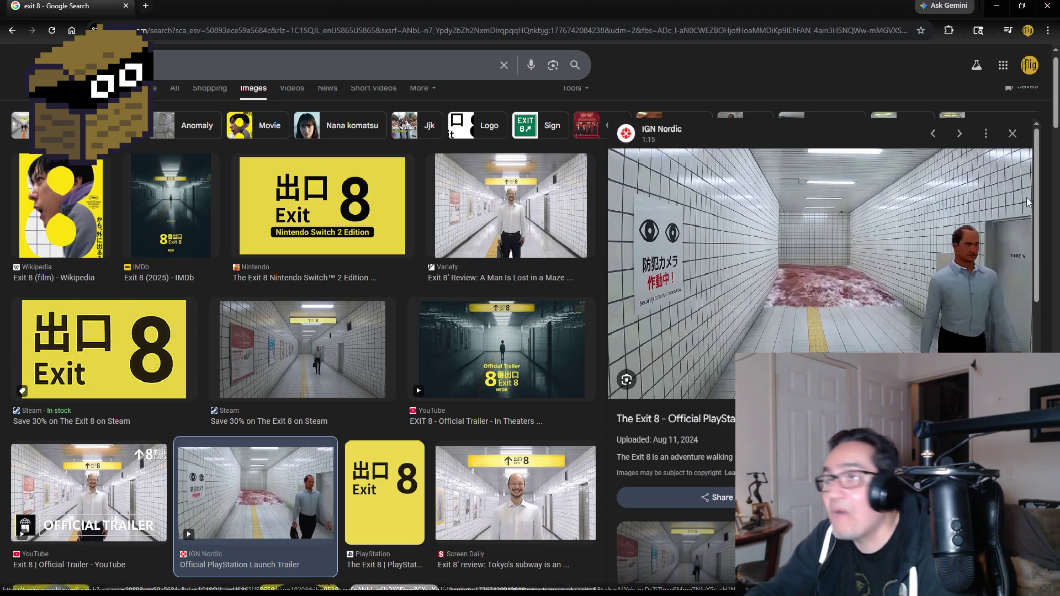
{"action": "left_click", "coordinate": [1045, 10]}
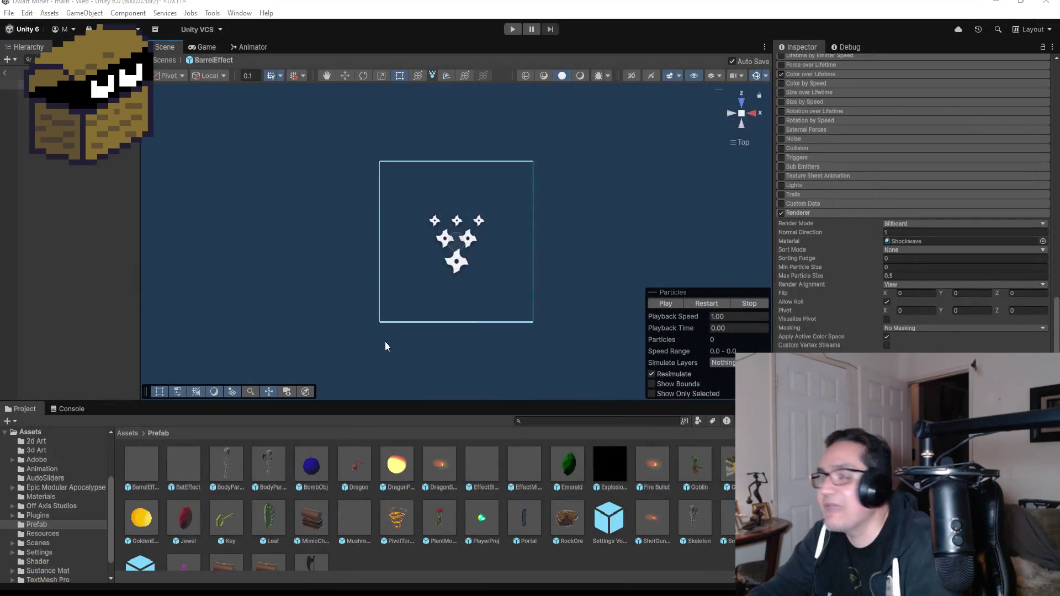
Step: Close the Unity editor window
{"action": "left_click", "coordinate": [1046, 3]}
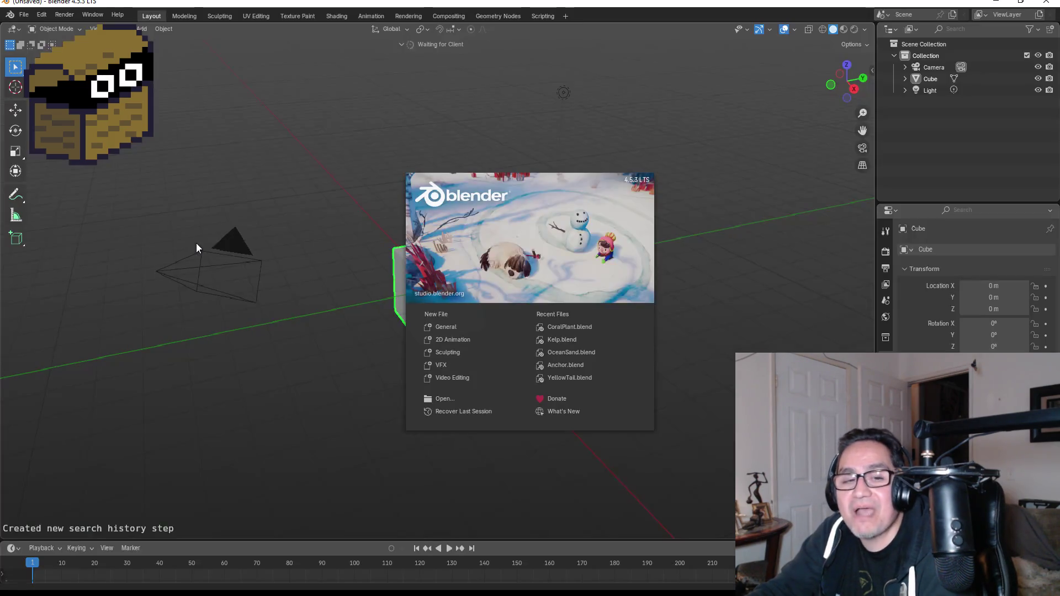
Step: Dismiss the Blender splash screen and open DoubleAxe.blend
{"action": "left_click", "coordinate": [197, 243]}
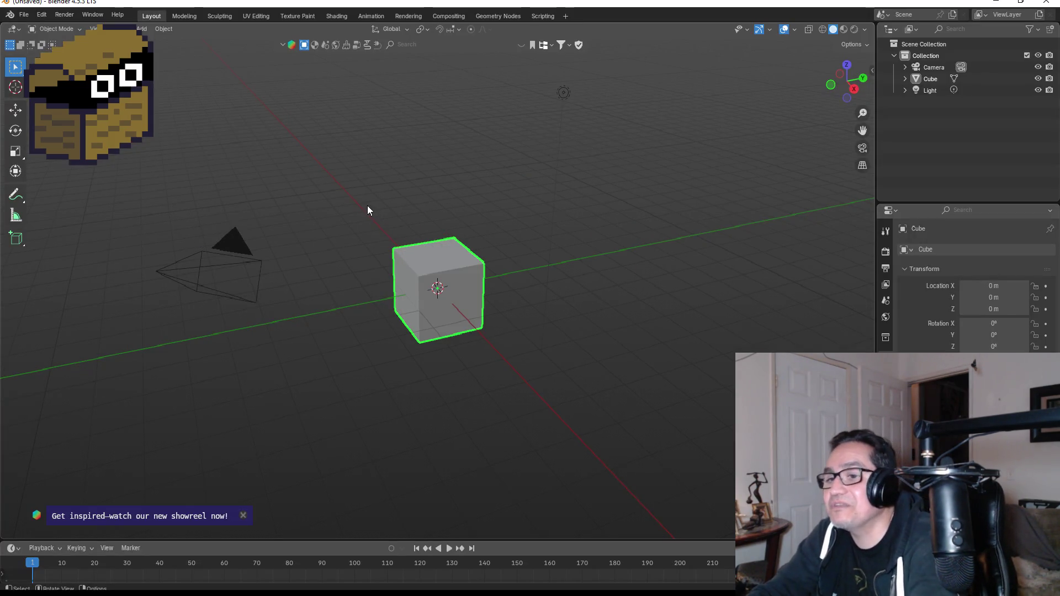
{"action": "key", "text": "KP_1"}
{"action": "left_click", "coordinate": [25, 15]}
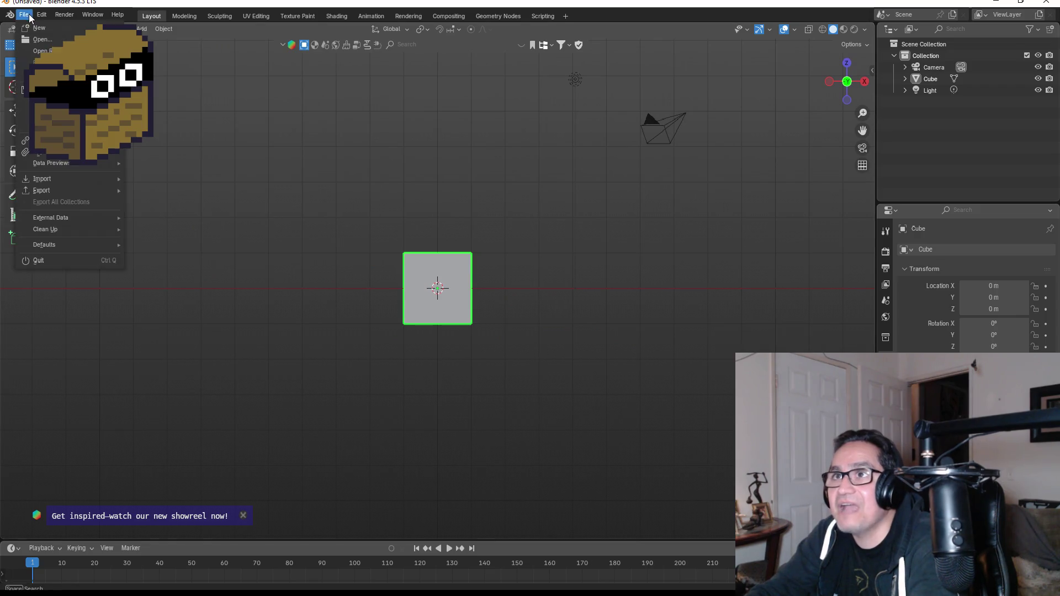
{"action": "left_click", "coordinate": [42, 40]}
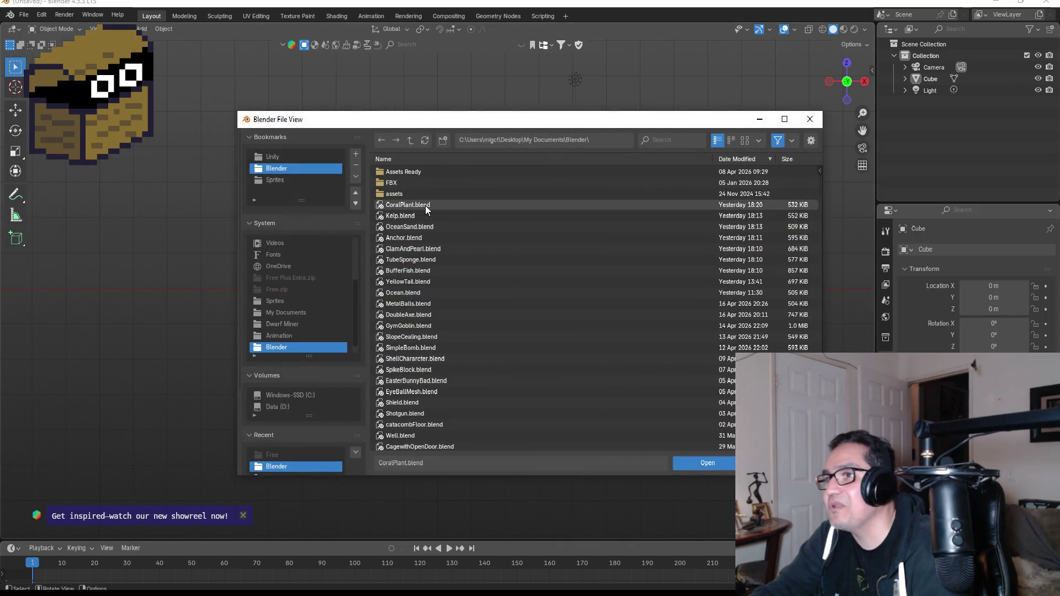
{"action": "left_click", "coordinate": [418, 283]}
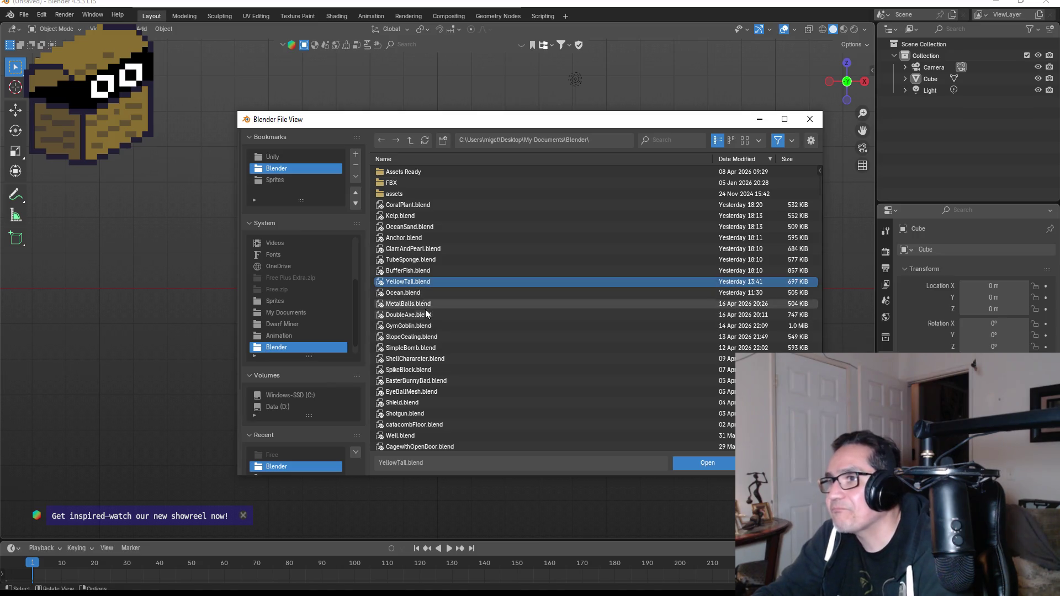
{"action": "double_click", "coordinate": [417, 314]}
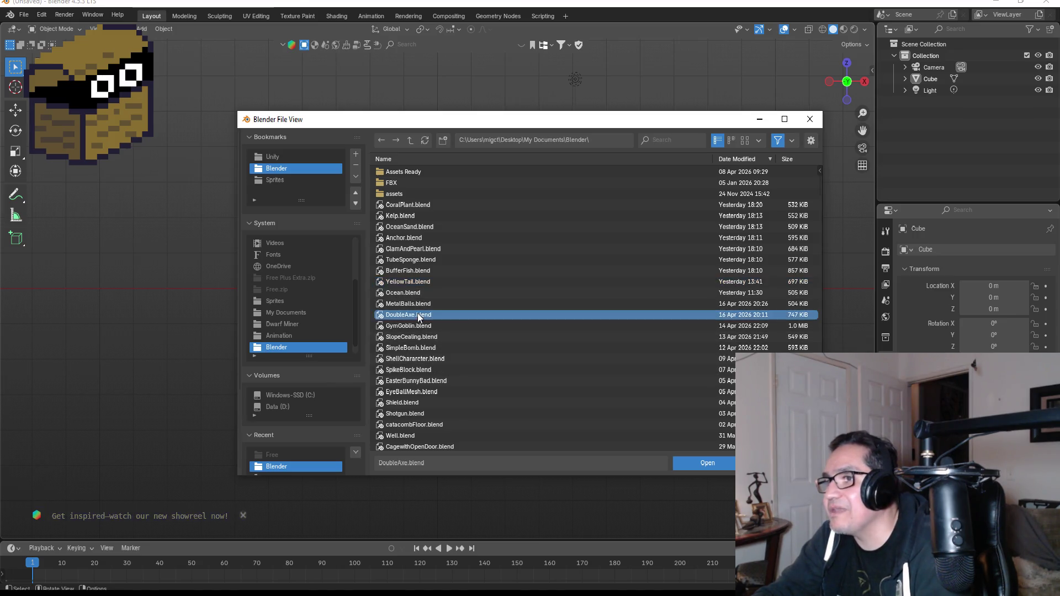
Step: Orbit around the double-bladed axe, then bring up the File menu
{"action": "scroll", "coordinate": [644, 198], "scroll_direction": "up", "scroll_amount": 2}
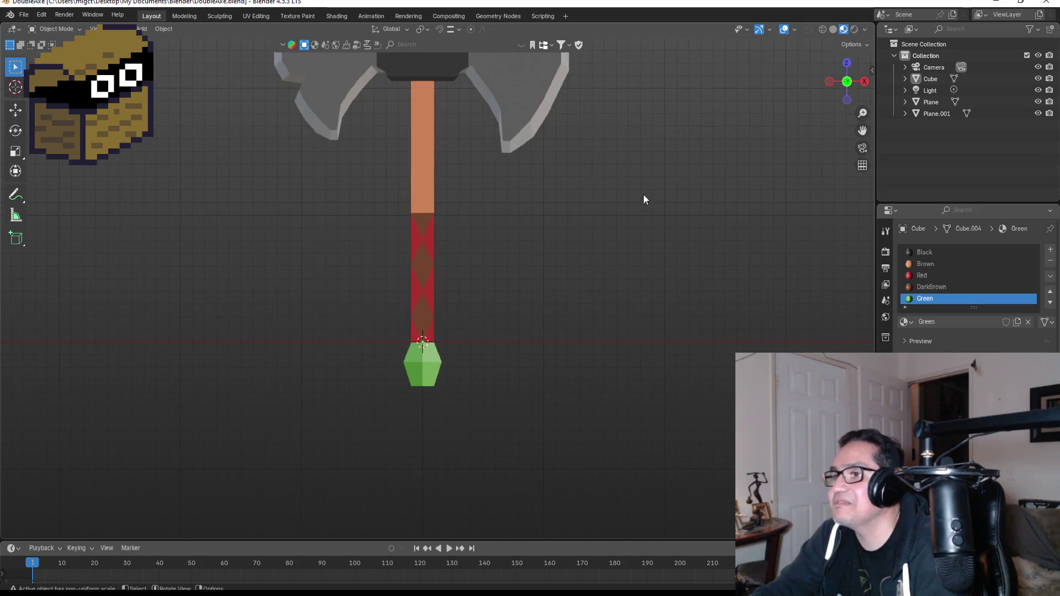
{"action": "scroll", "coordinate": [601, 227], "scroll_direction": "down", "scroll_amount": 4}
{"action": "mouse_move", "coordinate": [601, 227]}
{"action": "left_mouse_down"}
{"action": "mouse_move", "coordinate": [558, 216]}
{"action": "mouse_move", "coordinate": [609, 245]}
{"action": "mouse_move", "coordinate": [631, 235]}
{"action": "left_mouse_up"}
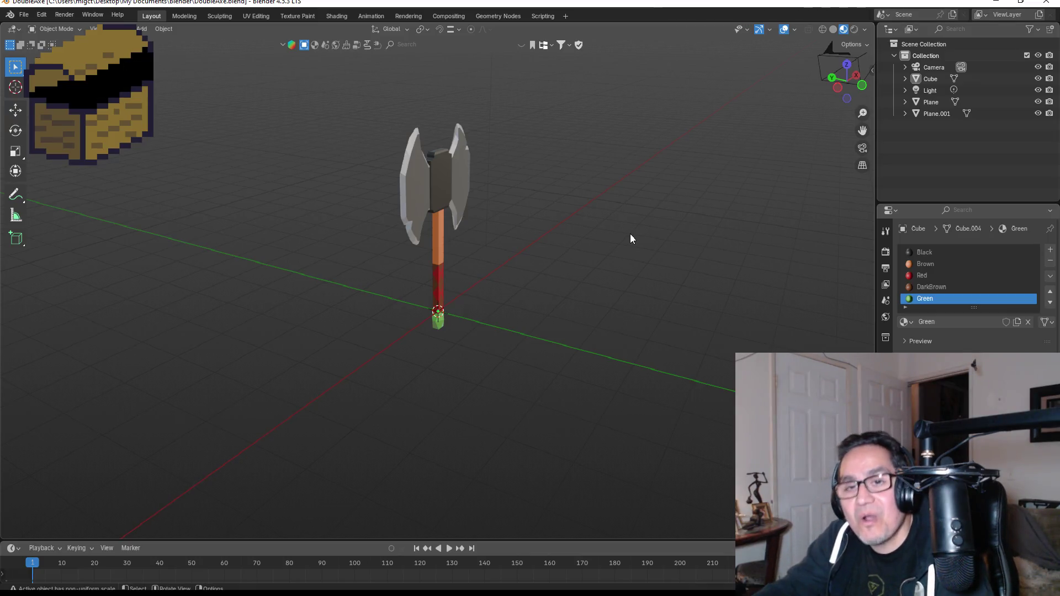
{"action": "mouse_move", "coordinate": [515, 272]}
{"action": "left_mouse_down"}
{"action": "mouse_move", "coordinate": [668, 251]}
{"action": "mouse_move", "coordinate": [256, 277]}
{"action": "mouse_move", "coordinate": [428, 296]}
{"action": "left_mouse_up"}
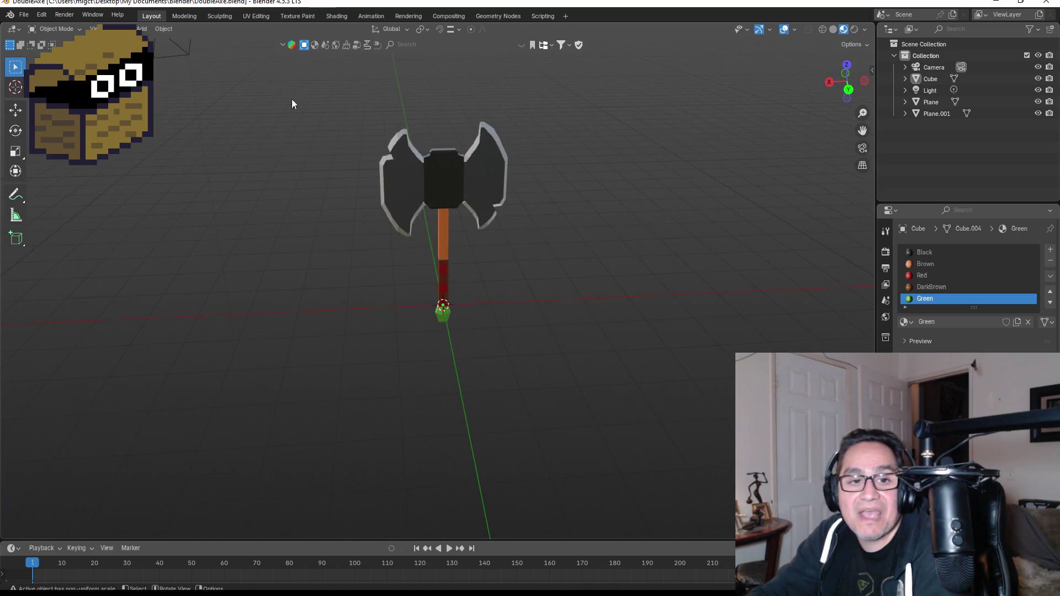
{"action": "left_click", "coordinate": [24, 14]}
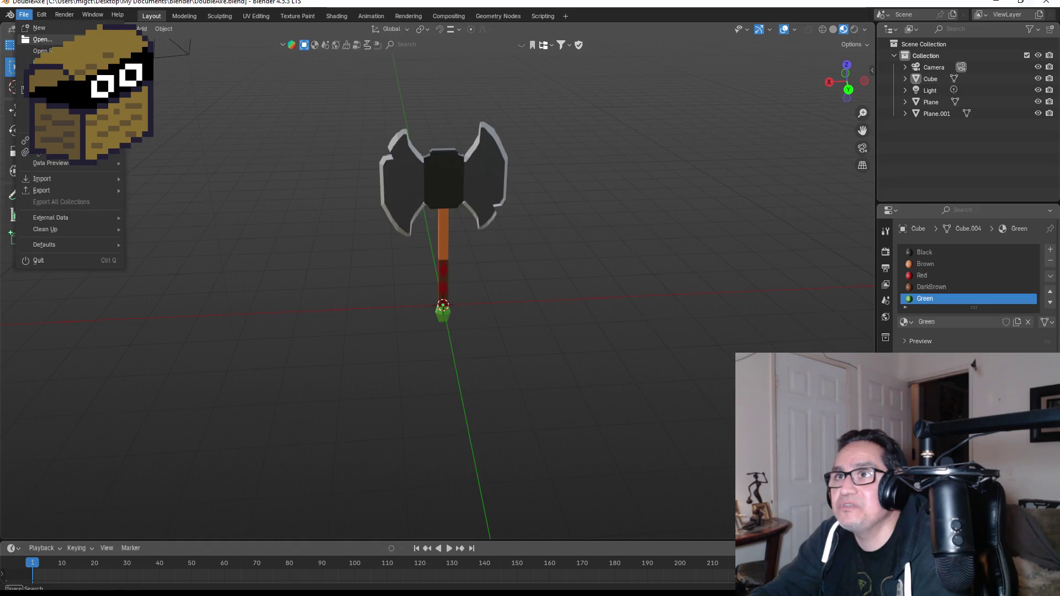
Step: Open GymGoblin.blend in Blender and orbit the view around the rigged goblin
{"action": "left_click", "coordinate": [40, 40]}
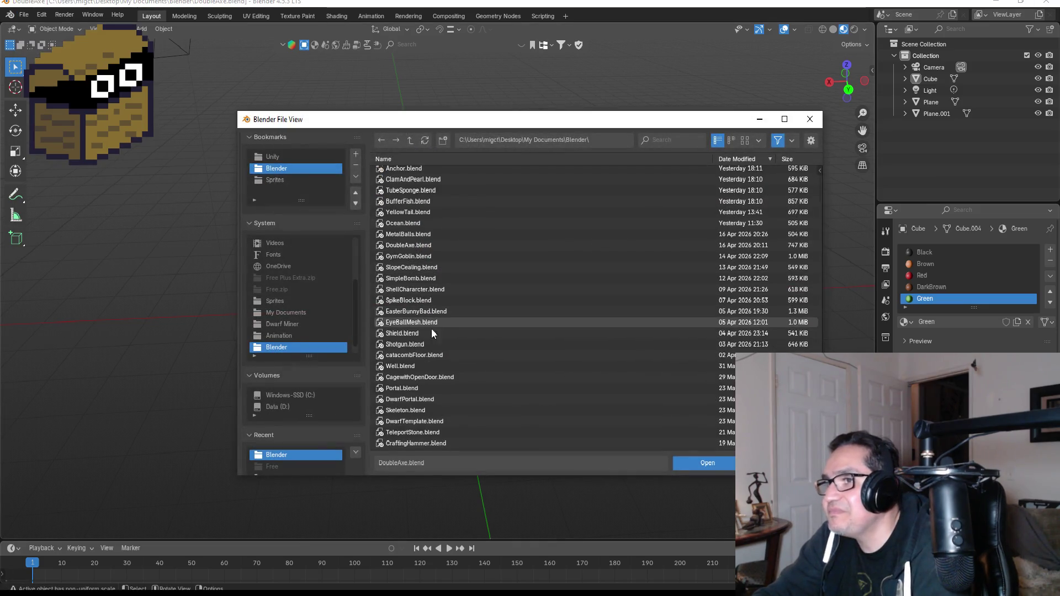
{"action": "scroll", "coordinate": [425, 230], "scroll_direction": "up", "scroll_amount": 3}
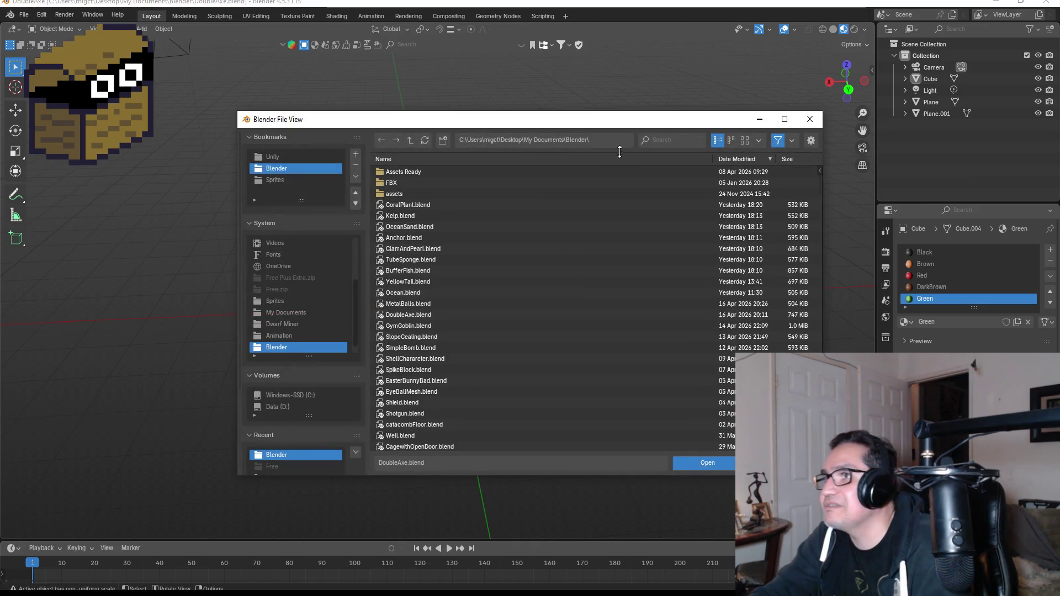
{"action": "type", "text": "gy"}
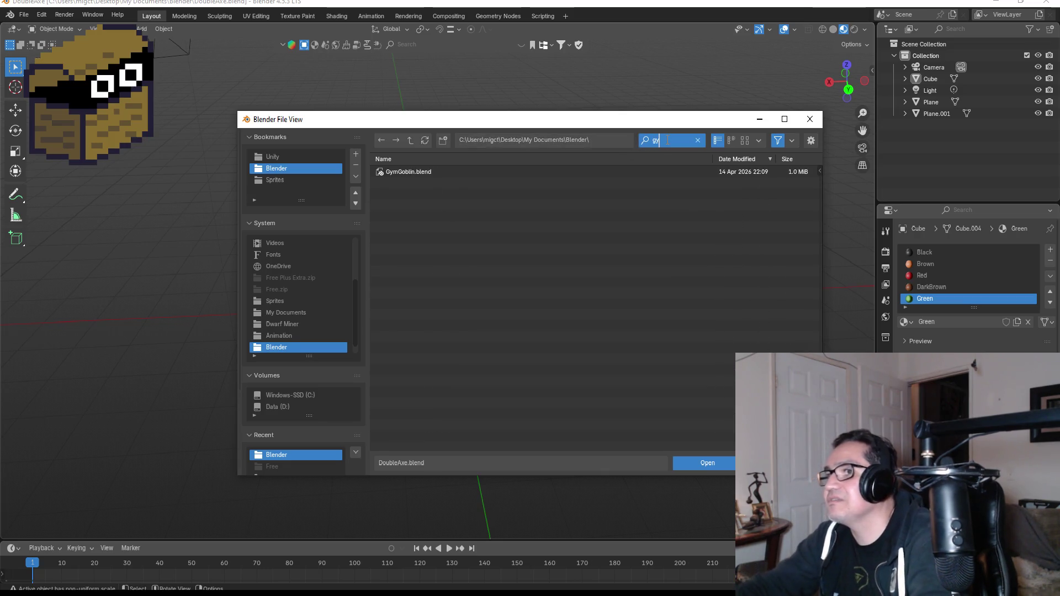
{"action": "double_click", "coordinate": [403, 172]}
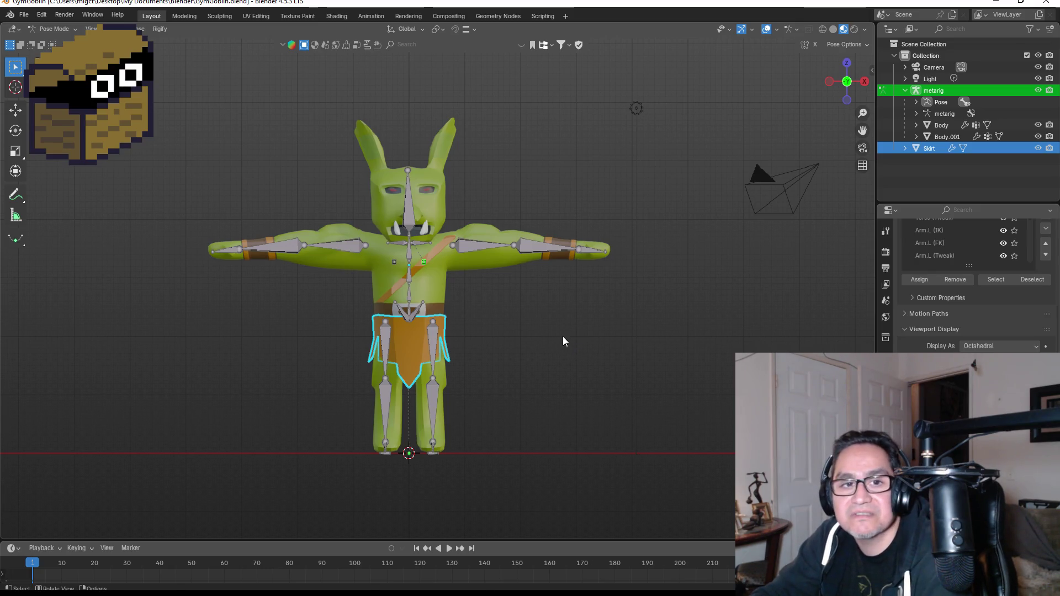
{"action": "mouse_move", "coordinate": [562, 336]}
{"action": "left_mouse_down"}
{"action": "mouse_move", "coordinate": [376, 358]}
{"action": "mouse_move", "coordinate": [758, 350]}
{"action": "mouse_move", "coordinate": [577, 350]}
{"action": "left_mouse_up"}
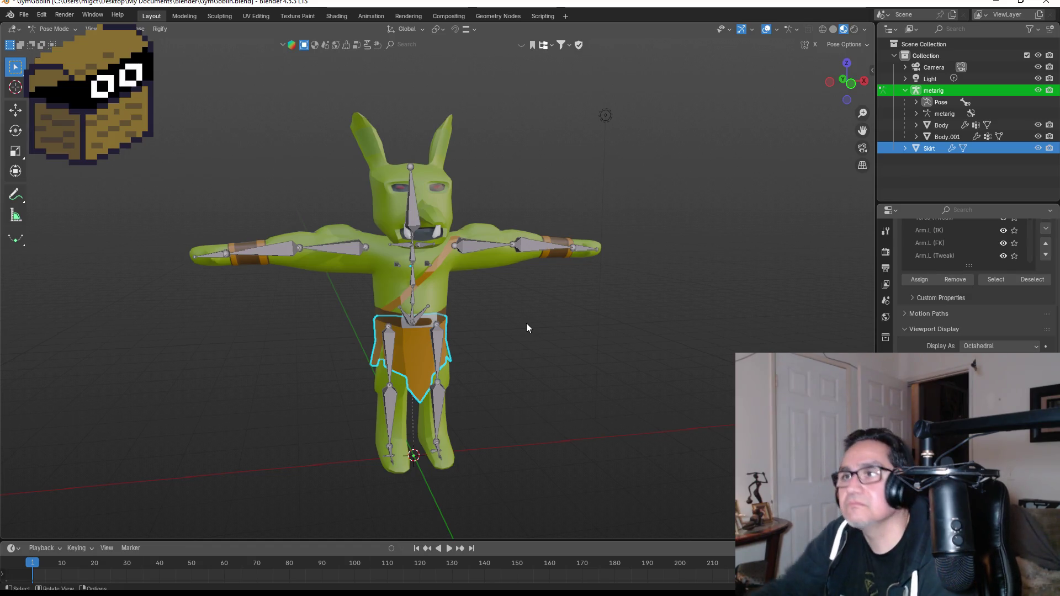
Step: Close Blender without saving and launch Aseprite from the desktop
{"action": "left_click", "coordinate": [1054, 7]}
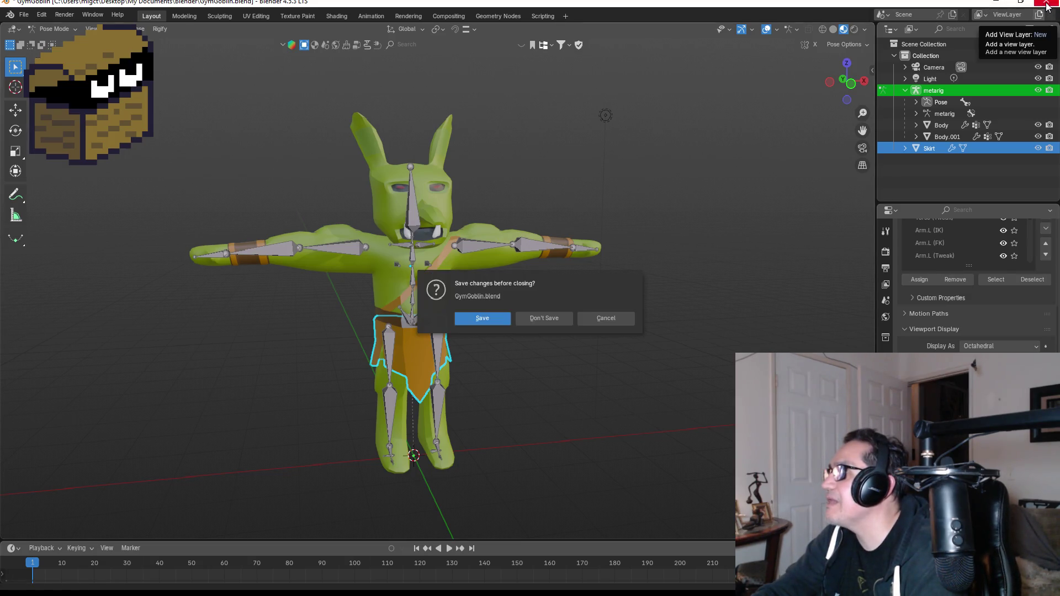
{"action": "left_click", "coordinate": [541, 319]}
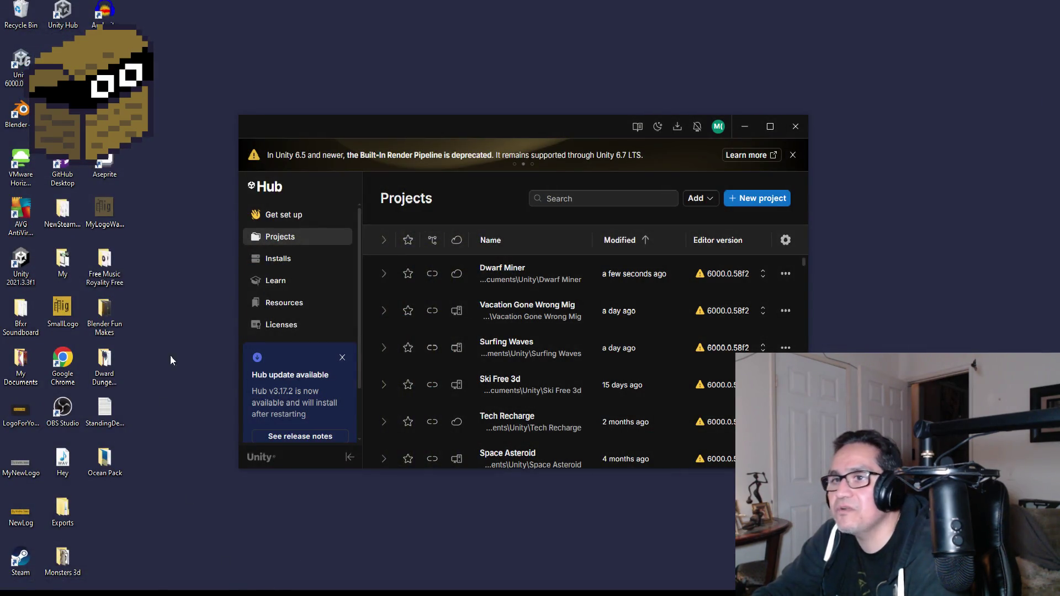
{"action": "left_click", "coordinate": [104, 165]}
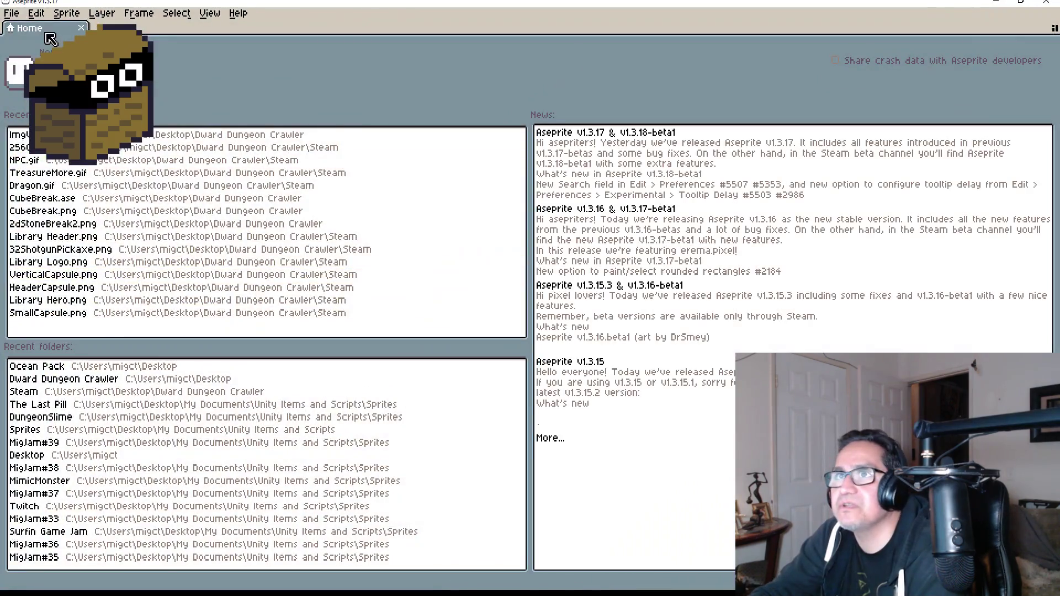
Step: Open AligatorShowoff.ase from the Sprites > DungeonSlime folder
{"action": "left_click", "coordinate": [11, 13]}
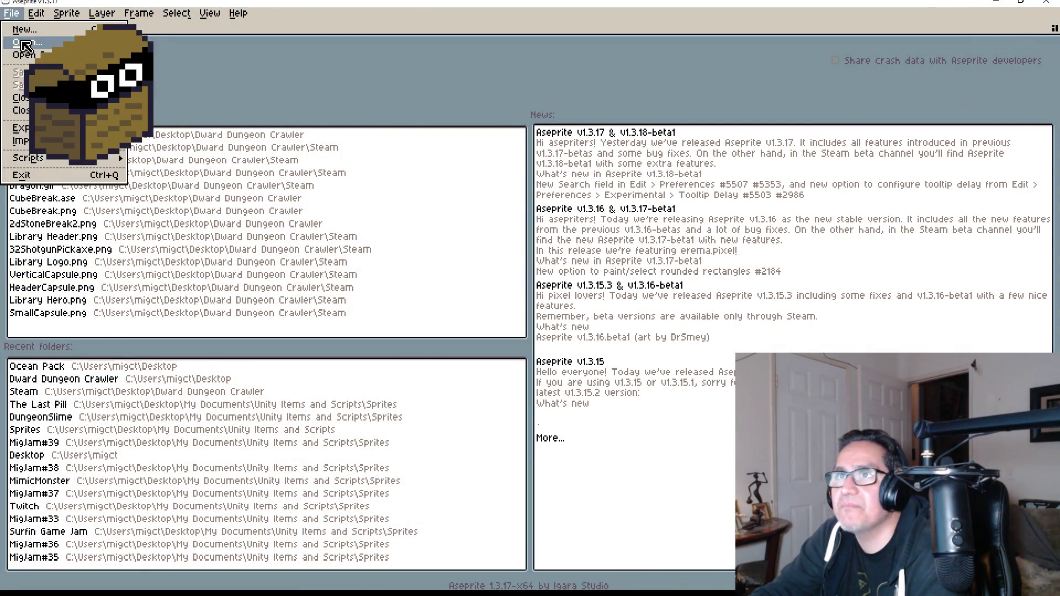
{"action": "left_click", "coordinate": [22, 45]}
{"action": "left_click", "coordinate": [328, 68]}
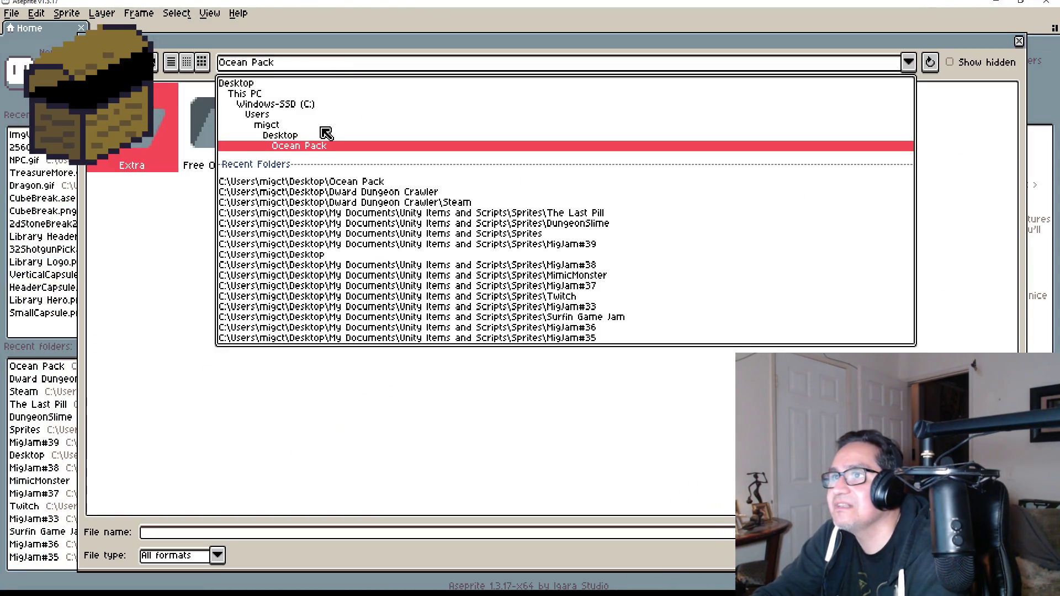
{"action": "left_click", "coordinate": [423, 214]}
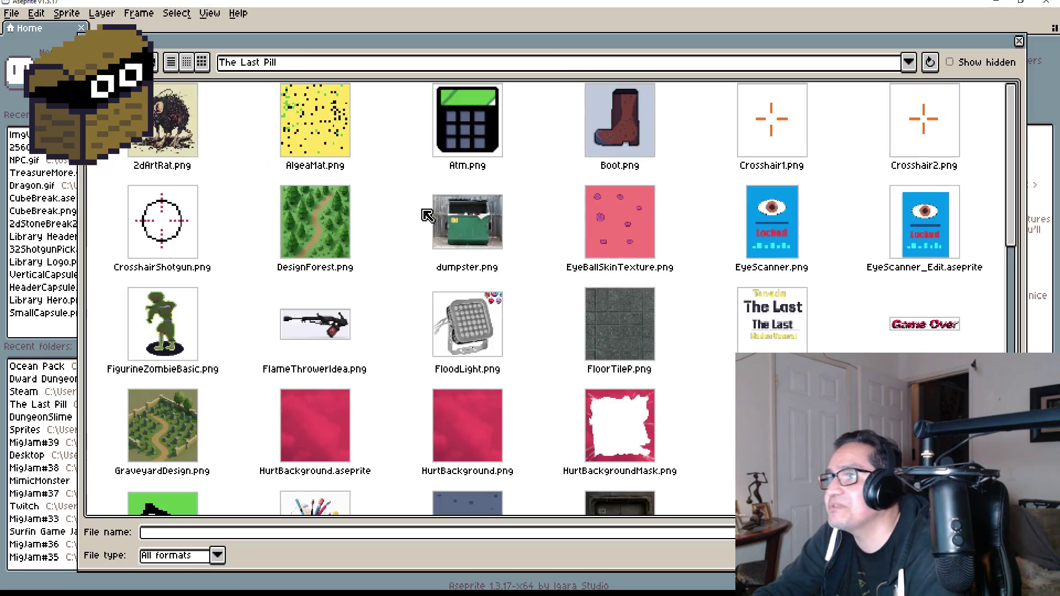
{"action": "left_click", "coordinate": [353, 66]}
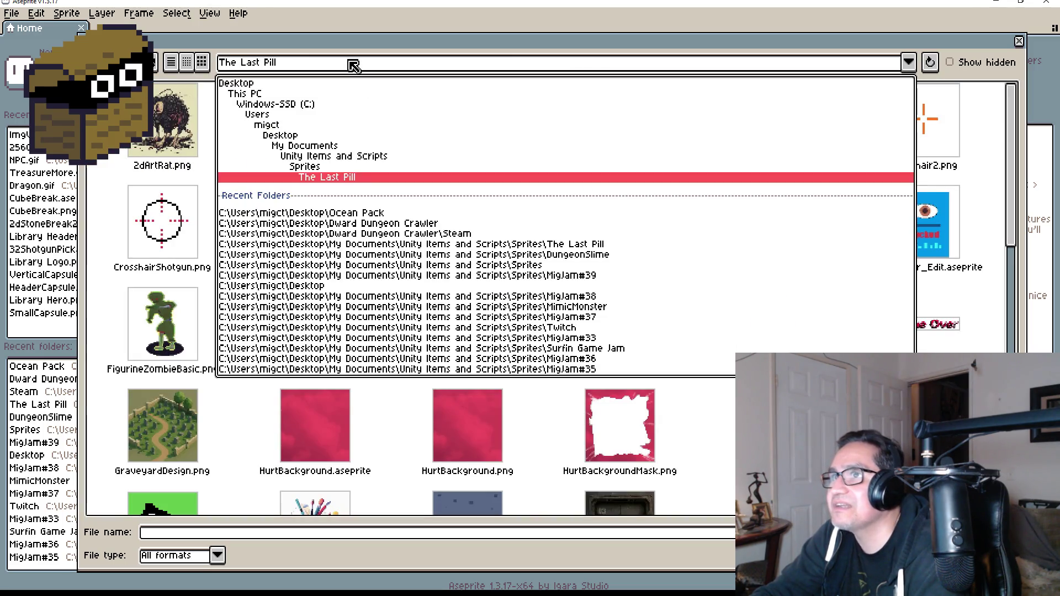
{"action": "left_click", "coordinate": [323, 168]}
{"action": "scroll", "coordinate": [530, 358], "scroll_direction": "down", "scroll_amount": 2}
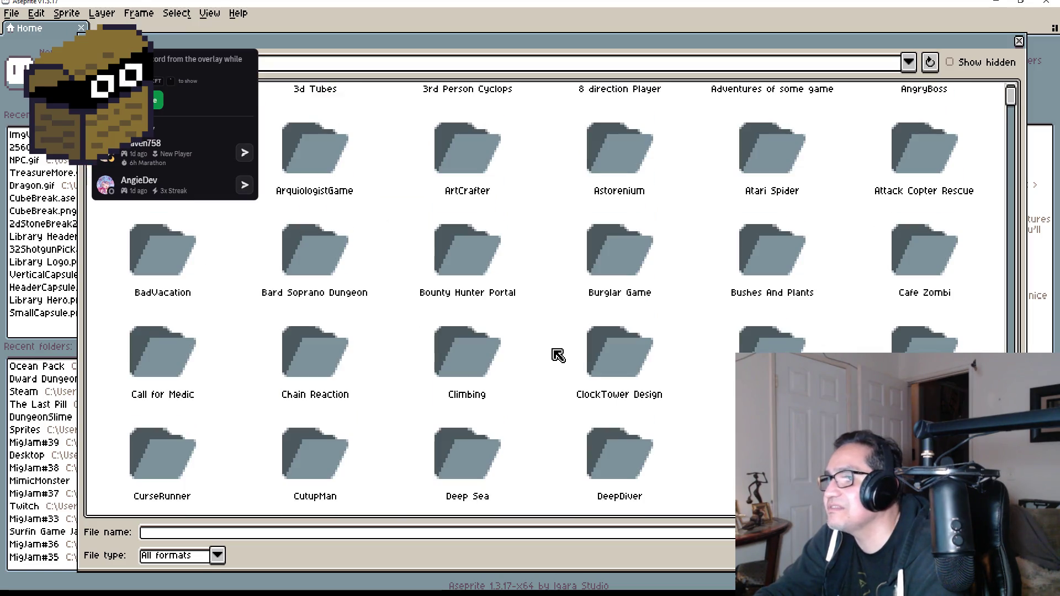
{"action": "scroll", "coordinate": [627, 403], "scroll_direction": "down", "scroll_amount": 2}
{"action": "scroll", "coordinate": [679, 406], "scroll_direction": "down", "scroll_amount": 2}
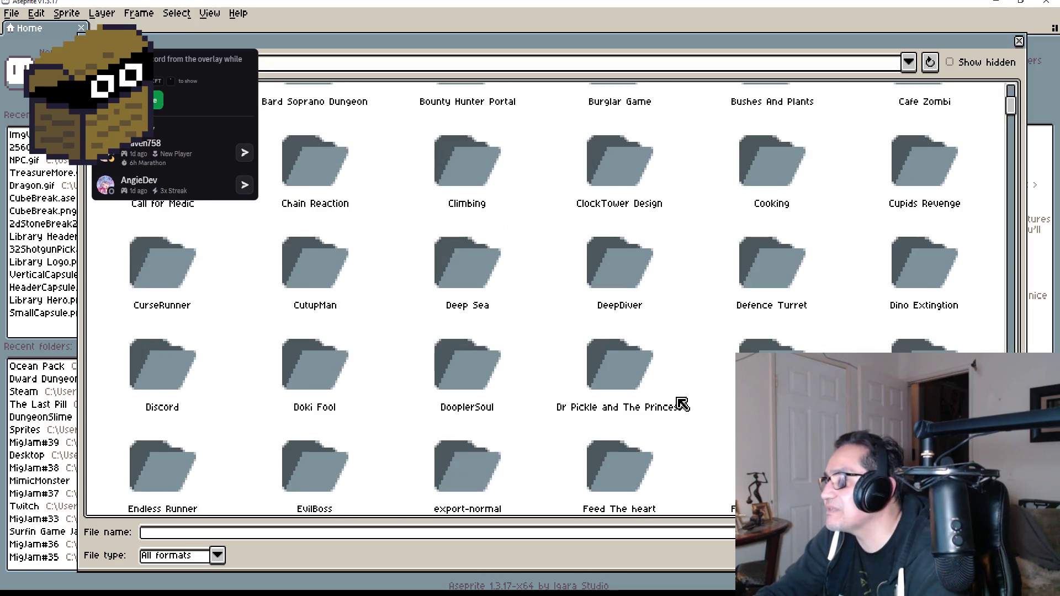
{"action": "left_click", "coordinate": [715, 422]}
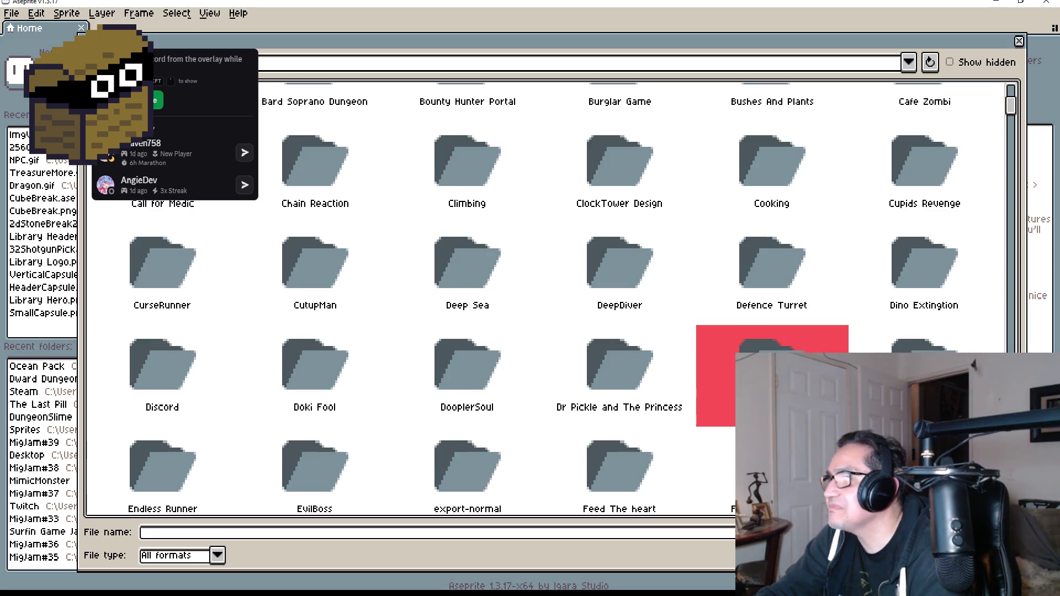
{"action": "left_click", "coordinate": [773, 386]}
{"action": "scroll", "coordinate": [497, 358], "scroll_direction": "down", "scroll_amount": 5}
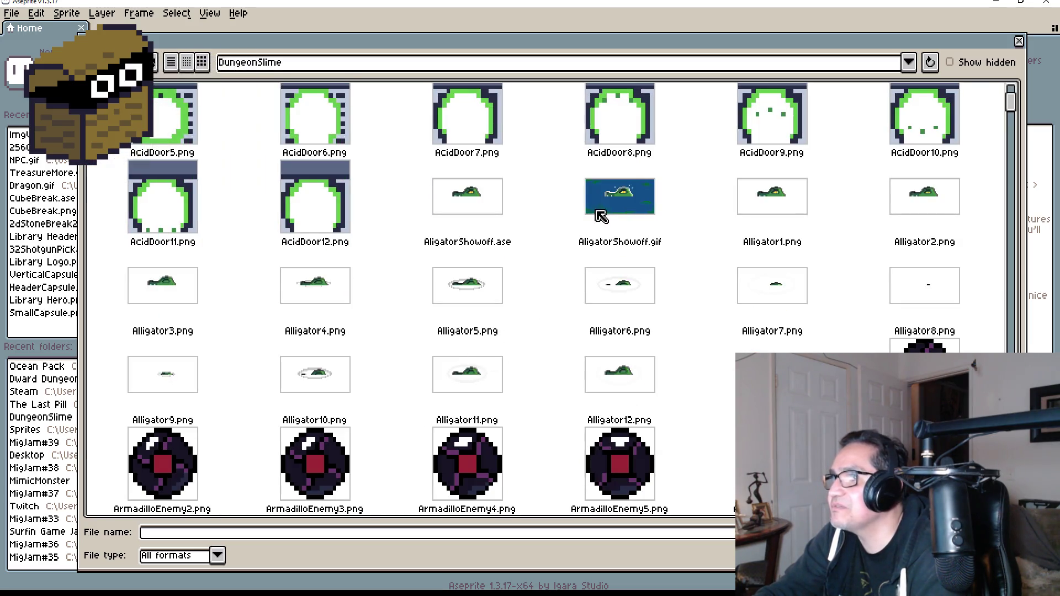
{"action": "double_click", "coordinate": [478, 193]}
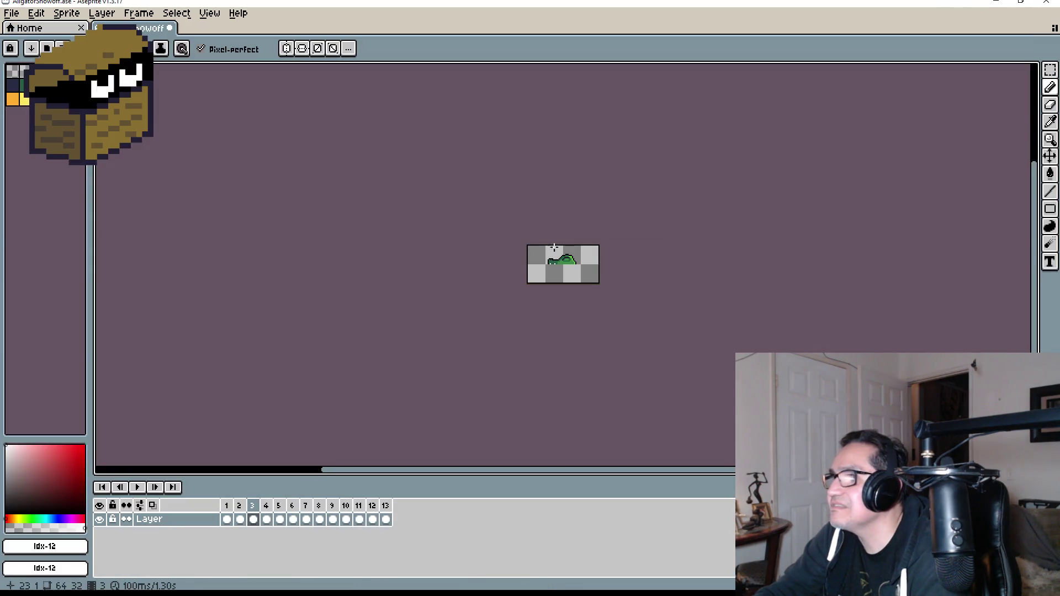
Step: Play the alligator animation, then close it without saving and minimize Aseprite
{"action": "scroll", "coordinate": [538, 246], "scroll_direction": "up", "scroll_amount": 6}
{"action": "left_click", "coordinate": [137, 487]}
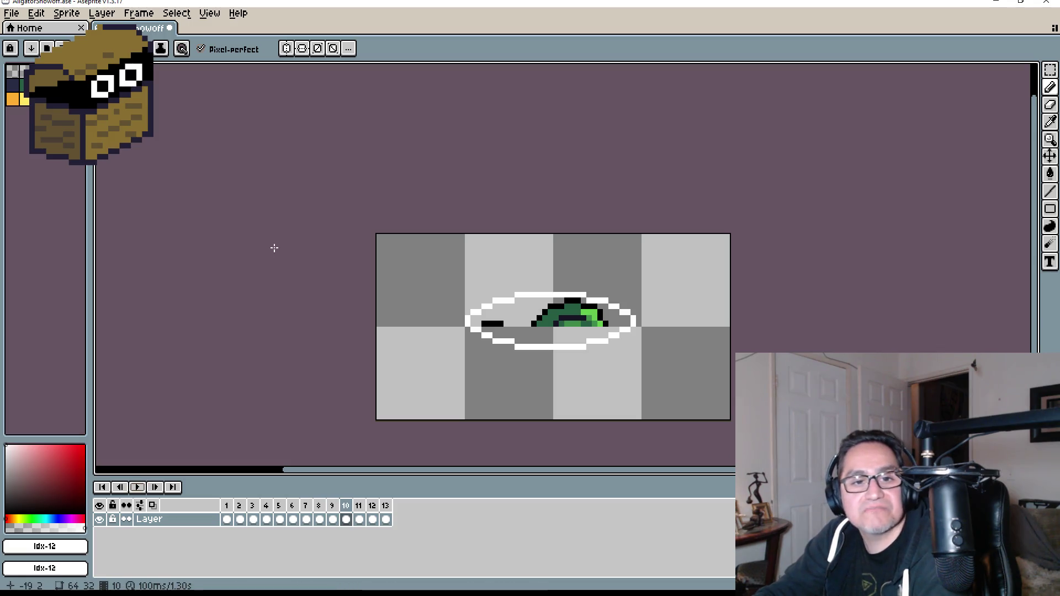
{"action": "left_click", "coordinate": [174, 32]}
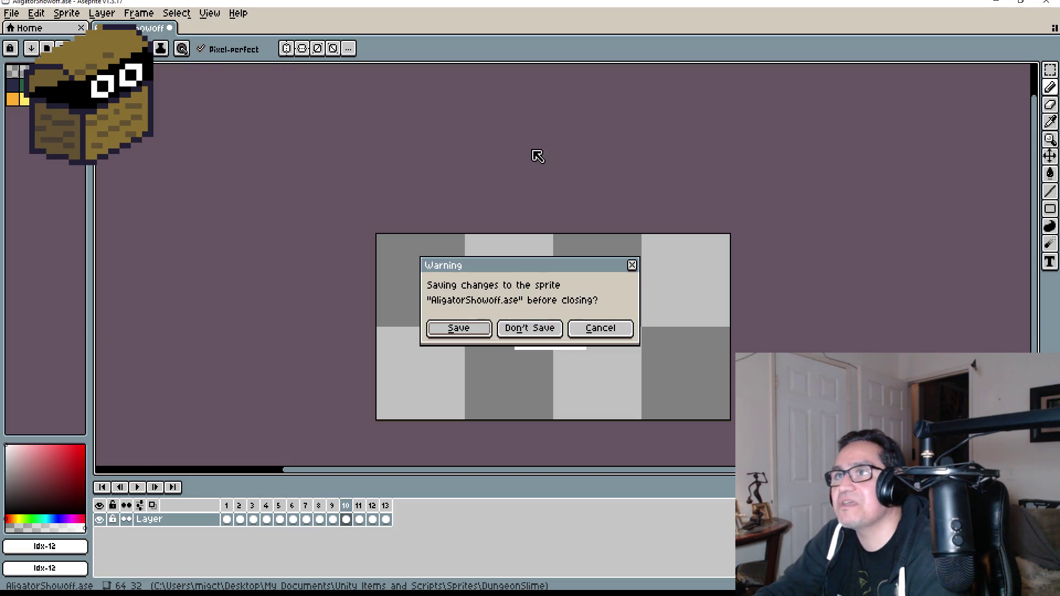
{"action": "left_click", "coordinate": [529, 330]}
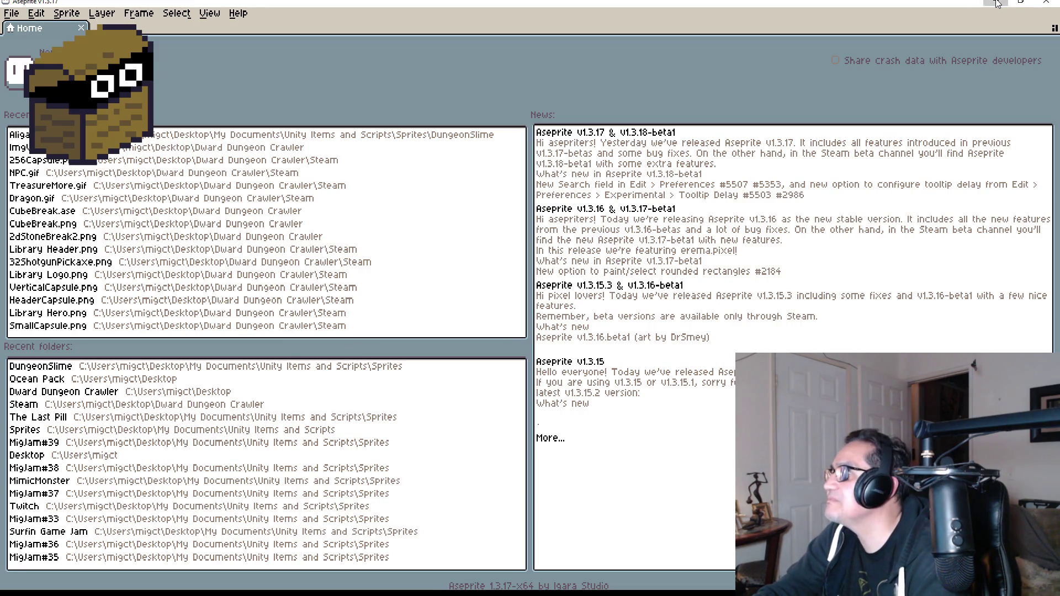
{"action": "left_click", "coordinate": [997, 3]}
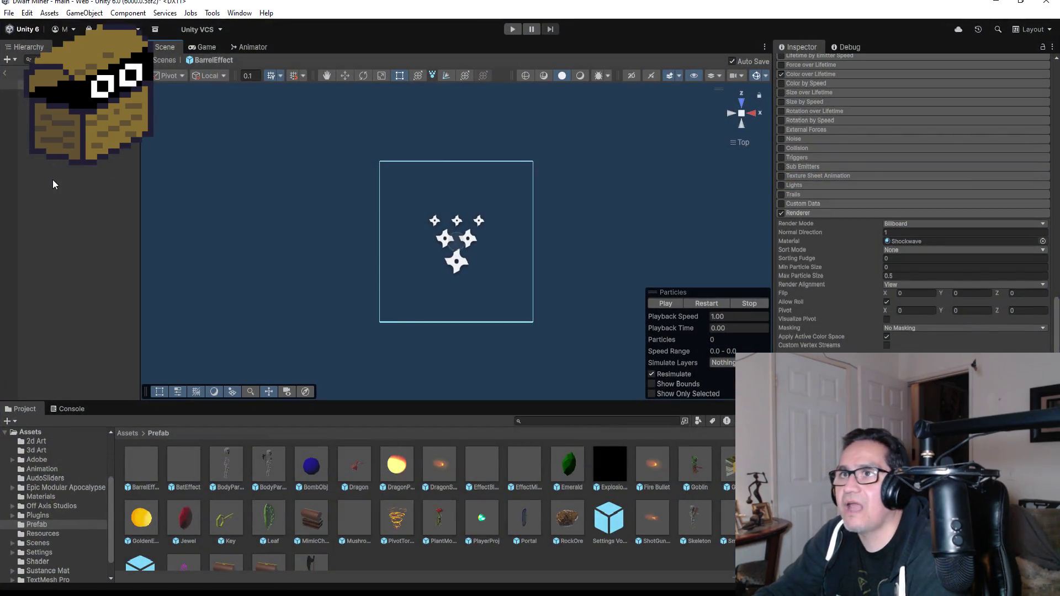
{"action": "left_click", "coordinate": [53, 184]}
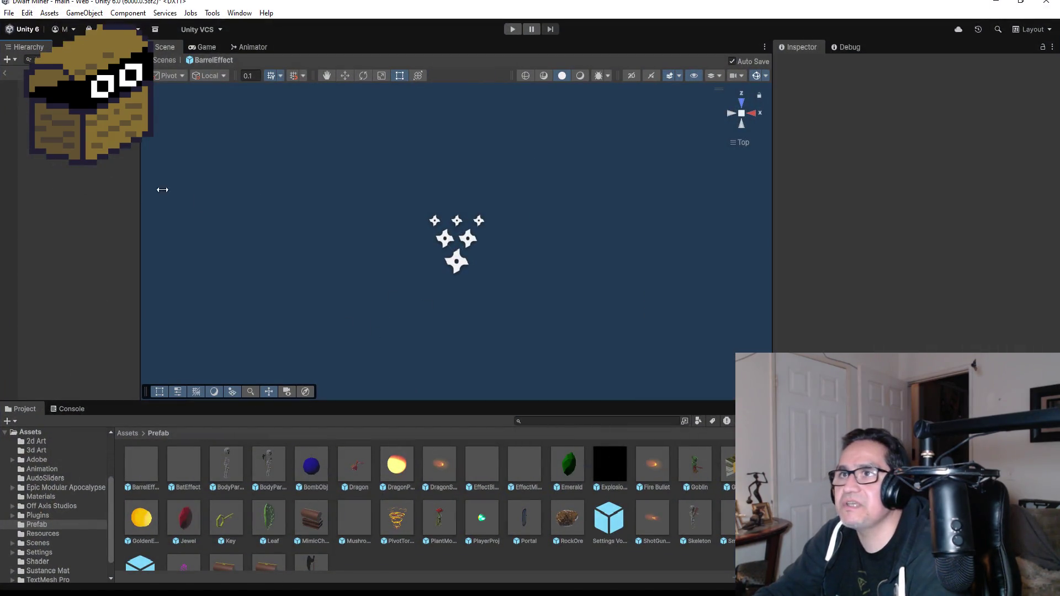
{"action": "left_click", "coordinate": [56, 84]}
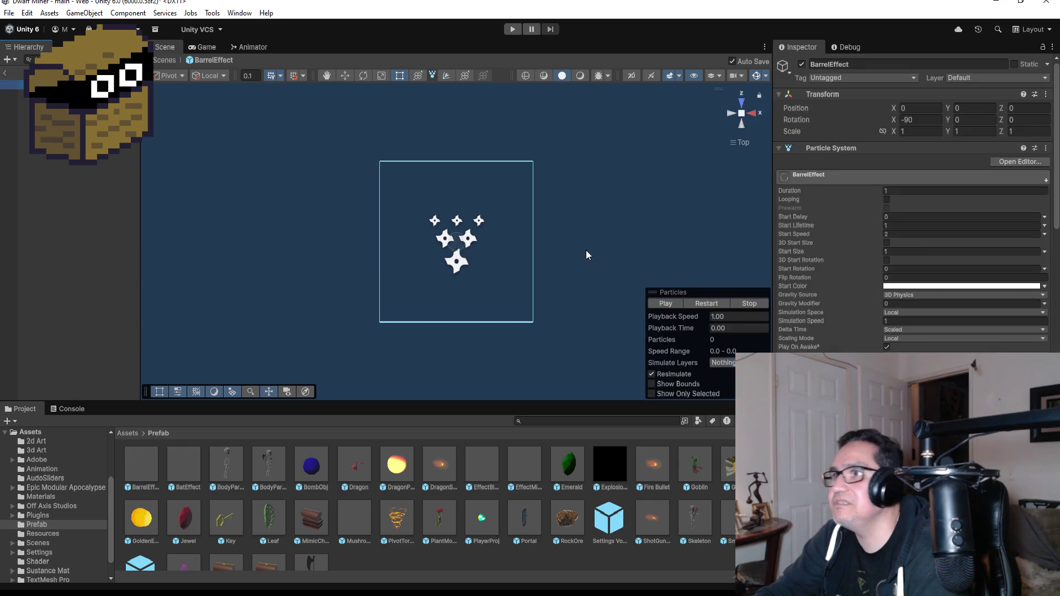
{"action": "left_click", "coordinate": [667, 303]}
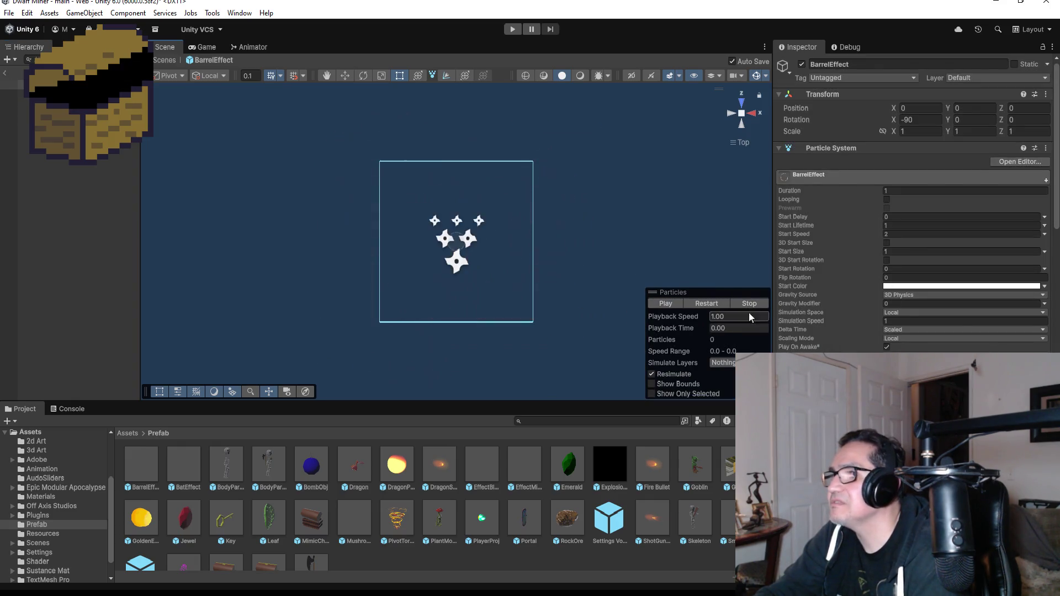
{"action": "scroll", "coordinate": [913, 286], "scroll_direction": "down", "scroll_amount": 3}
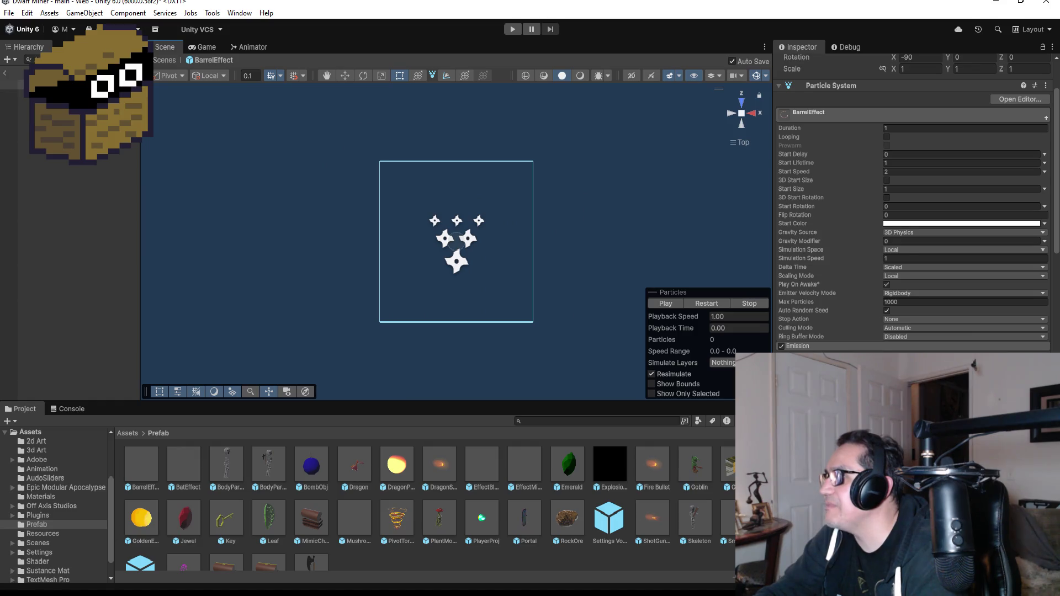
{"action": "scroll", "coordinate": [914, 221], "scroll_direction": "down", "scroll_amount": 2}
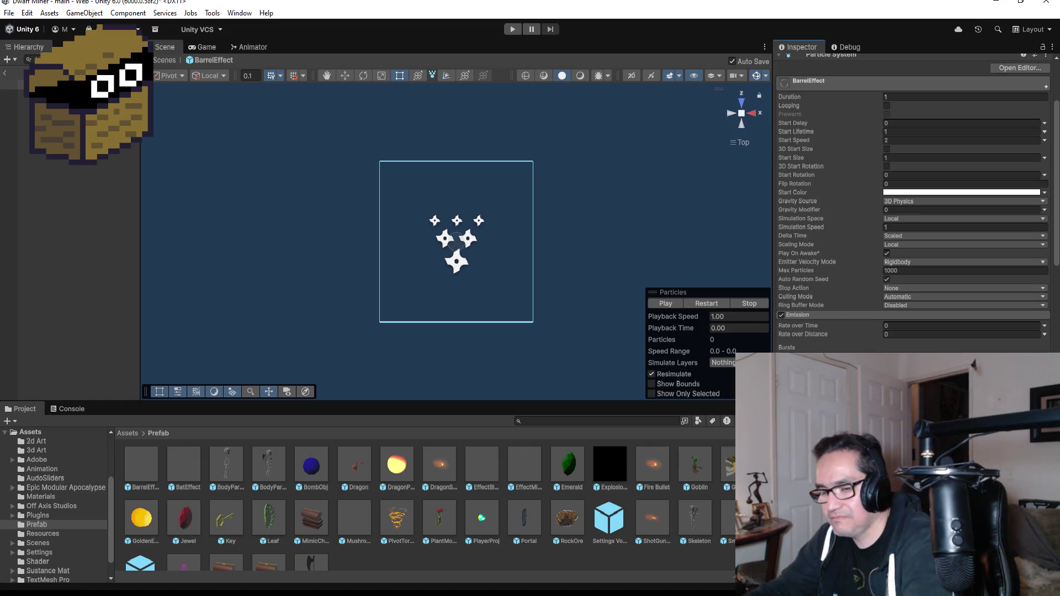
{"action": "left_click", "coordinate": [659, 303]}
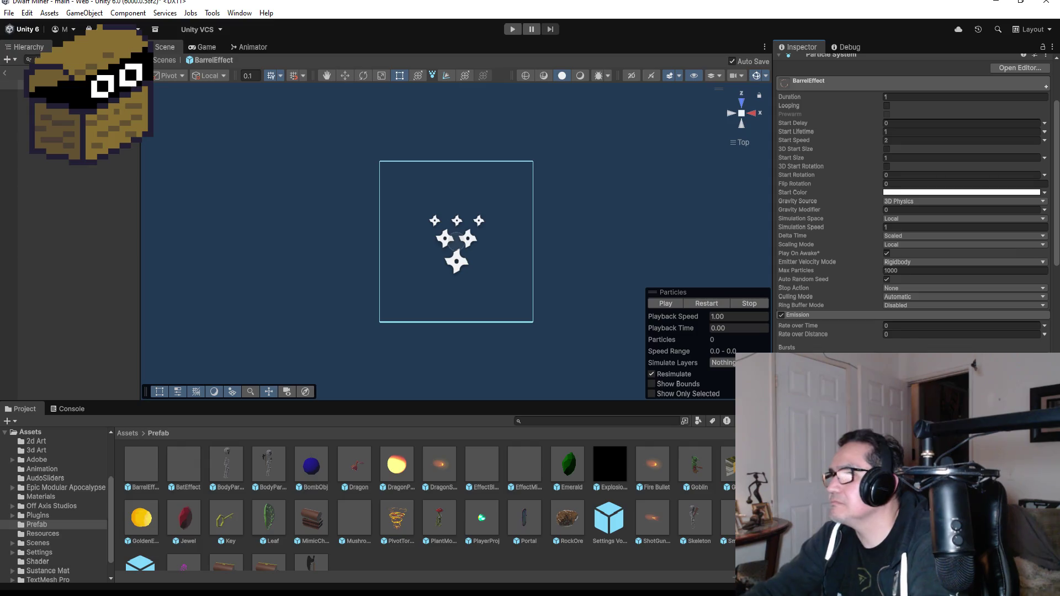
{"action": "left_click", "coordinate": [663, 305]}
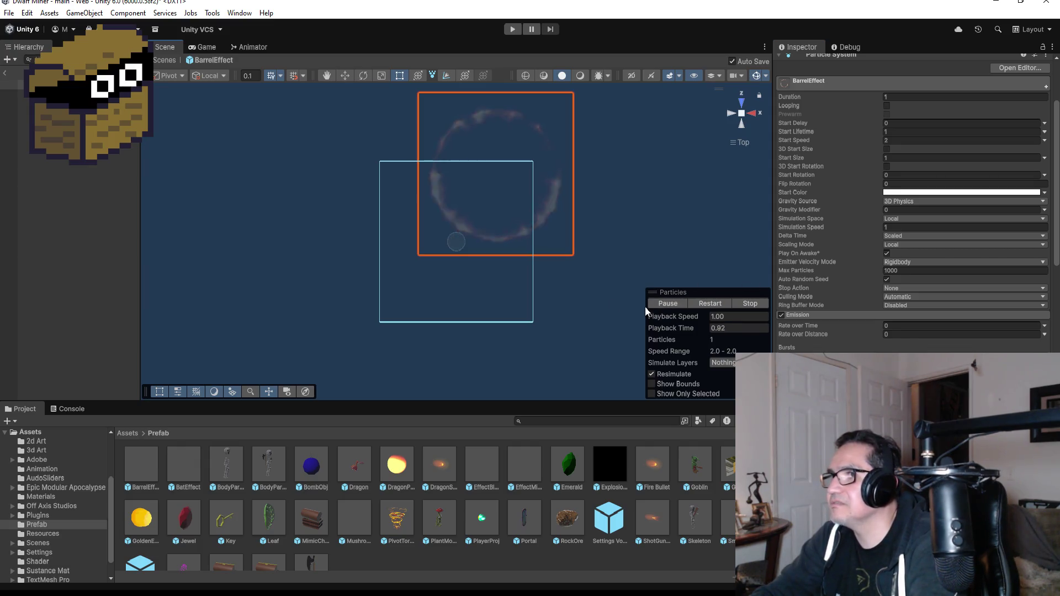
{"action": "left_click", "coordinate": [670, 306]}
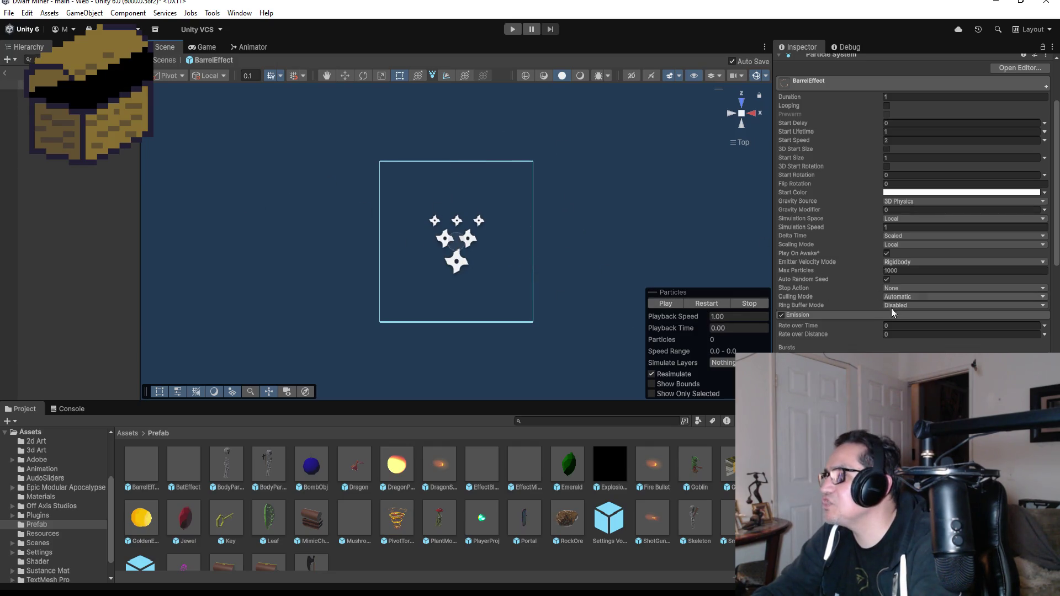
{"action": "scroll", "coordinate": [828, 332], "scroll_direction": "down", "scroll_amount": 3}
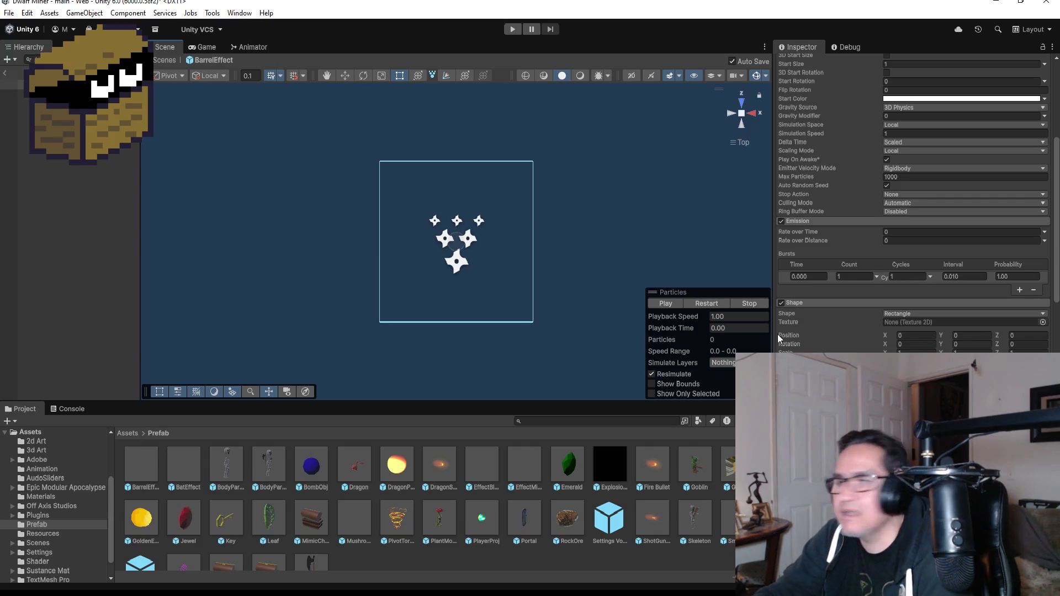
Step: Try an Edge emission shape, then set the BarrelEffect shape to Hemisphere and preview
{"action": "left_click", "coordinate": [901, 314]}
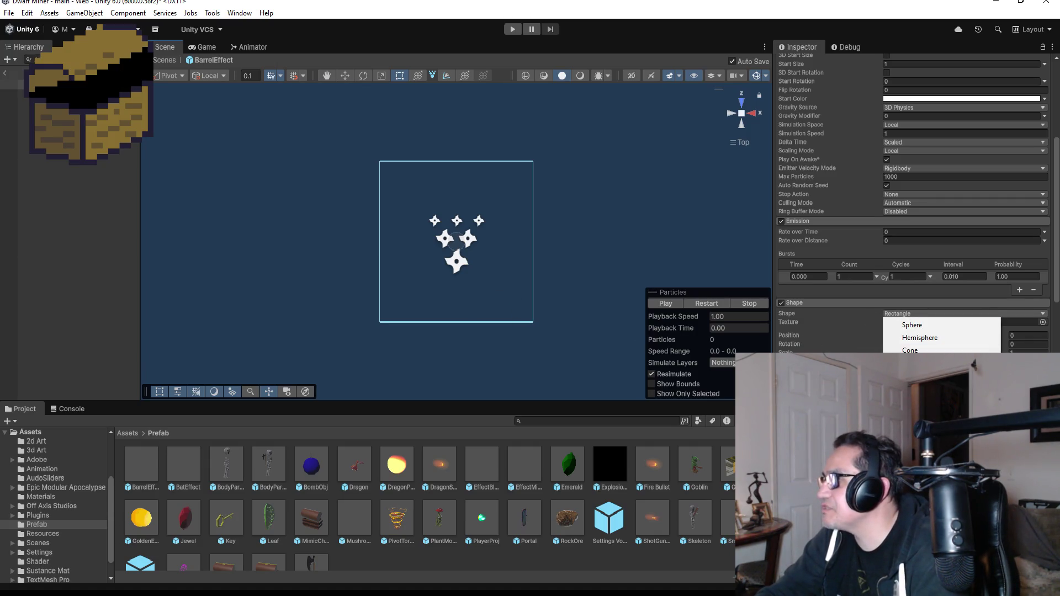
{"action": "left_click", "coordinate": [916, 465]}
{"action": "left_click", "coordinate": [660, 303]}
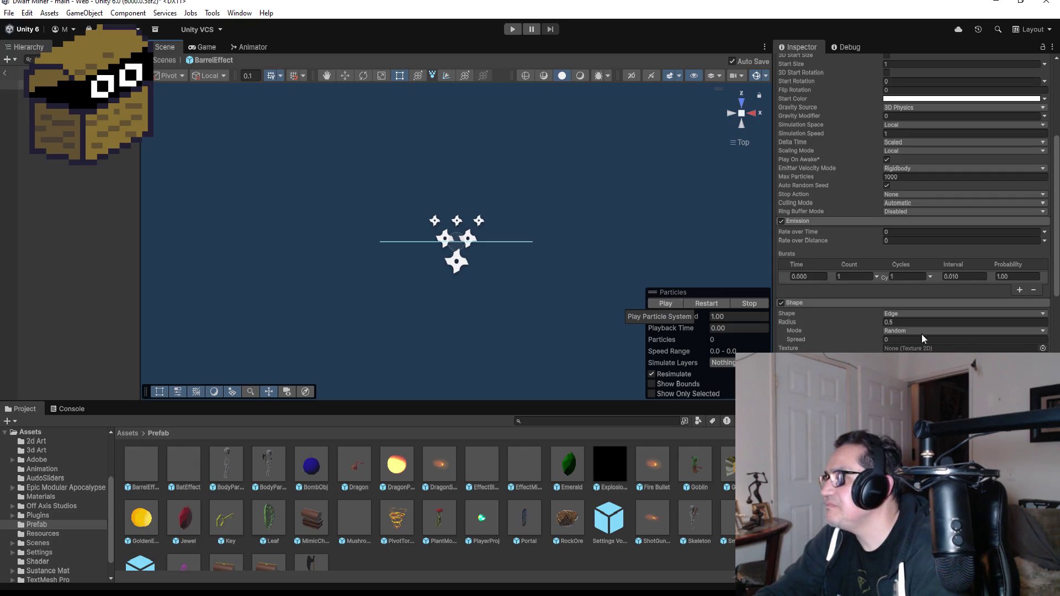
{"action": "left_click", "coordinate": [911, 311]}
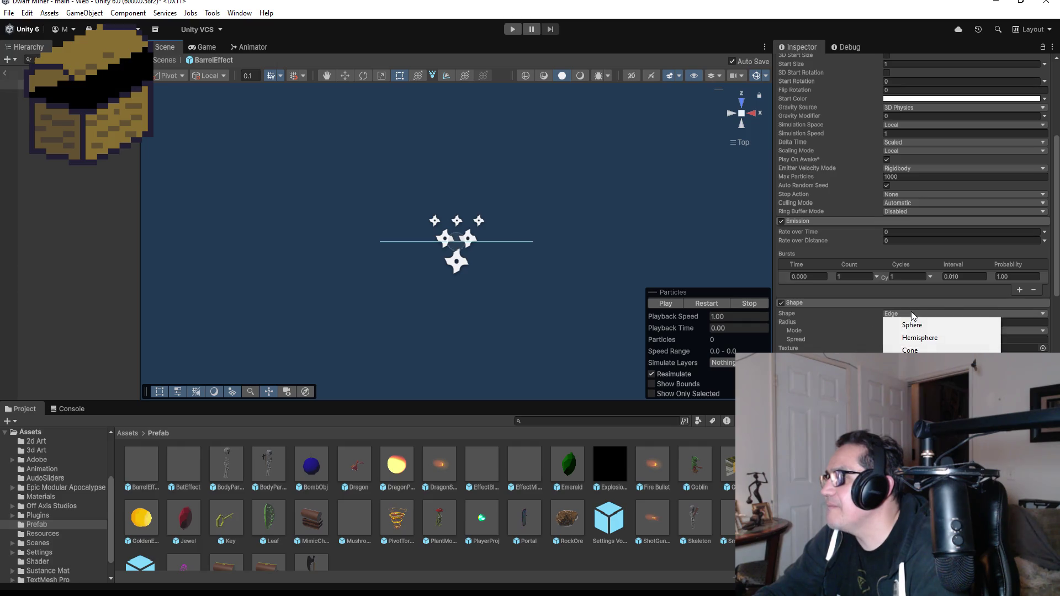
{"action": "left_click", "coordinate": [914, 337]}
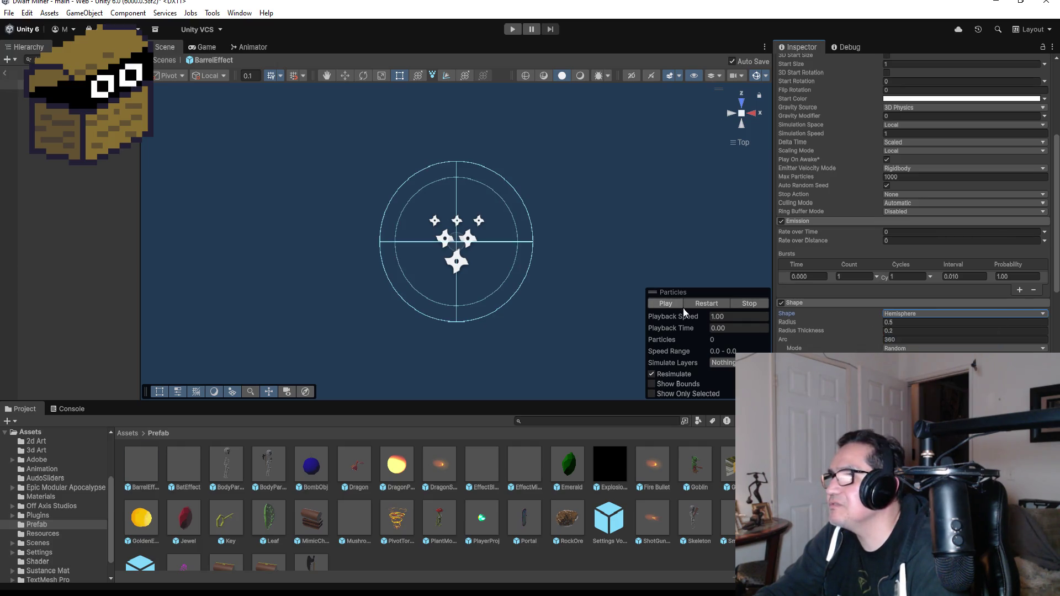
{"action": "left_click", "coordinate": [667, 303]}
Step: Set the burst count to 15 and preview the burst from an angled view
{"action": "left_click", "coordinate": [860, 277]}
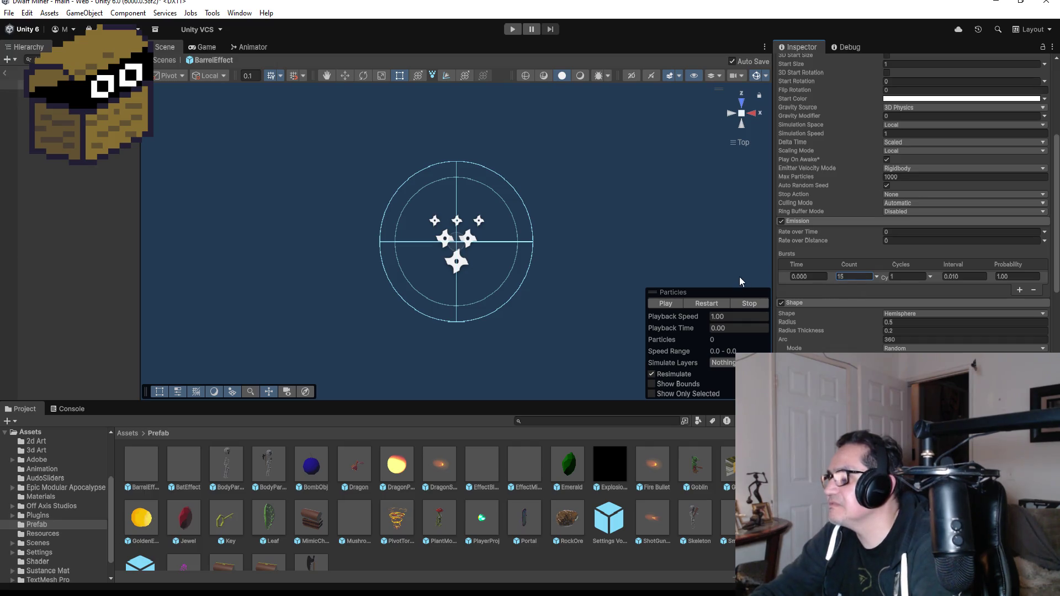
{"action": "left_click", "coordinate": [658, 303]}
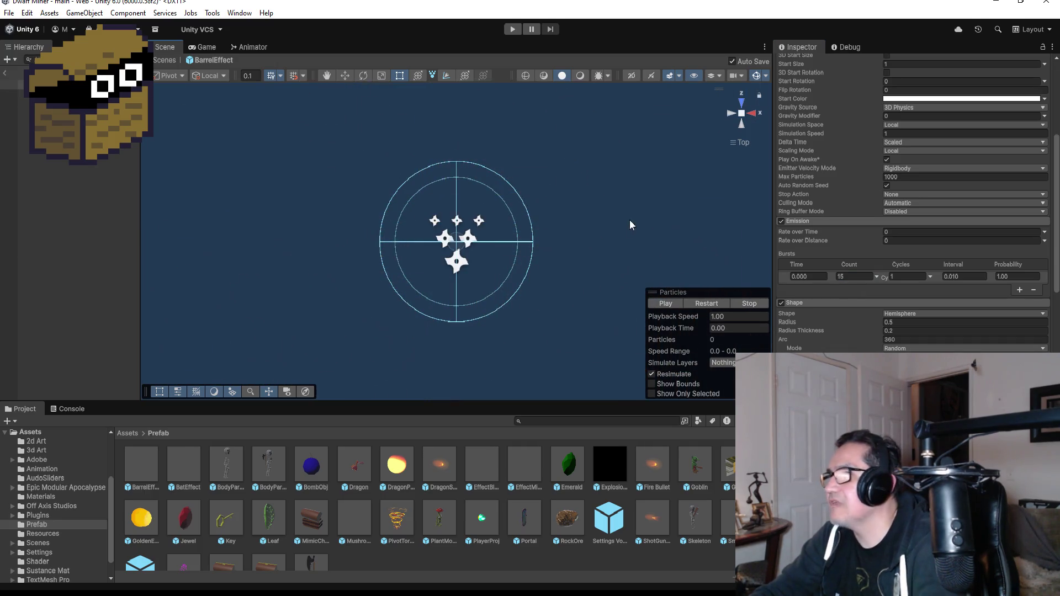
{"action": "left_click_drag", "start_coordinate": [555, 243], "coordinate": [574, 130]}
{"action": "left_click", "coordinate": [666, 303]}
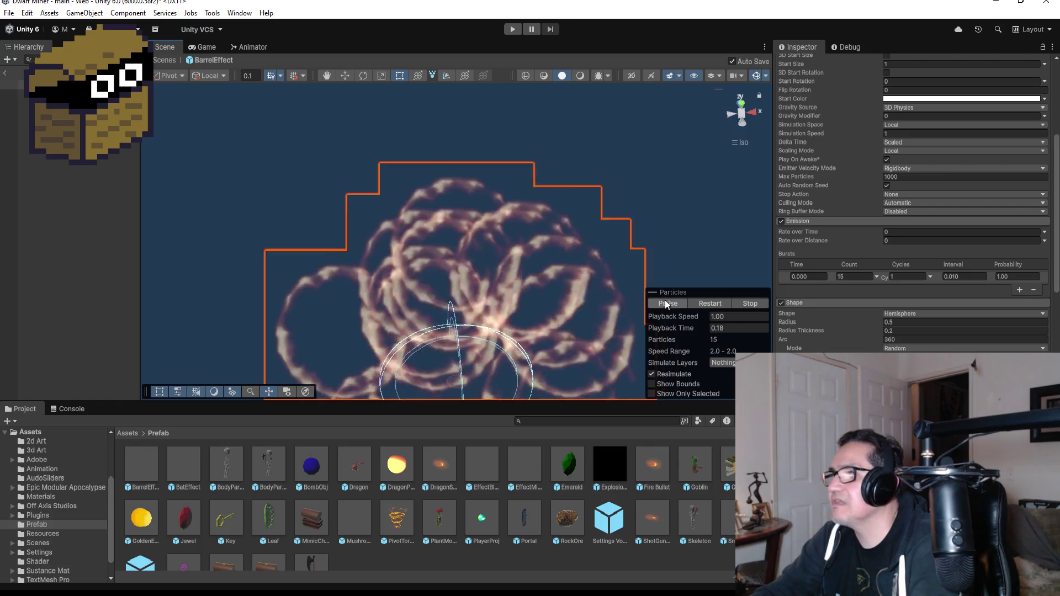
Step: Try the ImpactFlareFire material on the BarrelEffect particles and preview it
{"action": "scroll", "coordinate": [938, 265], "scroll_direction": "down", "scroll_amount": 10}
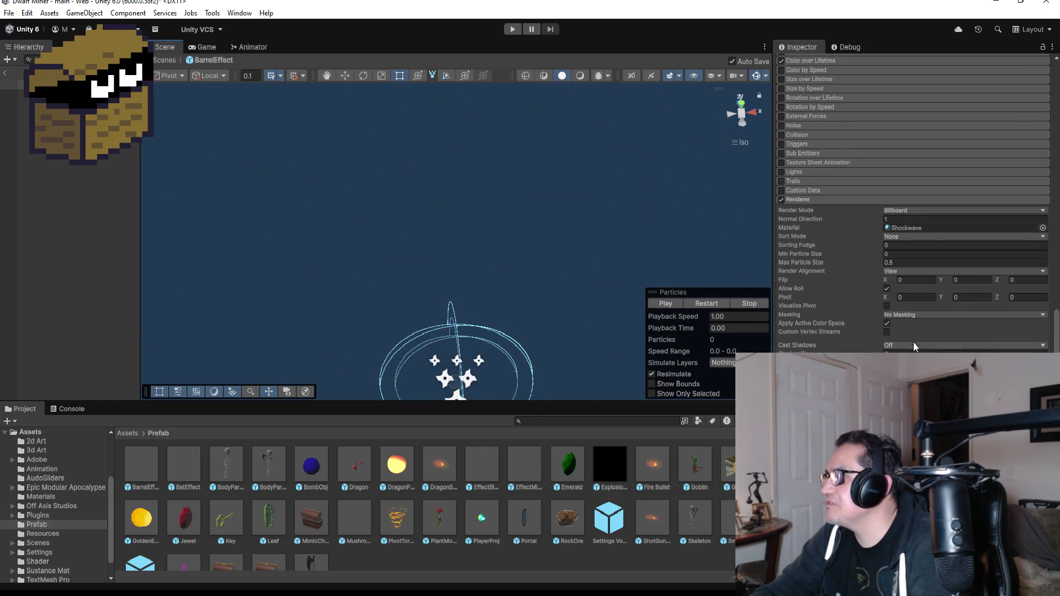
{"action": "left_click", "coordinate": [1042, 228]}
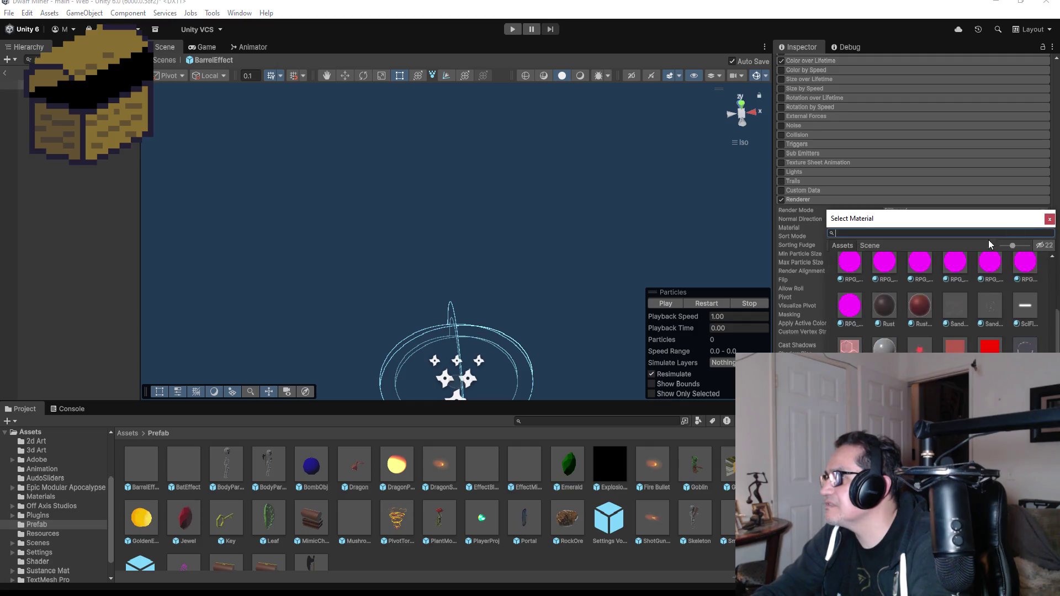
{"action": "scroll", "coordinate": [938, 292], "scroll_direction": "up", "scroll_amount": 3}
{"action": "type", "text": "fi"}
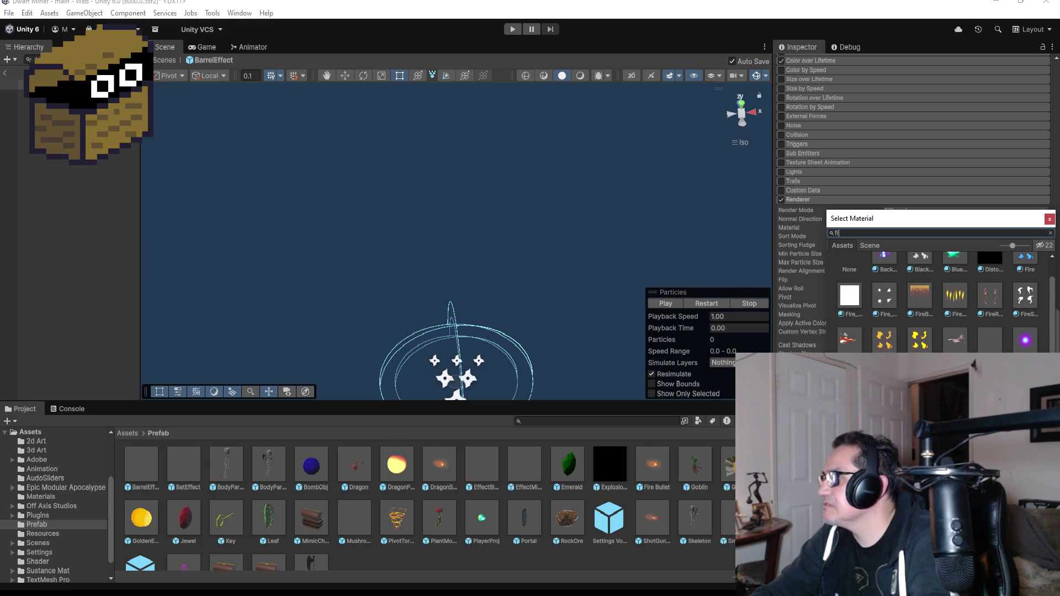
{"action": "left_click", "coordinate": [666, 305]}
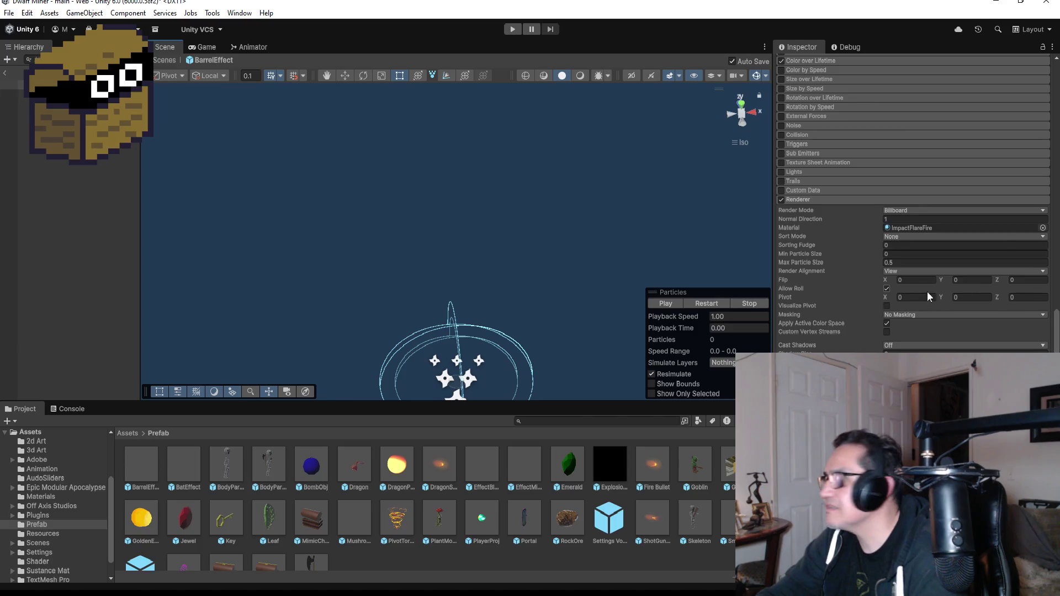
Step: Browse Gun and Impact materials, then apply ImpactRingRed and preview it
{"action": "left_click", "coordinate": [1042, 227]}
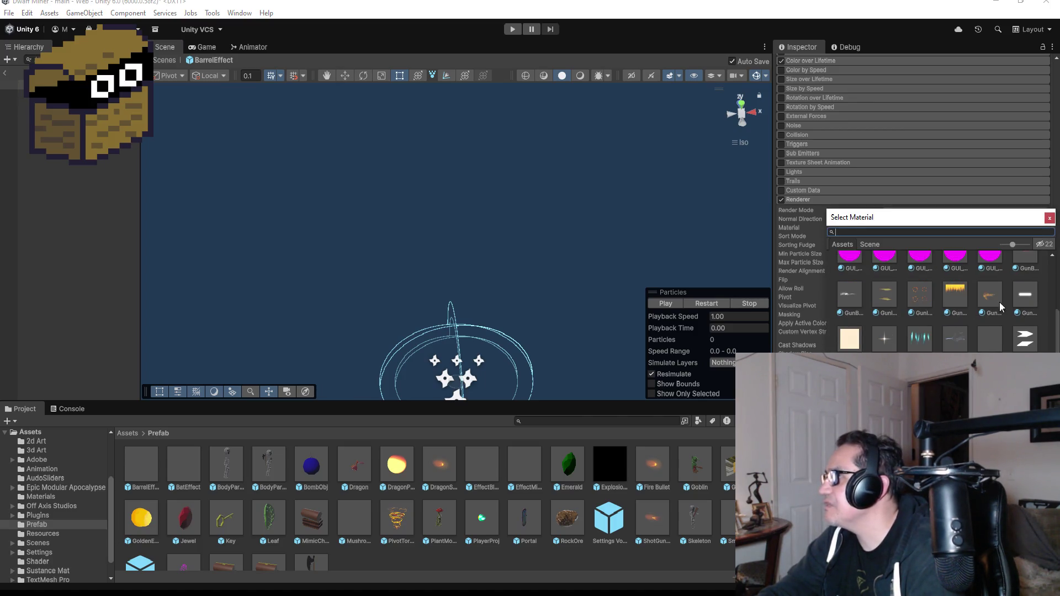
{"action": "left_click", "coordinate": [998, 302]}
{"action": "scroll", "coordinate": [997, 307], "scroll_direction": "up", "scroll_amount": 1}
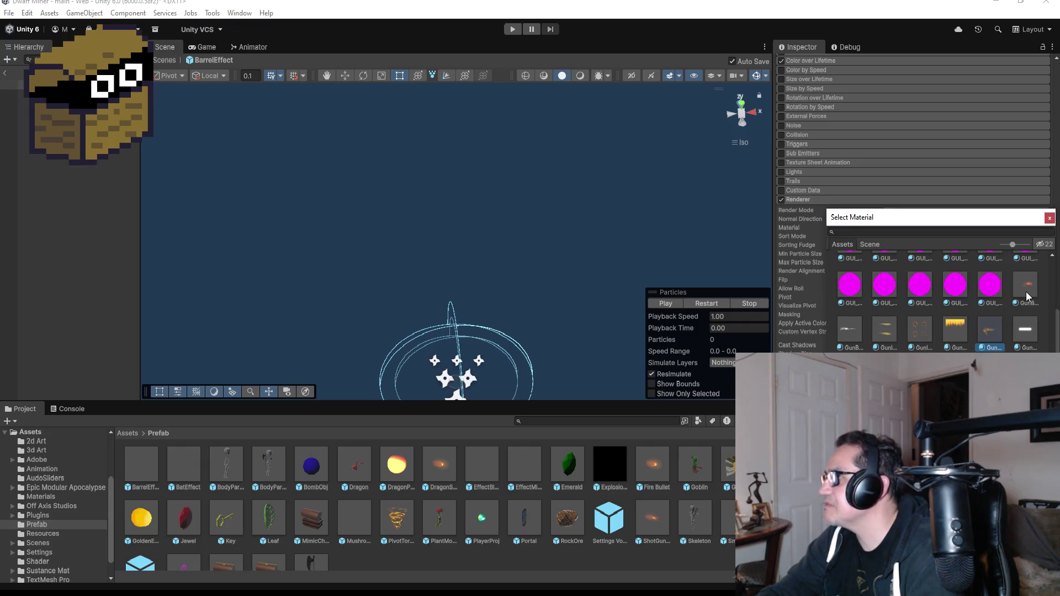
{"action": "scroll", "coordinate": [1030, 292], "scroll_direction": "down", "scroll_amount": 3}
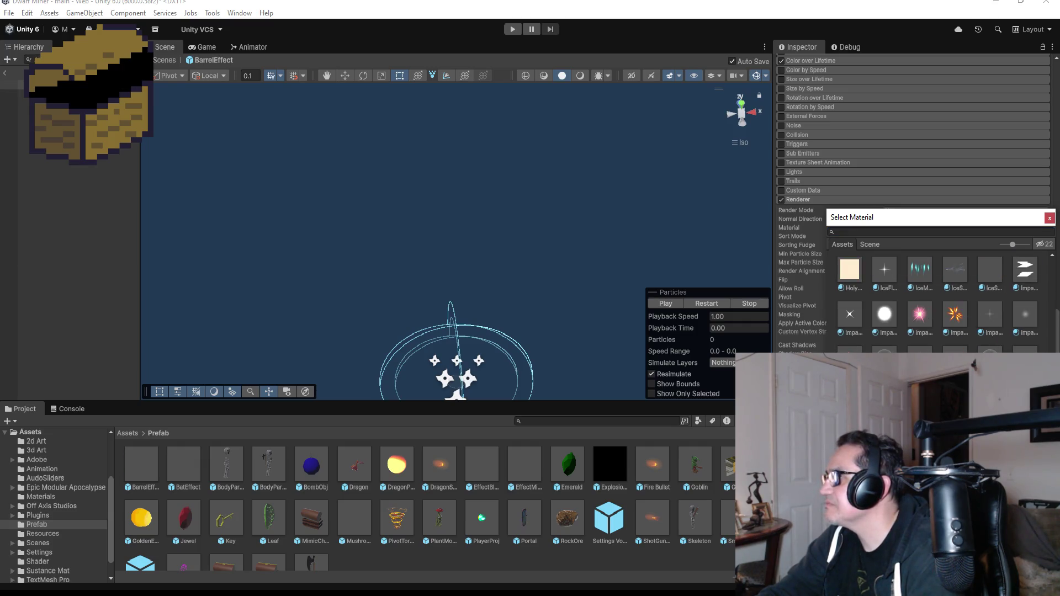
{"action": "scroll", "coordinate": [938, 298], "scroll_direction": "down", "scroll_amount": 1}
{"action": "scroll", "coordinate": [864, 296], "scroll_direction": "down", "scroll_amount": 2}
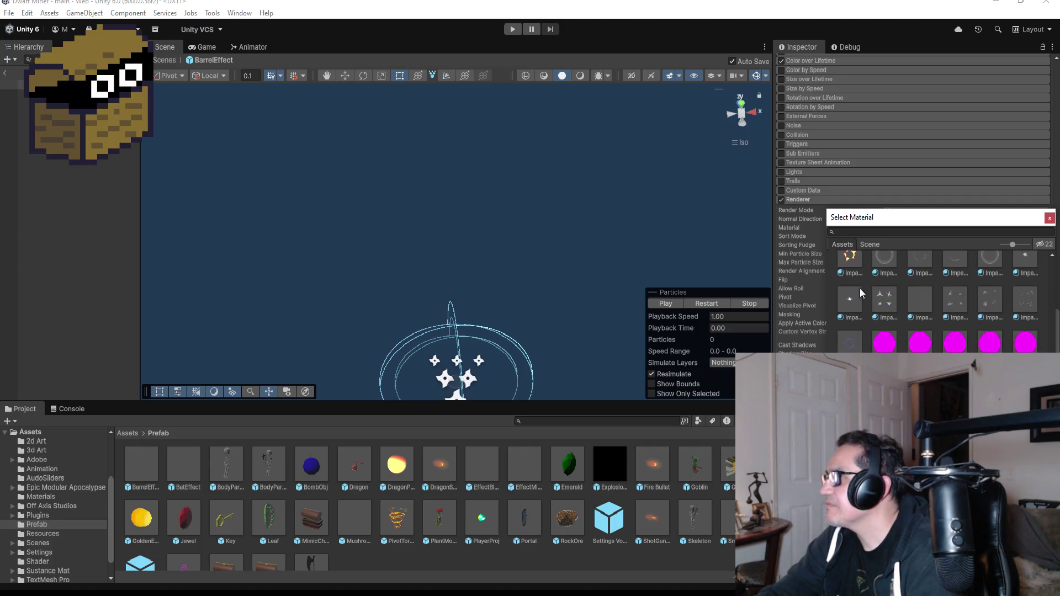
{"action": "left_click", "coordinate": [990, 305]}
{"action": "scroll", "coordinate": [982, 317], "scroll_direction": "down", "scroll_amount": 2}
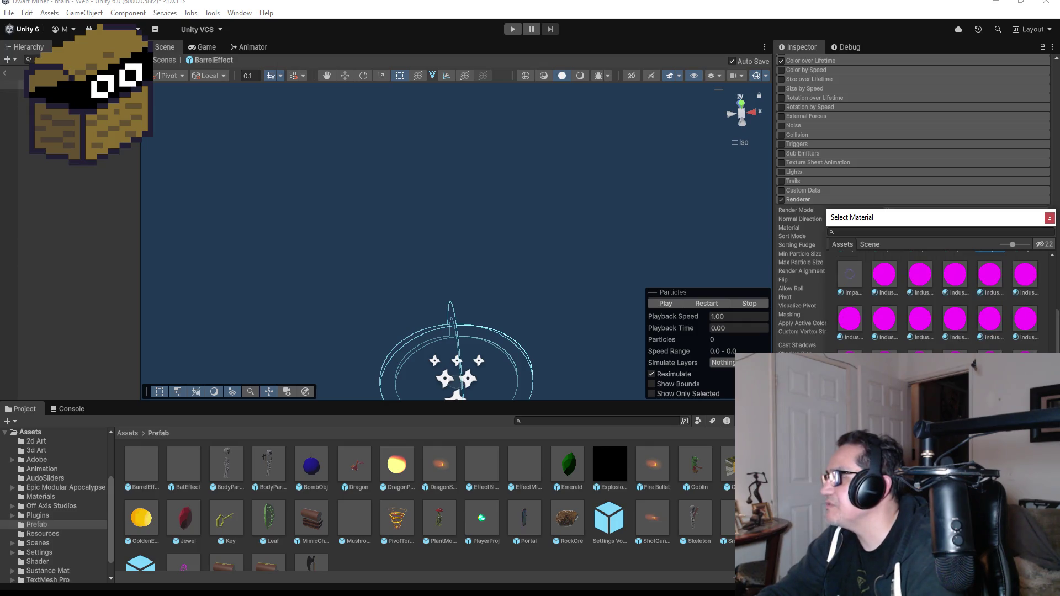
{"action": "scroll", "coordinate": [1018, 333], "scroll_direction": "up", "scroll_amount": 3}
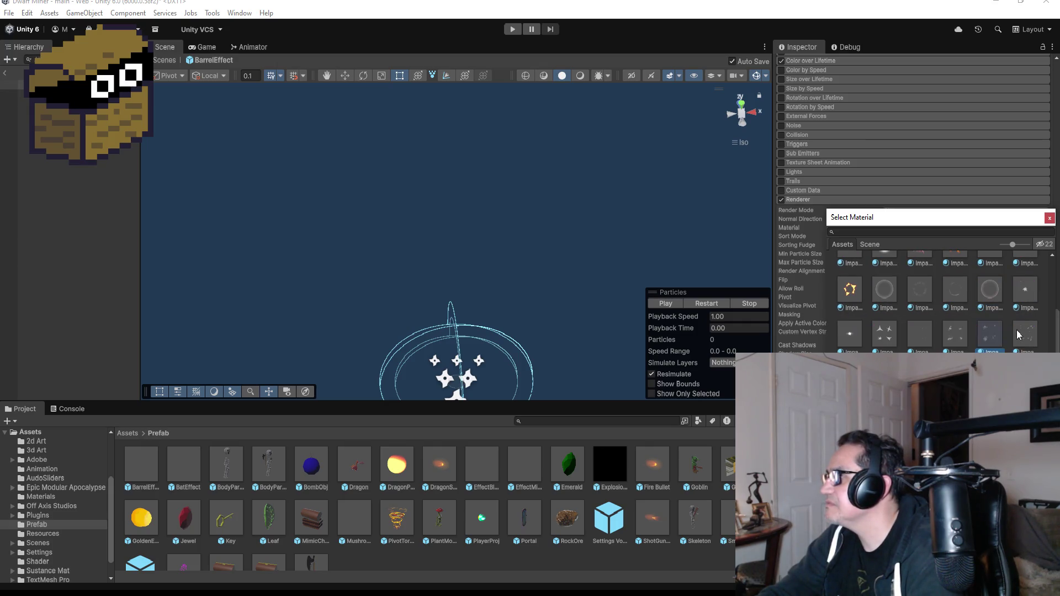
{"action": "left_click", "coordinate": [1000, 297]}
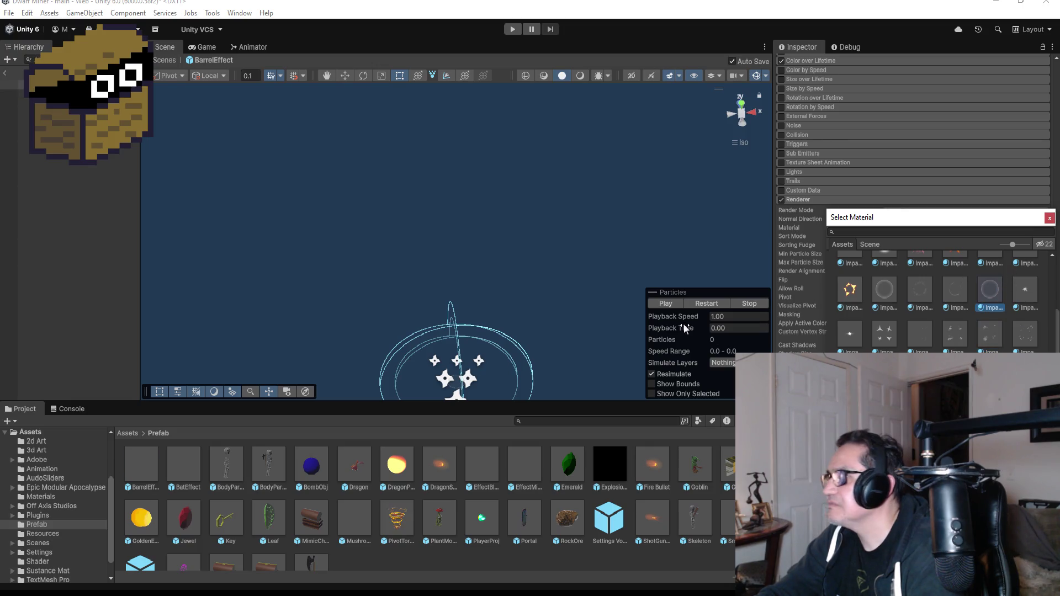
{"action": "left_click", "coordinate": [674, 304]}
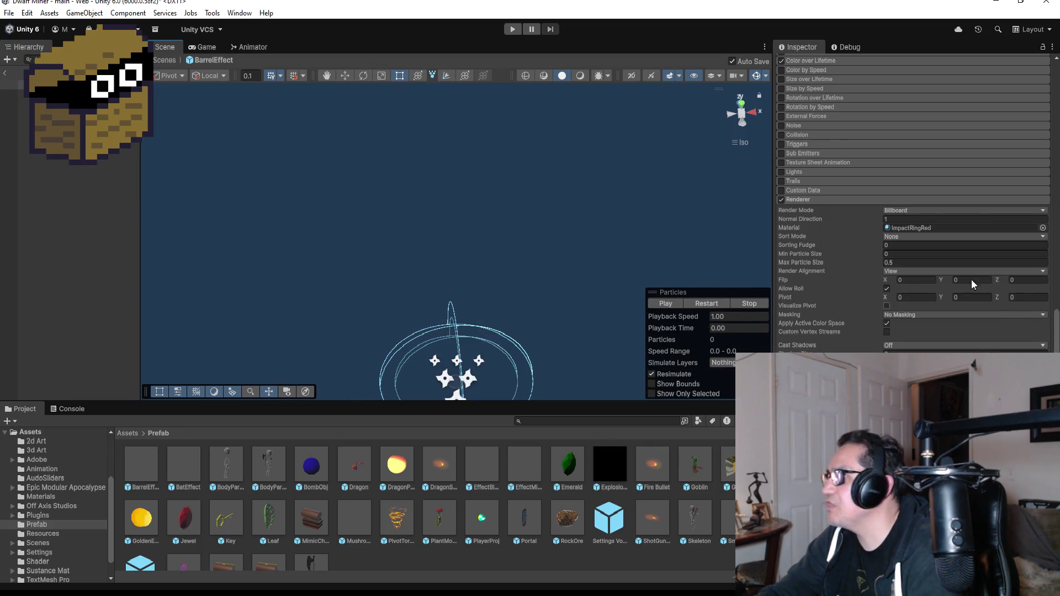
Step: Try the FireSparks2 material and preview it
{"action": "left_click", "coordinate": [1042, 290]}
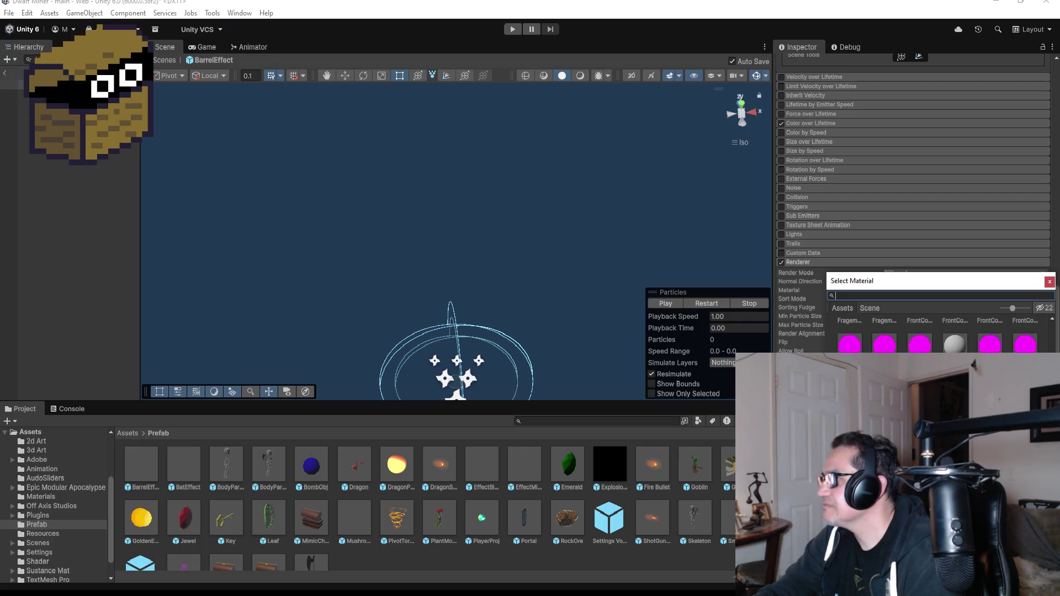
{"action": "scroll", "coordinate": [938, 331], "scroll_direction": "up", "scroll_amount": 3}
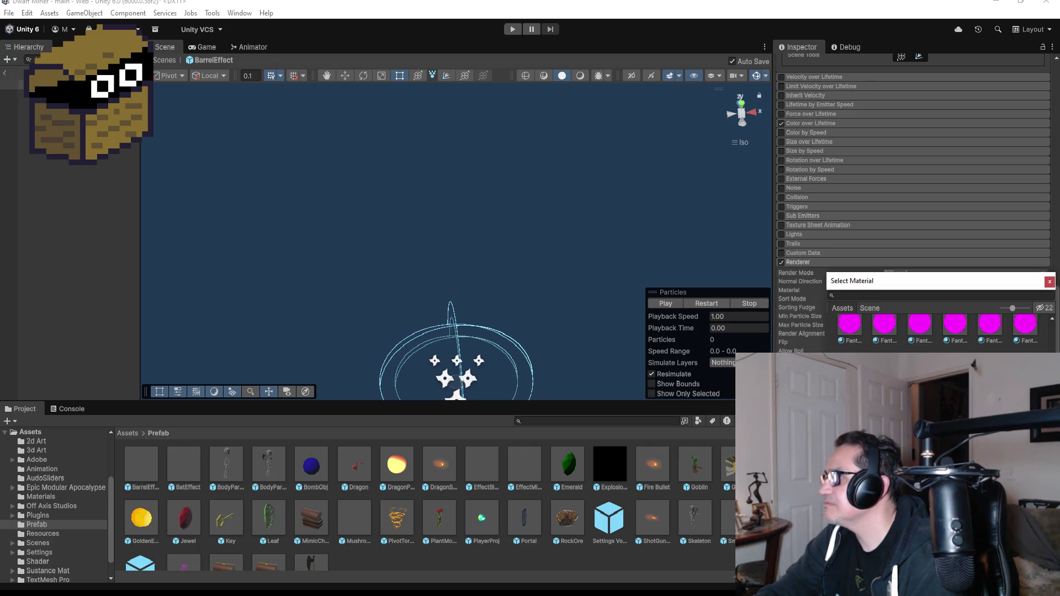
{"action": "left_click", "coordinate": [655, 304]}
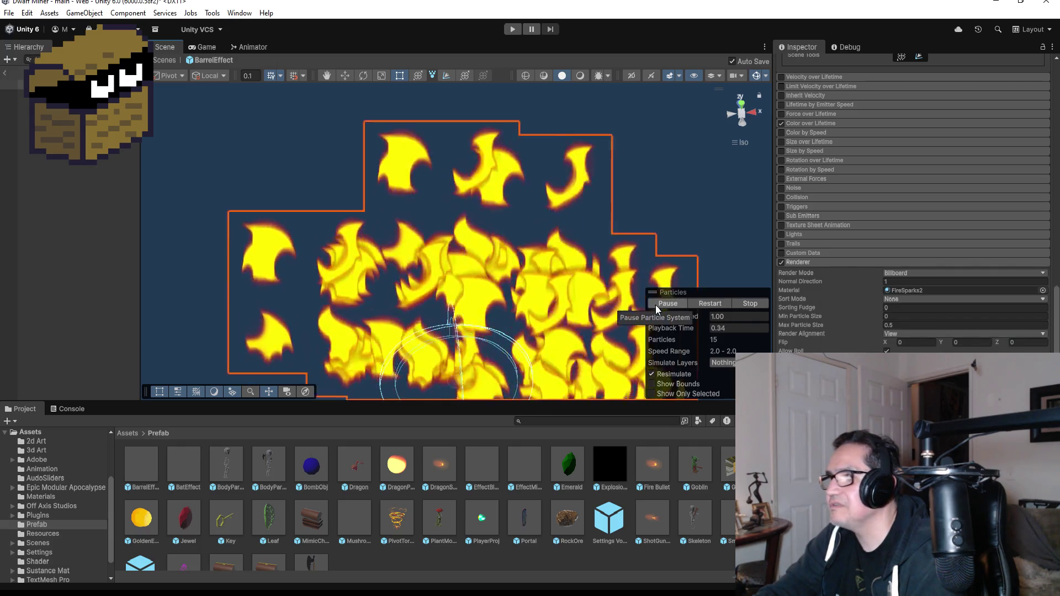
Step: Apply the ExplosionBurnmark3 material, preview it, and deselect the particle system
{"action": "left_click", "coordinate": [1042, 290]}
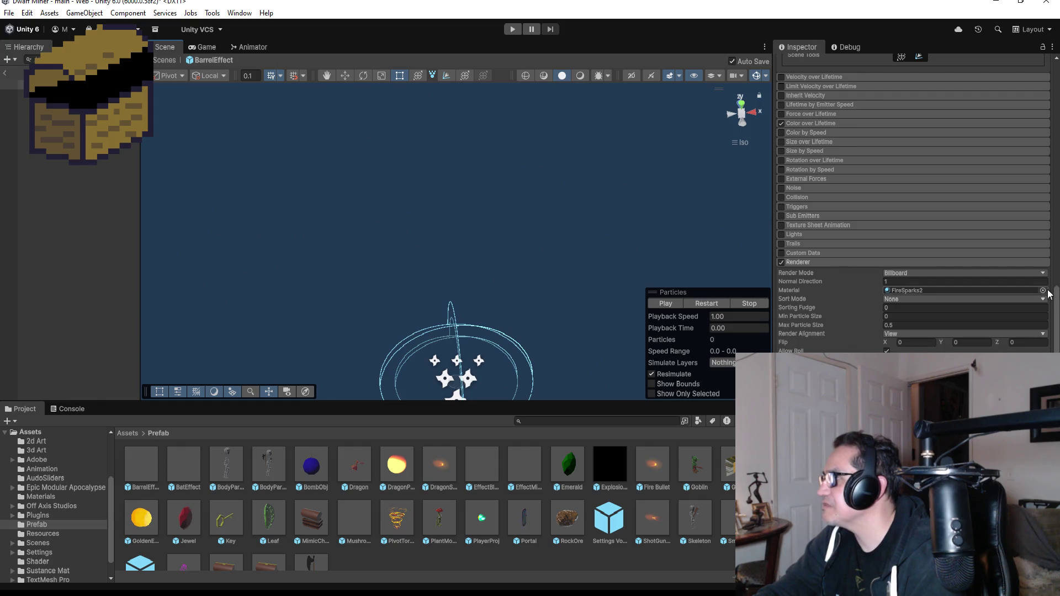
{"action": "scroll", "coordinate": [939, 332], "scroll_direction": "down", "scroll_amount": 3}
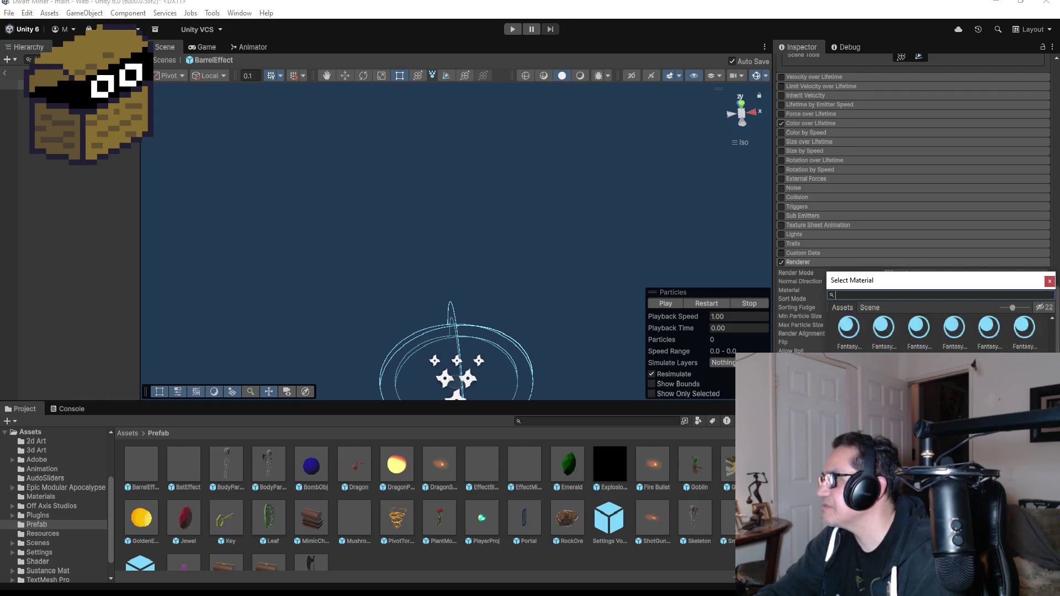
{"action": "scroll", "coordinate": [938, 328], "scroll_direction": "down", "scroll_amount": 1}
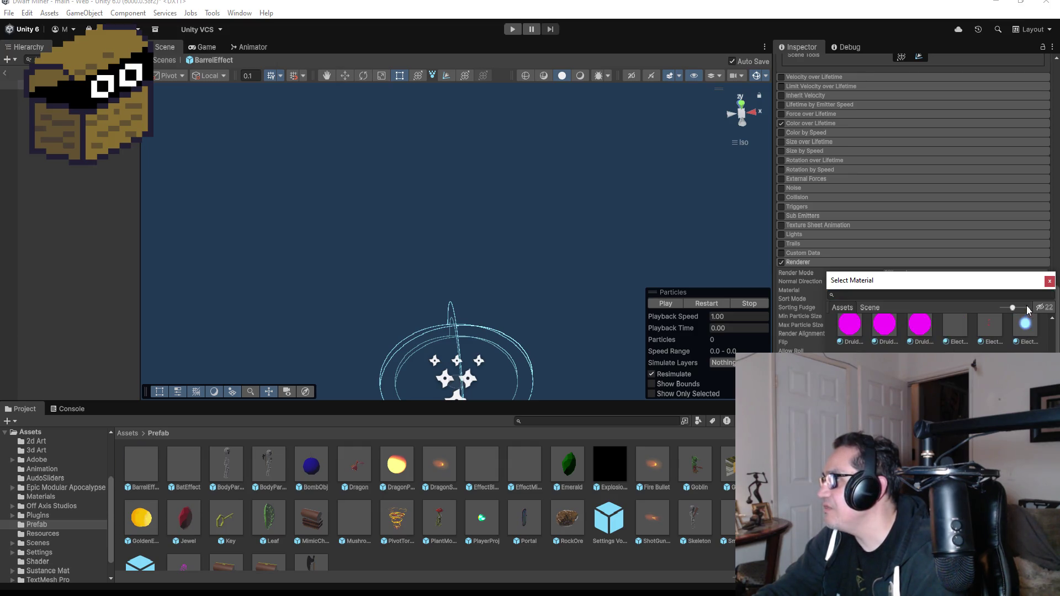
{"action": "left_click", "coordinate": [665, 303]}
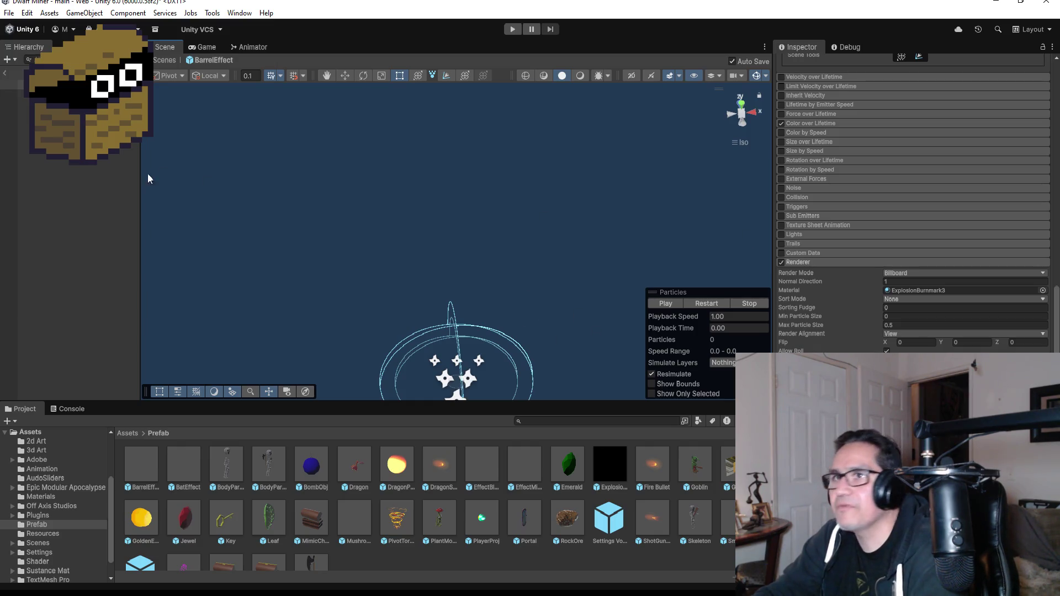
{"action": "left_click", "coordinate": [121, 94]}
Step: Return to the main scene, select the Barrel, and view it from an angled side perspective
{"action": "left_click", "coordinate": [5, 73]}
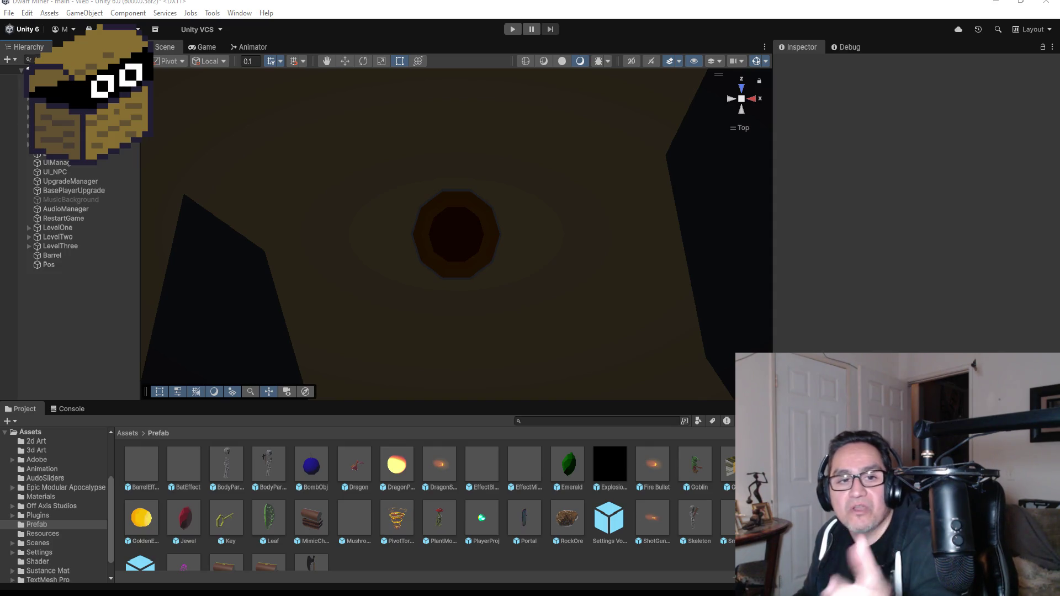
{"action": "left_click", "coordinate": [50, 257]}
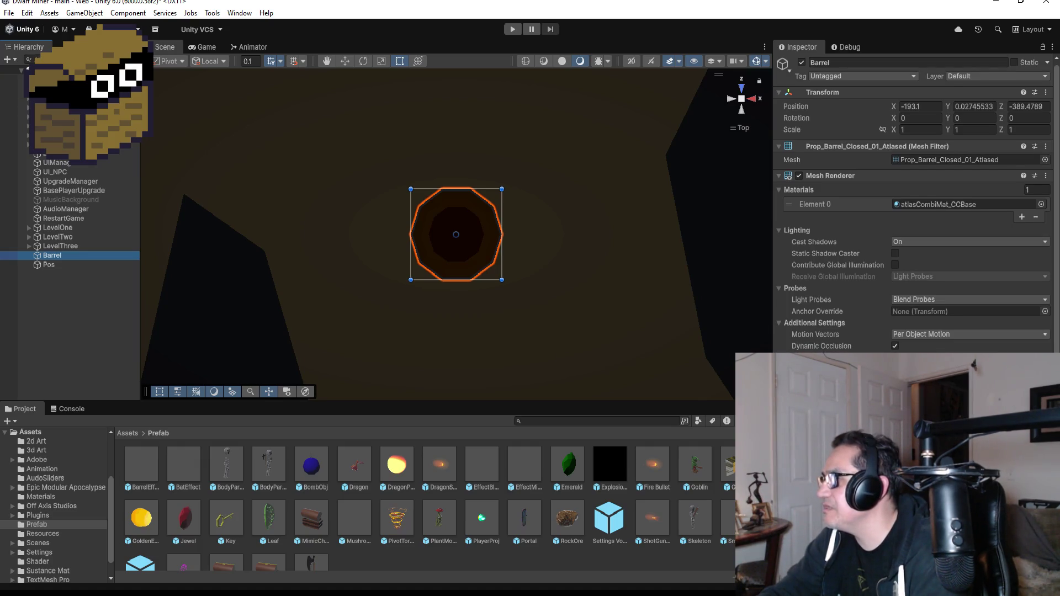
{"action": "left_click", "coordinate": [79, 265]}
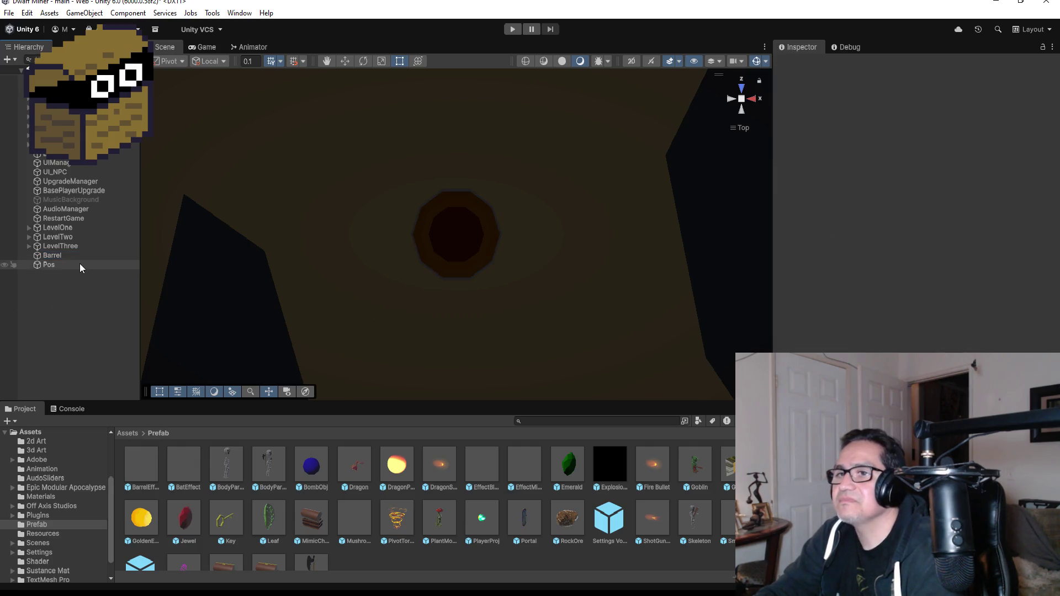
{"action": "left_click", "coordinate": [80, 256]}
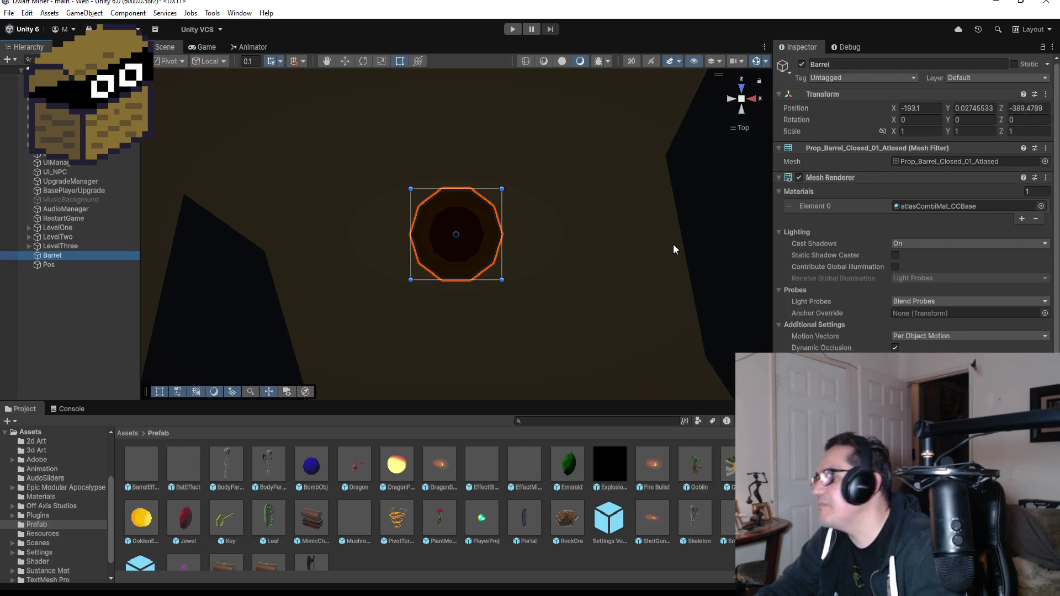
{"action": "mouse_move", "coordinate": [666, 284]}
{"action": "left_mouse_down"}
{"action": "mouse_move", "coordinate": [485, 101]}
{"action": "mouse_move", "coordinate": [595, 213]}
{"action": "mouse_move", "coordinate": [638, 183]}
{"action": "mouse_move", "coordinate": [613, 185]}
{"action": "left_mouse_up"}
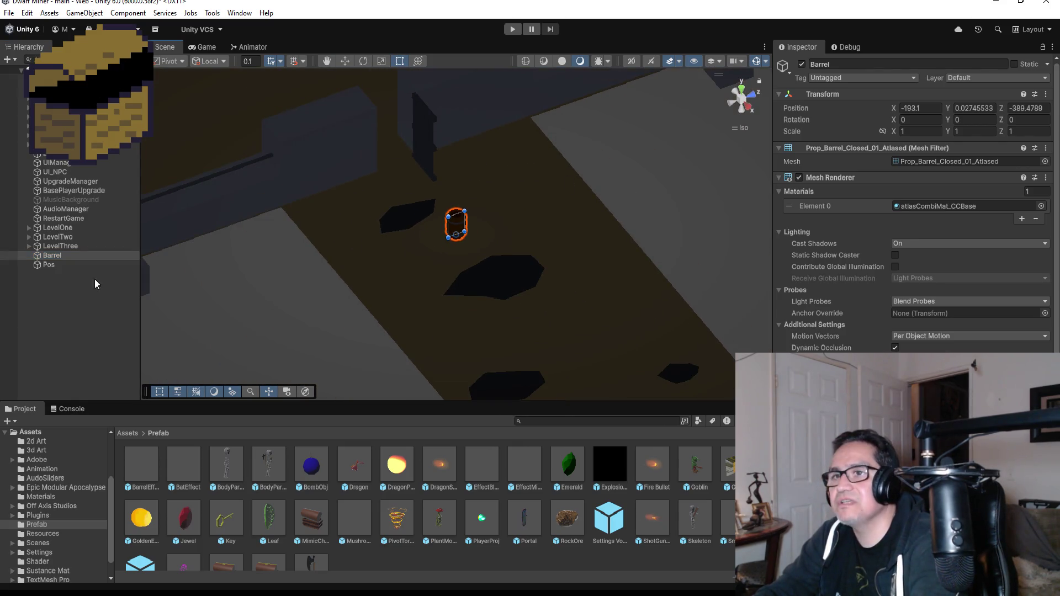
Step: Create an empty object in the Hierarchy named BarrelObj
{"action": "right_click", "coordinate": [82, 313]}
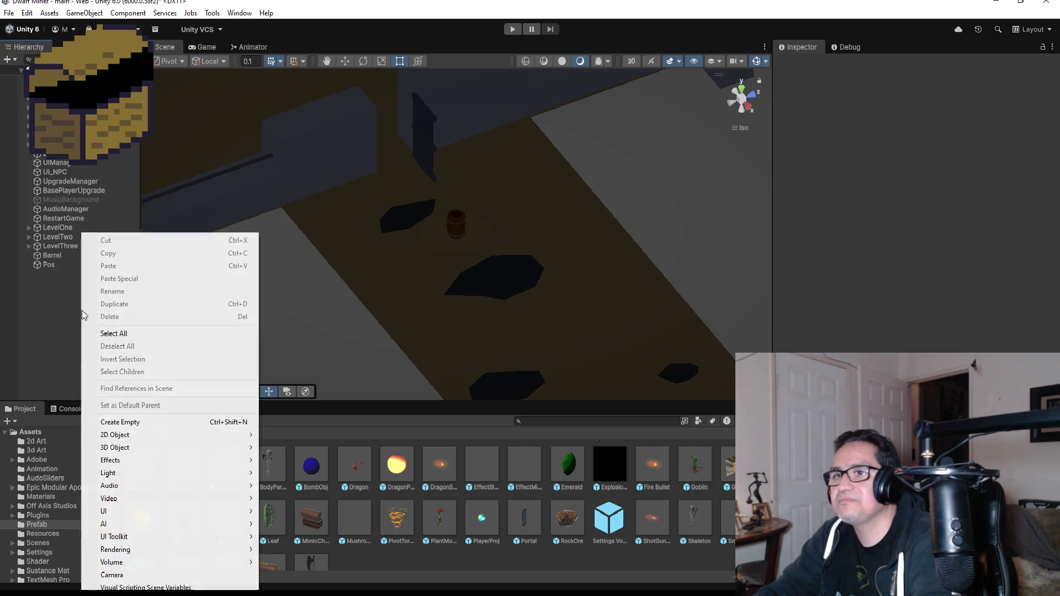
{"action": "left_click", "coordinate": [128, 423]}
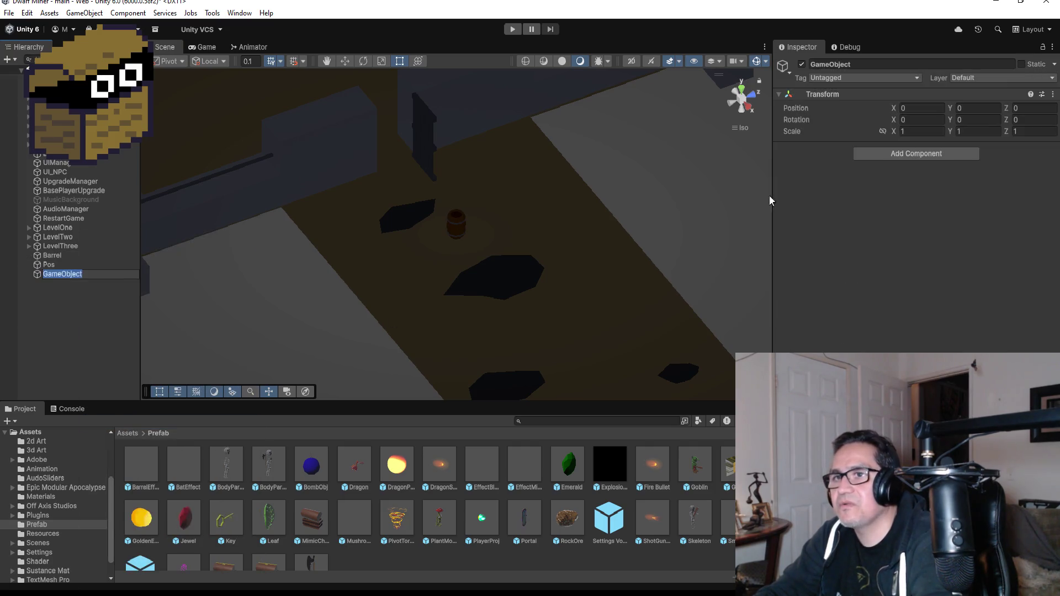
{"action": "left_click", "coordinate": [884, 64]}
{"action": "type", "text": "G"}
{"action": "key", "text": "BackSpace"}
{"action": "type", "text": "B"}
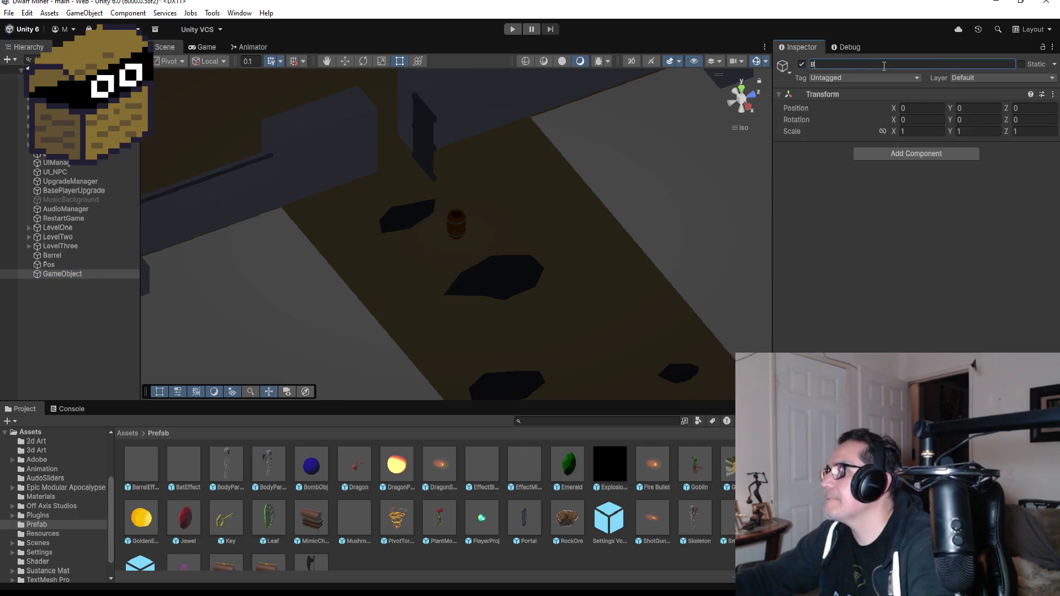
{"action": "type", "text": "arrelObj"}
{"action": "key", "text": "Return"}
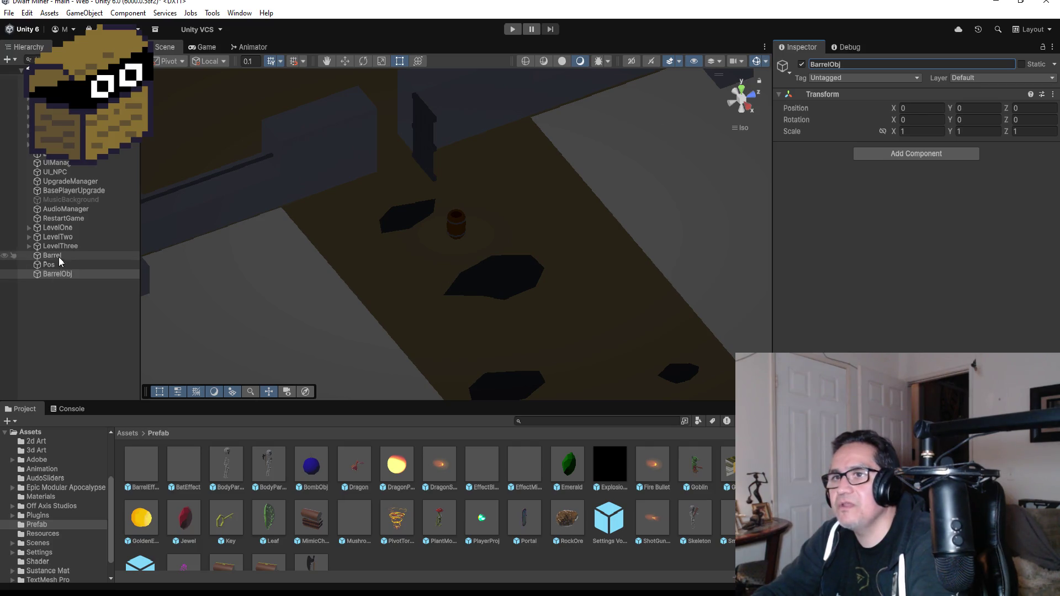
Step: Nest Barrel and Pos under BarrelObj and select the group
{"action": "left_click", "coordinate": [56, 256]}
{"action": "left_click", "coordinate": [53, 264], "text": "shift"}
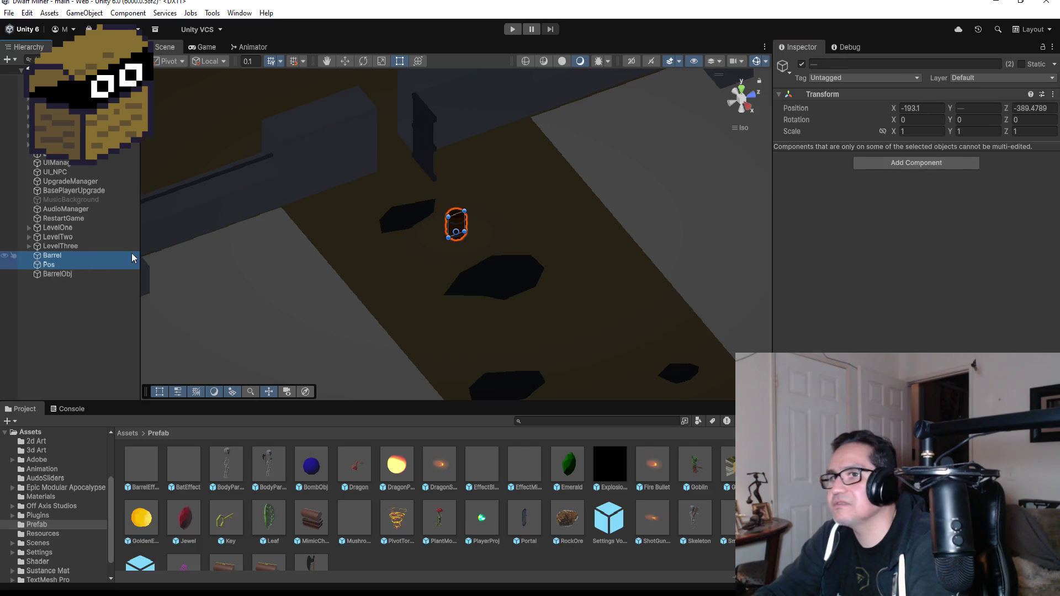
{"action": "left_click_drag", "start_coordinate": [62, 257], "coordinate": [65, 274]}
{"action": "left_click", "coordinate": [75, 267]}
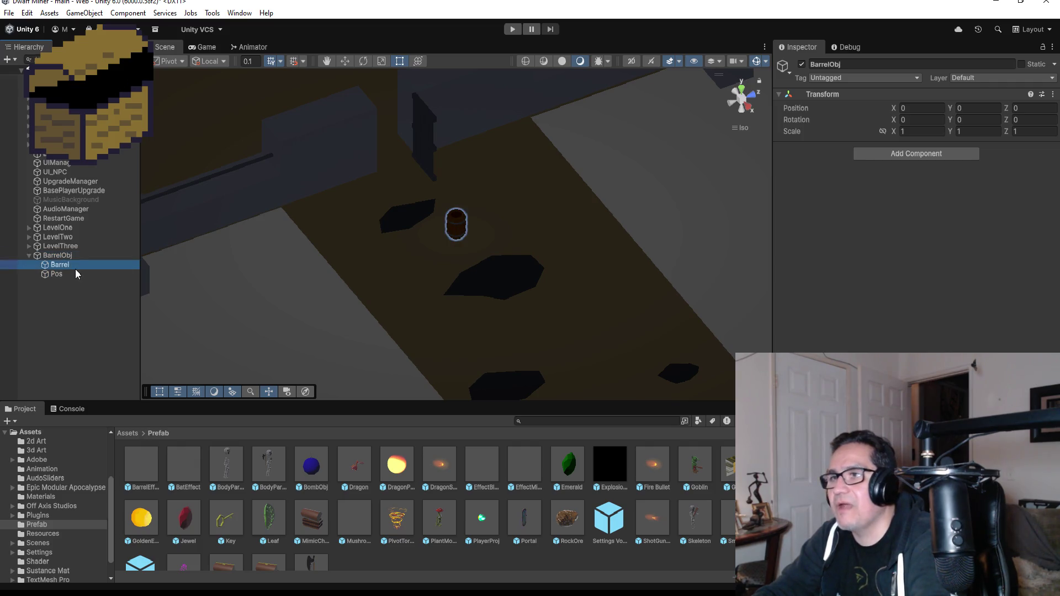
{"action": "left_click", "coordinate": [72, 255]}
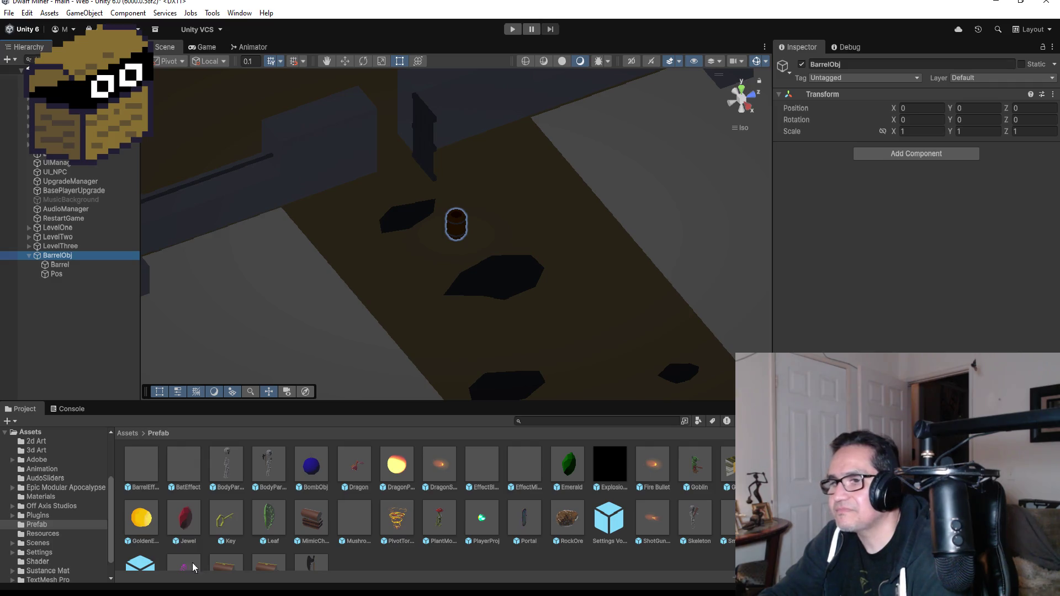
{"action": "scroll", "coordinate": [347, 531], "scroll_direction": "down", "scroll_amount": 1}
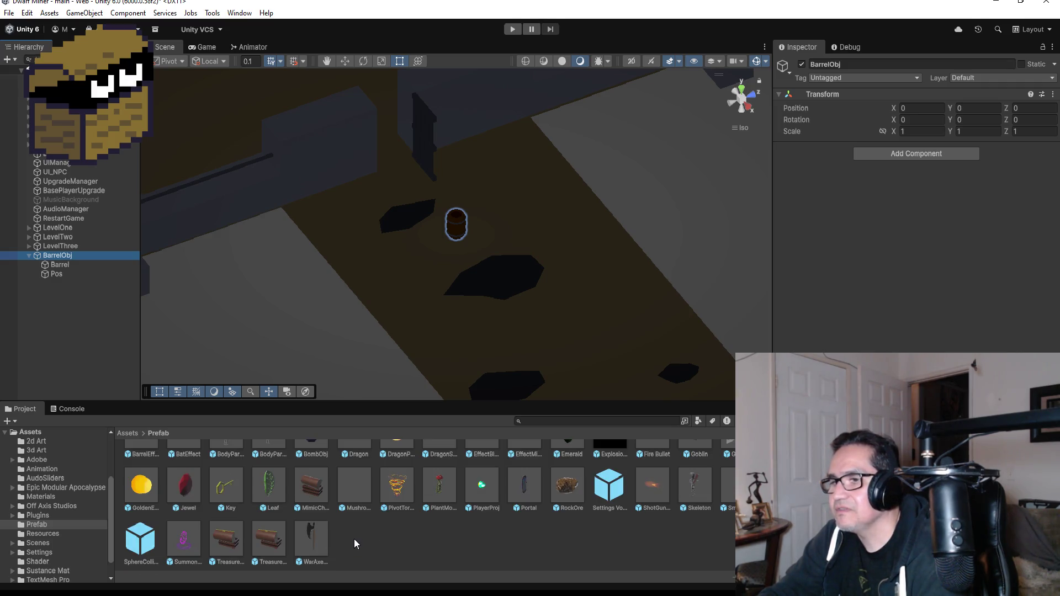
Step: Open and dismiss context menus in the Project and Hierarchy panels without creating anything
{"action": "right_click", "coordinate": [353, 539]}
{"action": "left_click", "coordinate": [62, 301]}
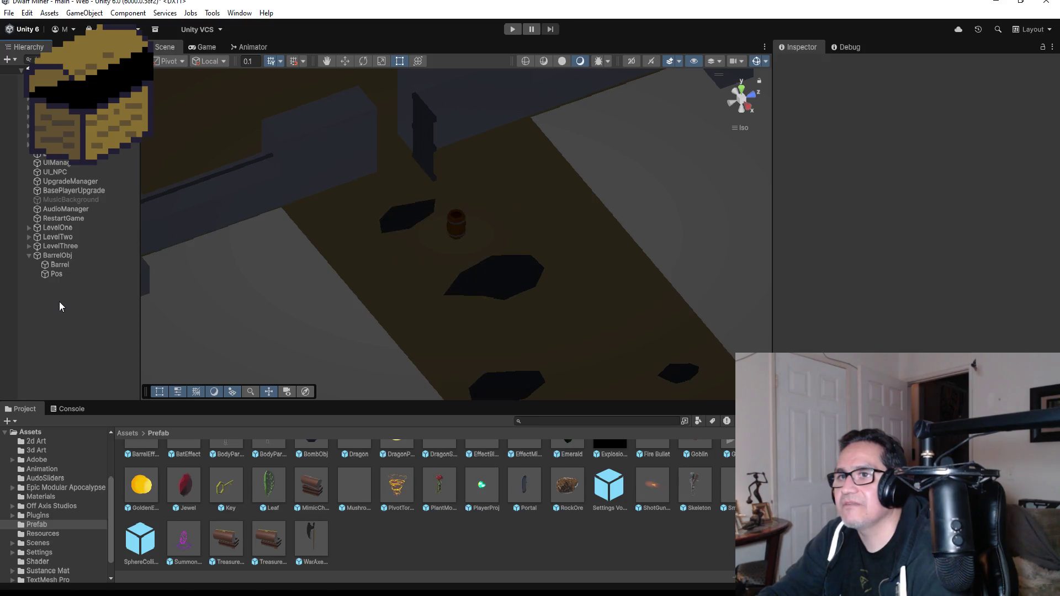
{"action": "right_click", "coordinate": [60, 304]}
{"action": "left_click", "coordinate": [381, 541]}
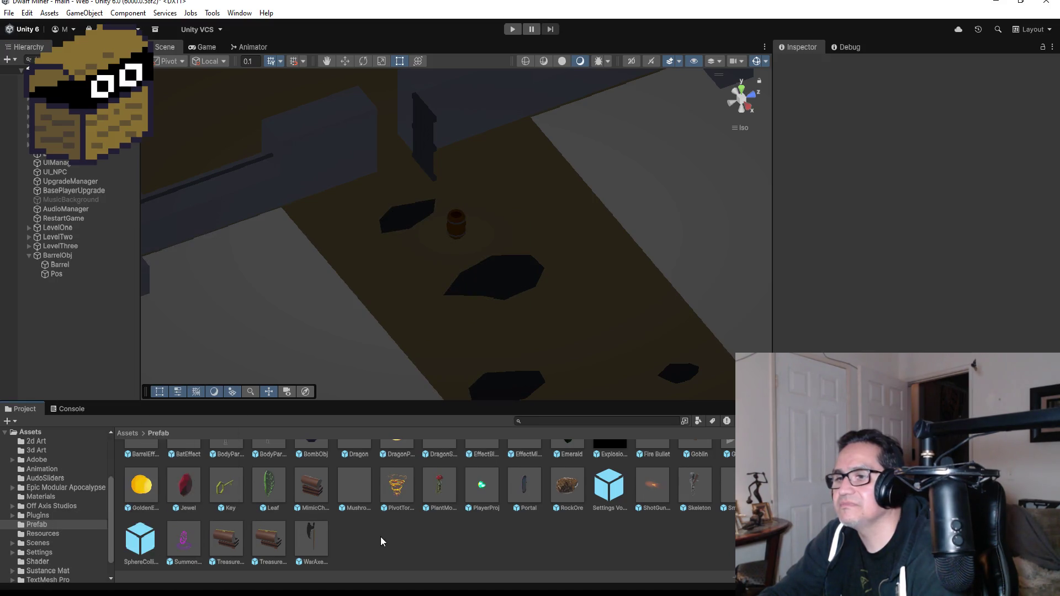
{"action": "right_click", "coordinate": [372, 540]}
{"action": "mouse_move", "coordinate": [530, 208]}
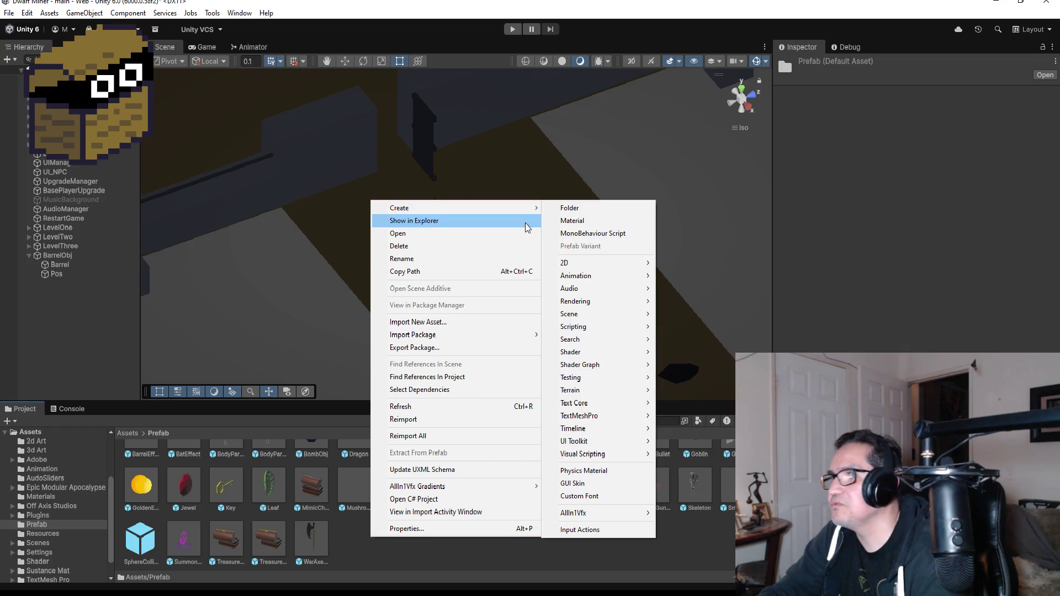
{"action": "left_click", "coordinate": [46, 305]}
Step: Add an Effects > Particle System to the Hierarchy and name it ShockWaveEffect
{"action": "right_click", "coordinate": [37, 305]}
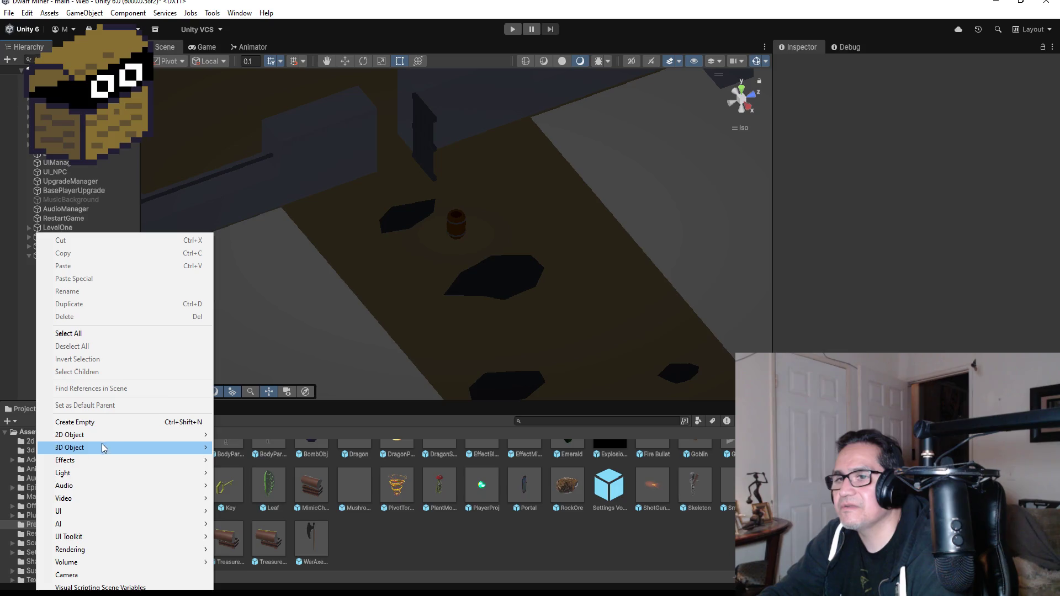
{"action": "mouse_move", "coordinate": [104, 461]}
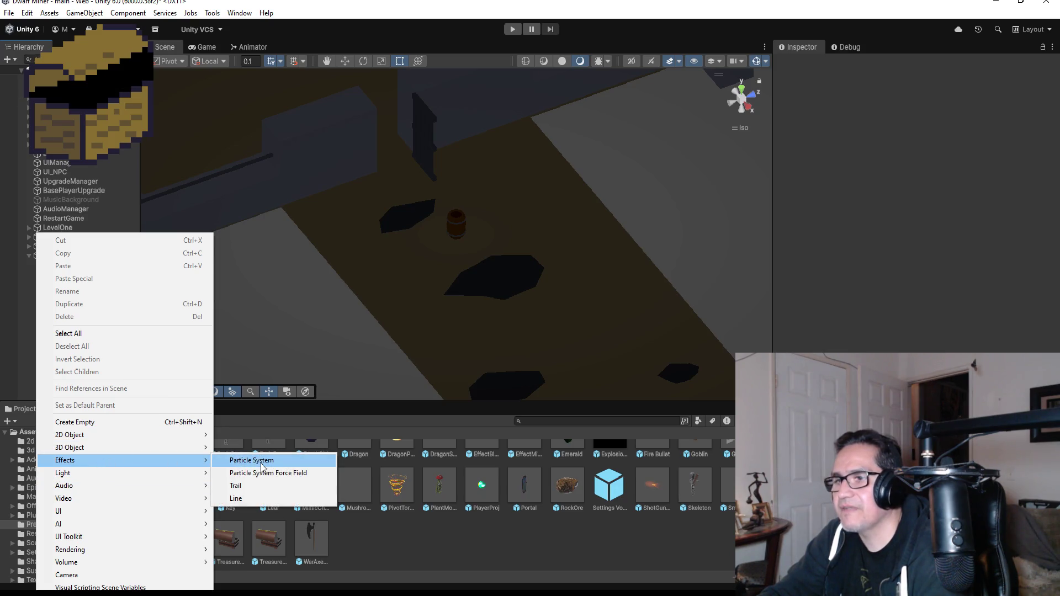
{"action": "left_click", "coordinate": [262, 466]}
{"action": "left_click", "coordinate": [882, 64]}
{"action": "type", "text": "S"}
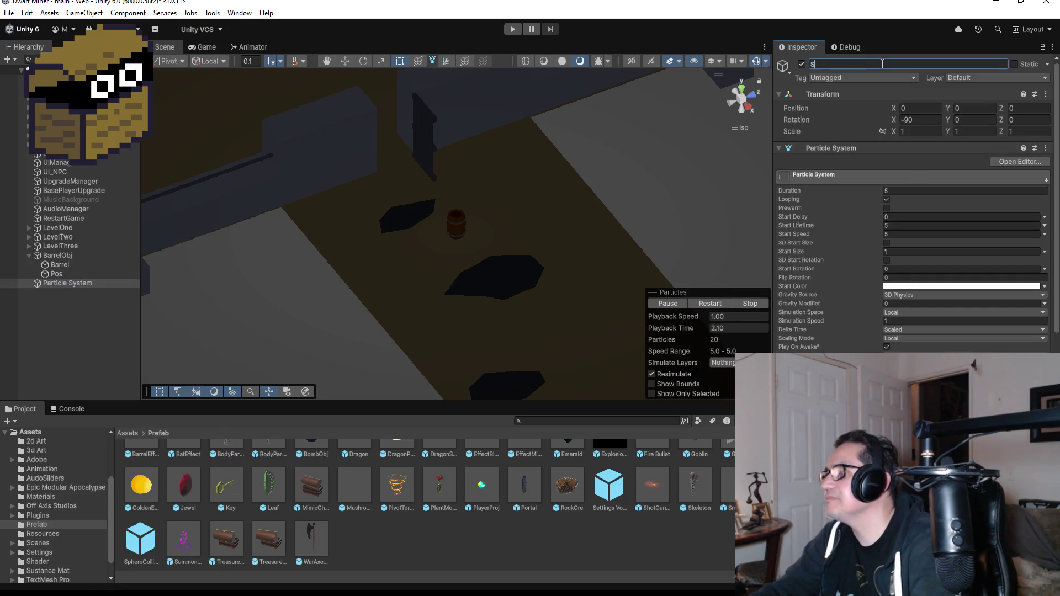
{"action": "type", "text": "hockWaveE"}
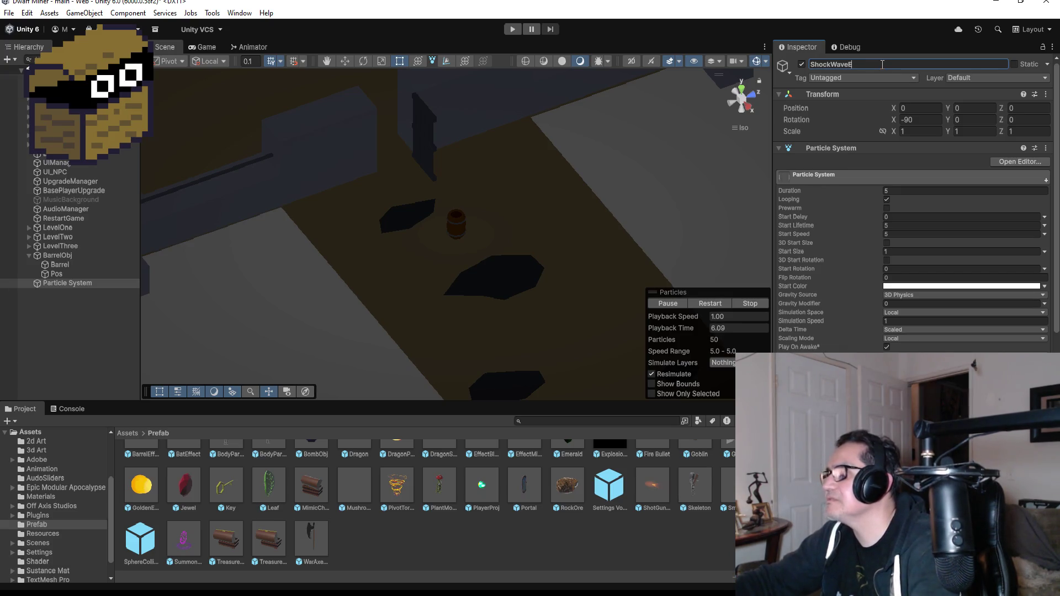
{"action": "type", "text": "ffect"}
{"action": "key", "text": "Return"}
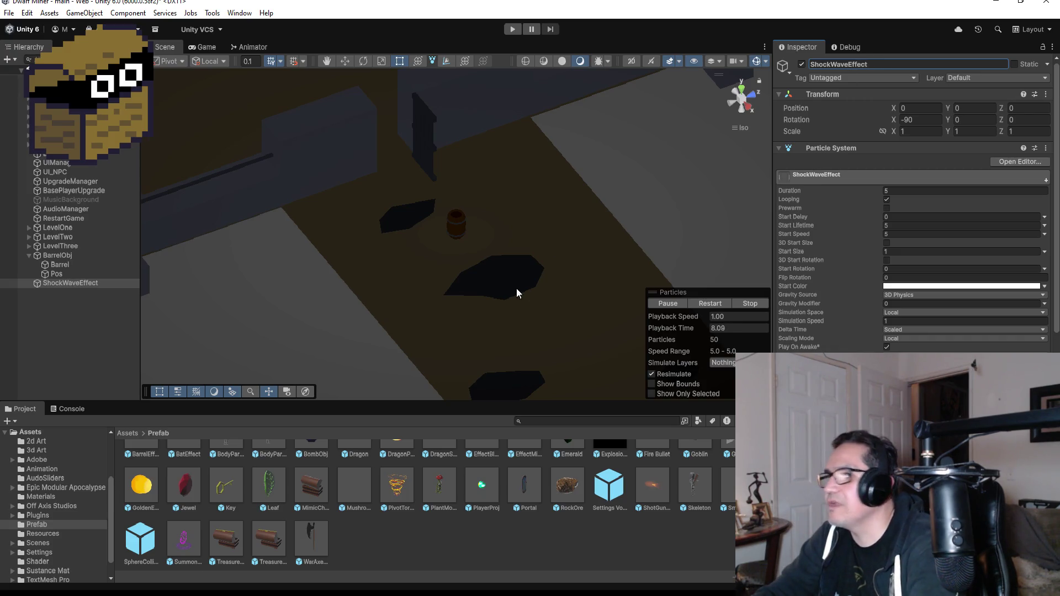
{"action": "left_click", "coordinate": [79, 283]}
Step: Frame ShockWaveEffect and set its Duration, Start Lifetime and Start Speed each to 1
{"action": "key", "text": "f"}
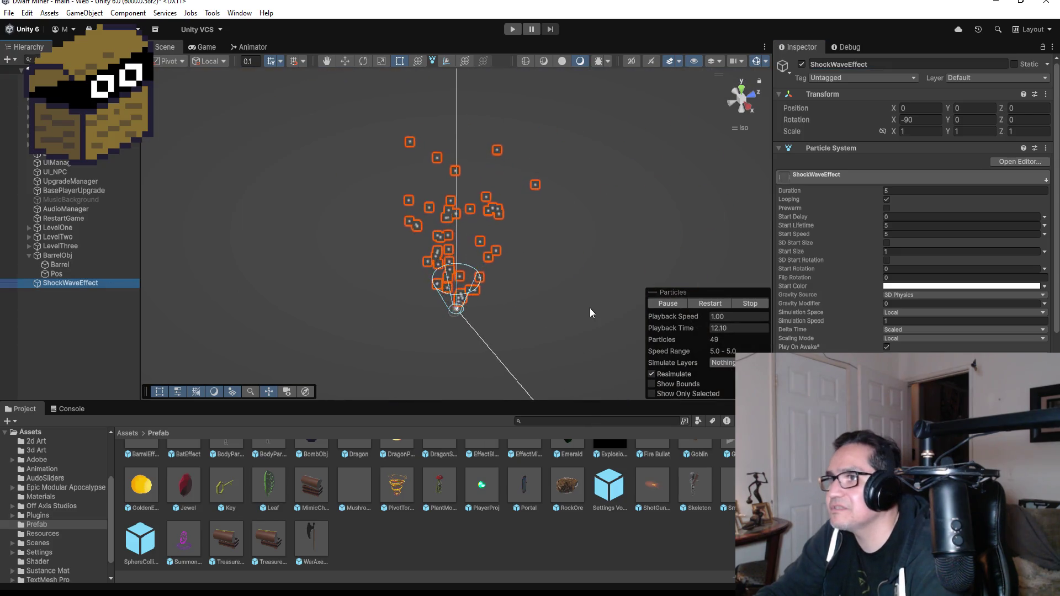
{"action": "scroll", "coordinate": [515, 327], "scroll_direction": "up", "scroll_amount": 3}
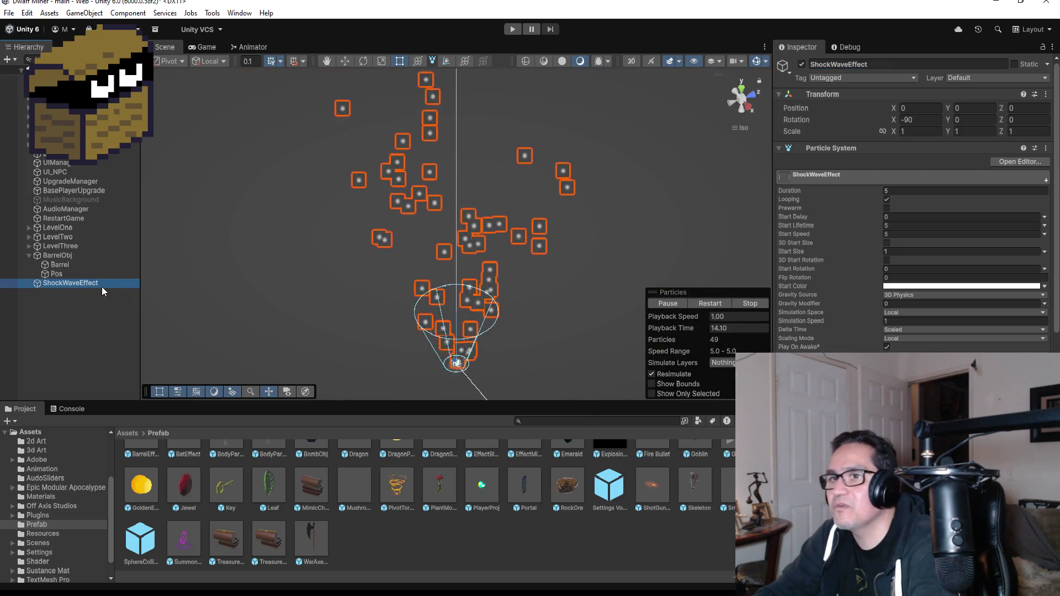
{"action": "double_click", "coordinate": [85, 284]}
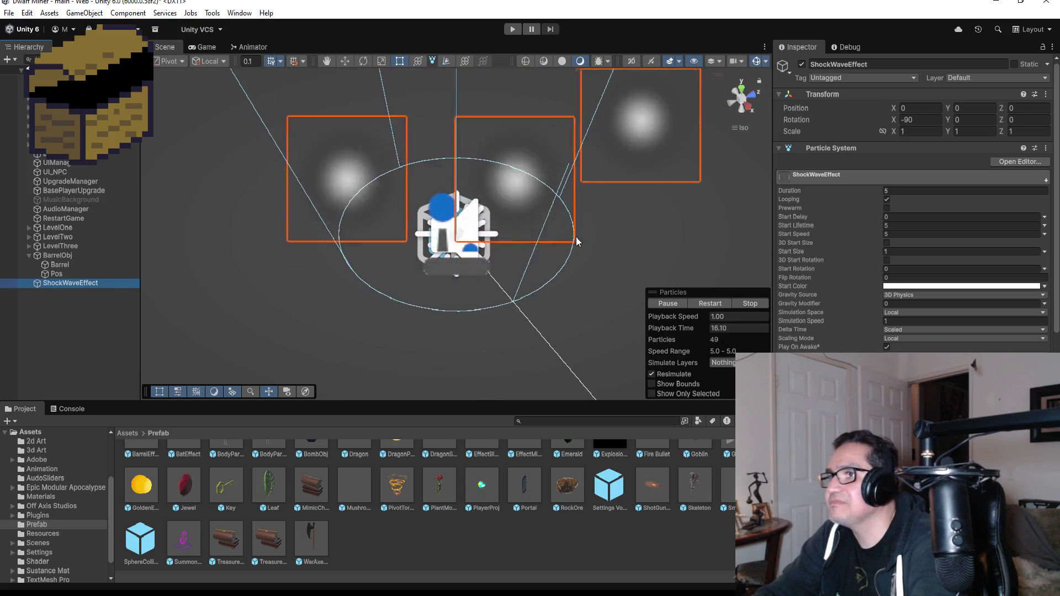
{"action": "type", "text": "1"}
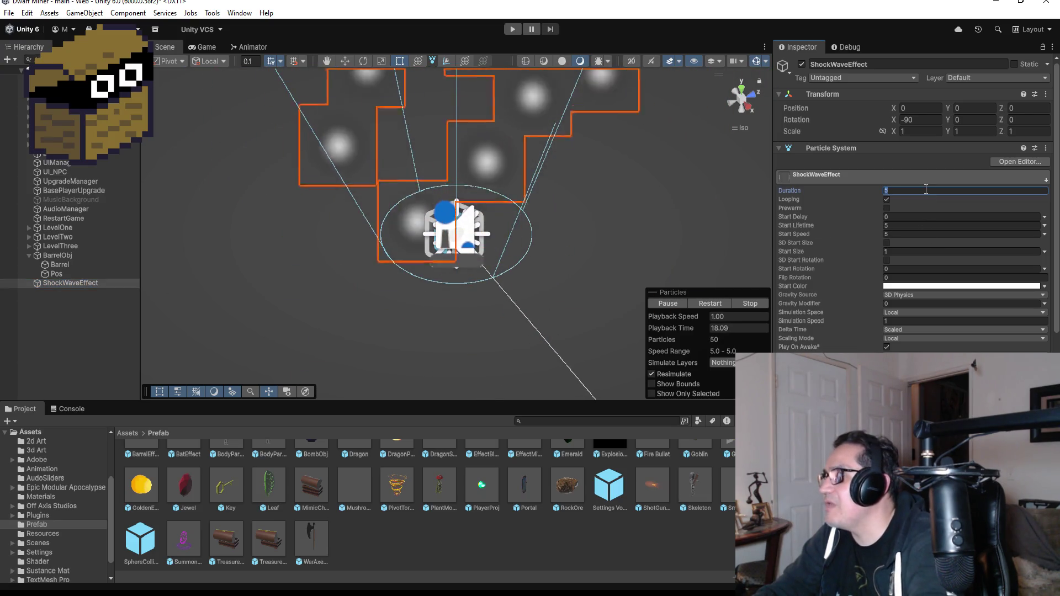
{"action": "left_click", "coordinate": [903, 223]}
{"action": "type", "text": "1"}
{"action": "left_click", "coordinate": [905, 234]}
{"action": "type", "text": "1"}
{"action": "scroll", "coordinate": [894, 309], "scroll_direction": "down", "scroll_amount": 5}
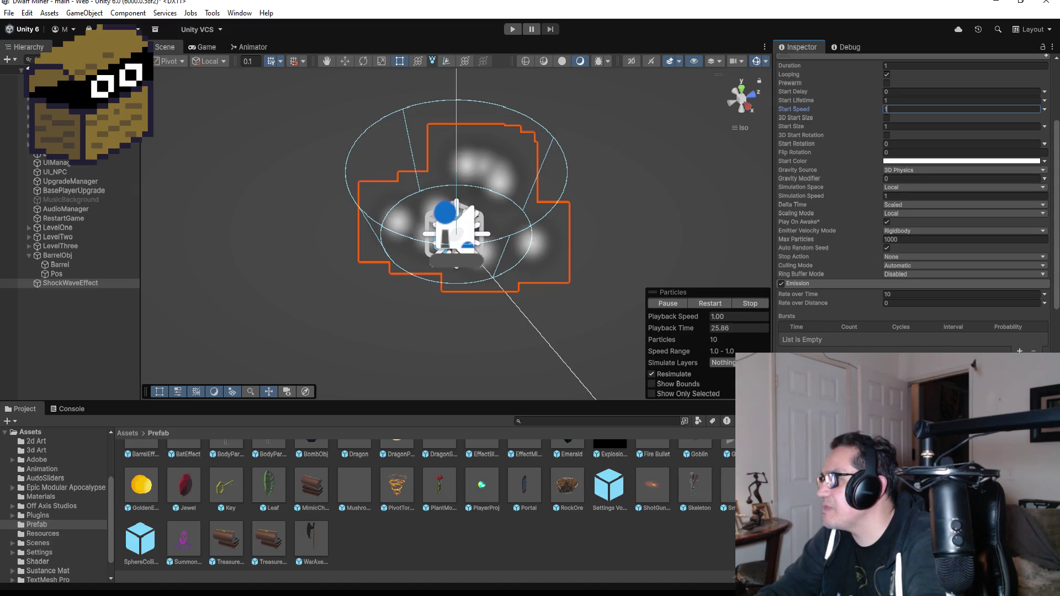
{"action": "key", "text": "Return"}
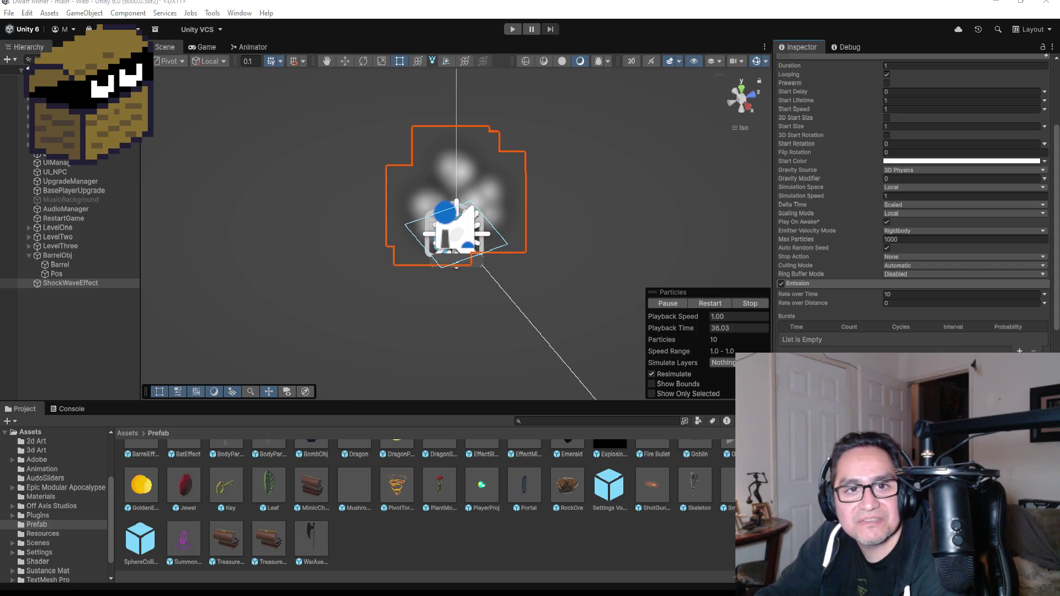
{"action": "key", "text": "alt+Tab"}
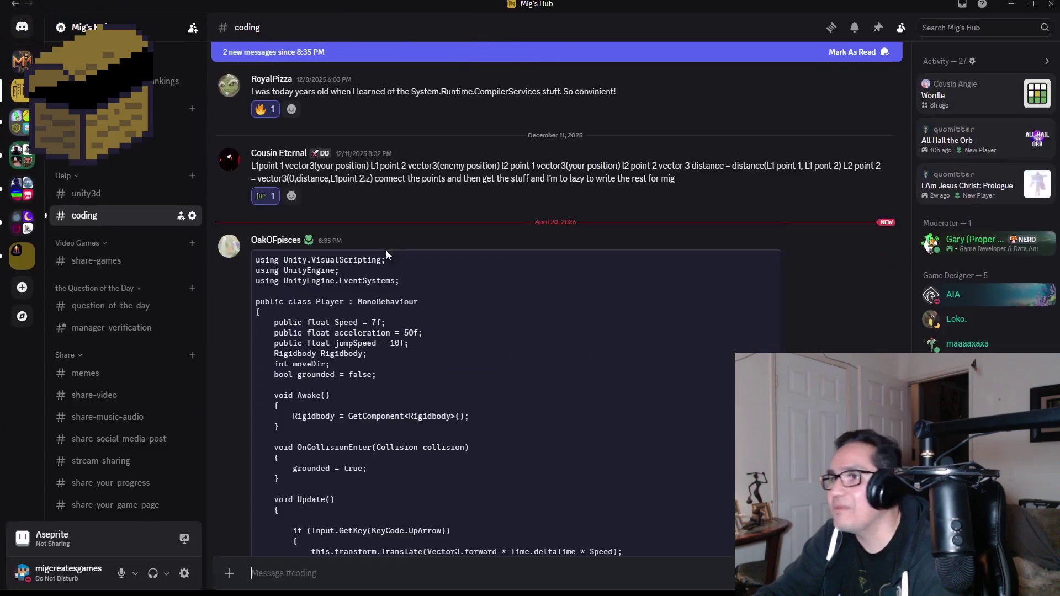
Step: Read the shared Player code, highlighting the first using line, acceleration and the Rigidbody field
{"action": "scroll", "coordinate": [368, 326], "scroll_direction": "down", "scroll_amount": 1}
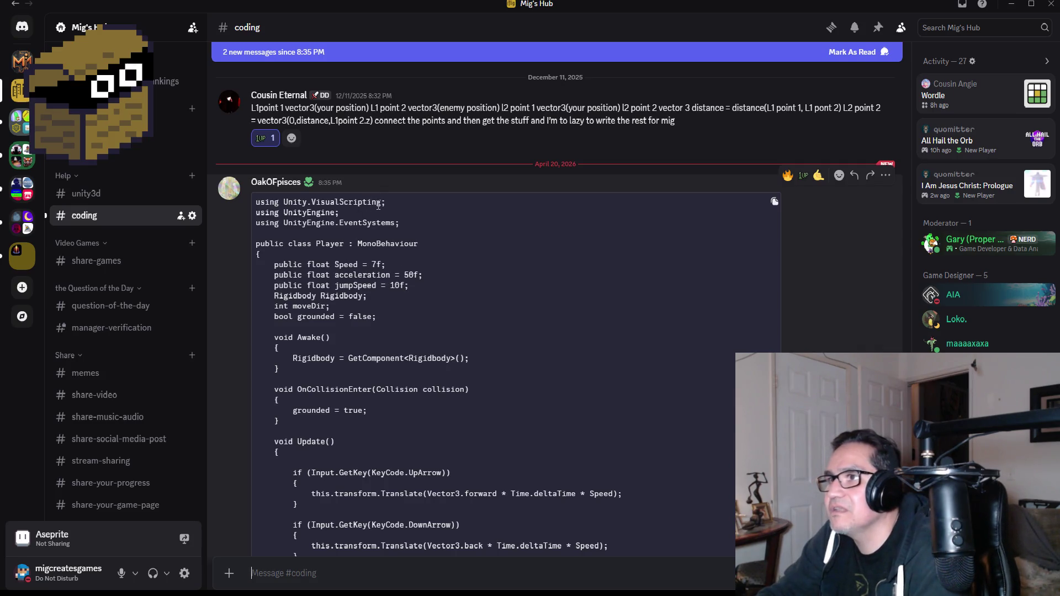
{"action": "mouse_move", "coordinate": [394, 206]}
{"action": "left_mouse_down"}
{"action": "mouse_move", "coordinate": [255, 203]}
{"action": "mouse_move", "coordinate": [387, 203]}
{"action": "left_mouse_up"}
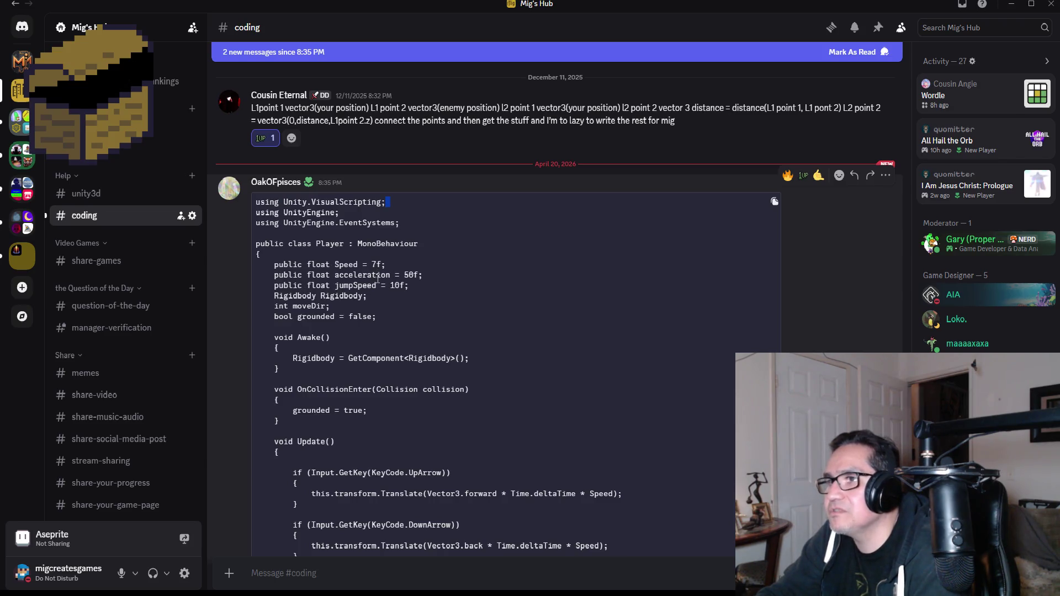
{"action": "double_click", "coordinate": [361, 274]}
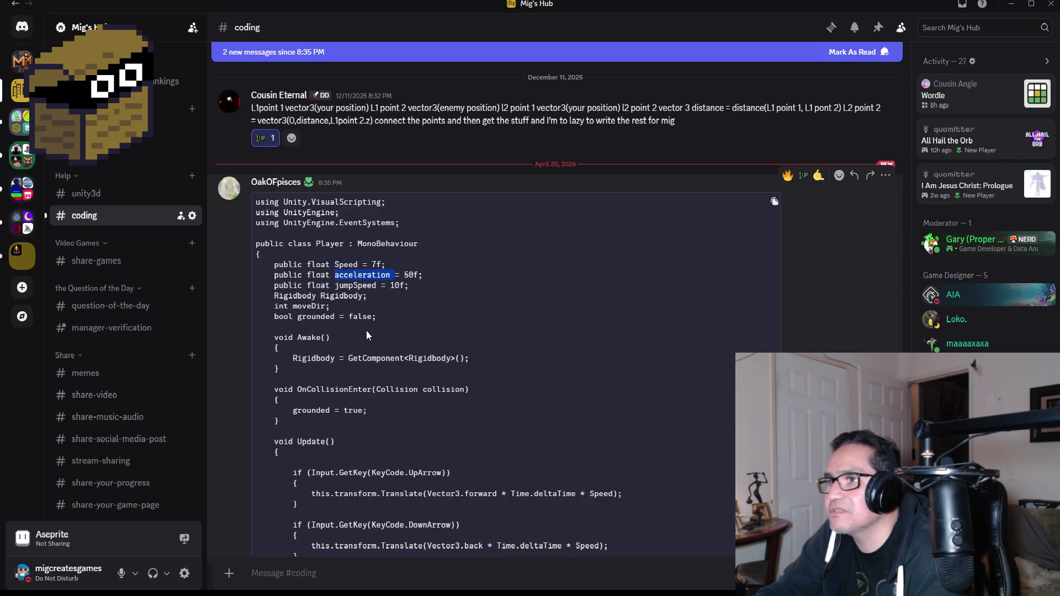
{"action": "double_click", "coordinate": [341, 296]}
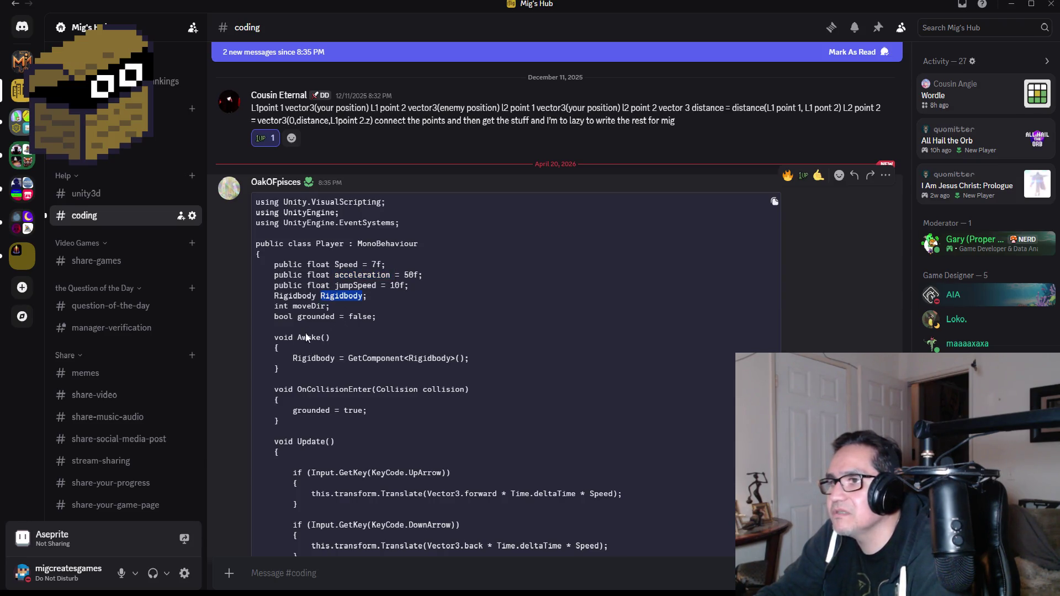
Step: Scroll through the code, mark the UpArrow key check, and switch to Player.cs in Visual Studio
{"action": "scroll", "coordinate": [321, 349], "scroll_direction": "down", "scroll_amount": 3}
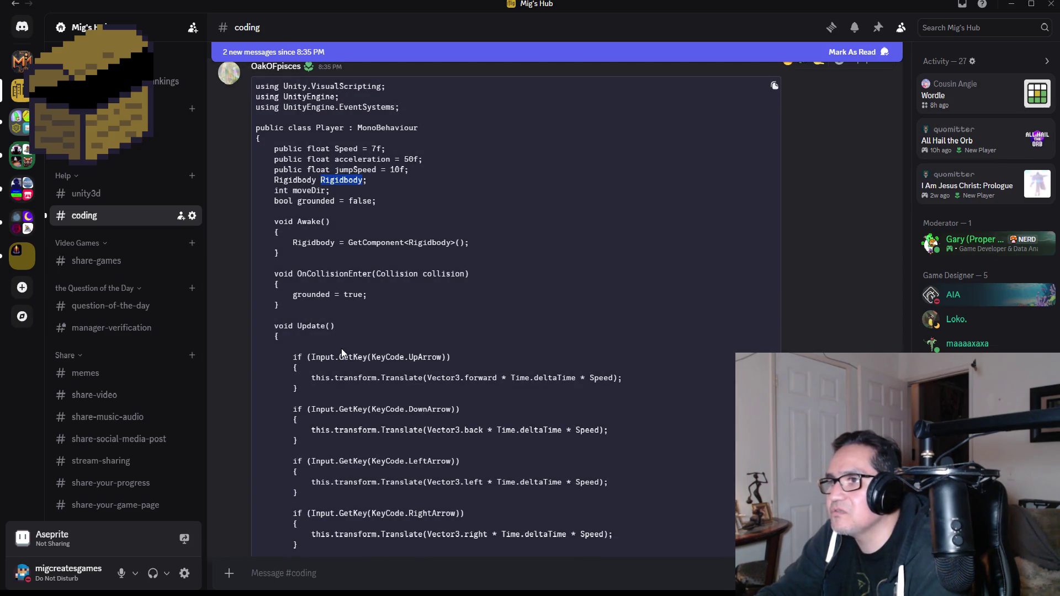
{"action": "scroll", "coordinate": [356, 374], "scroll_direction": "down", "scroll_amount": 2}
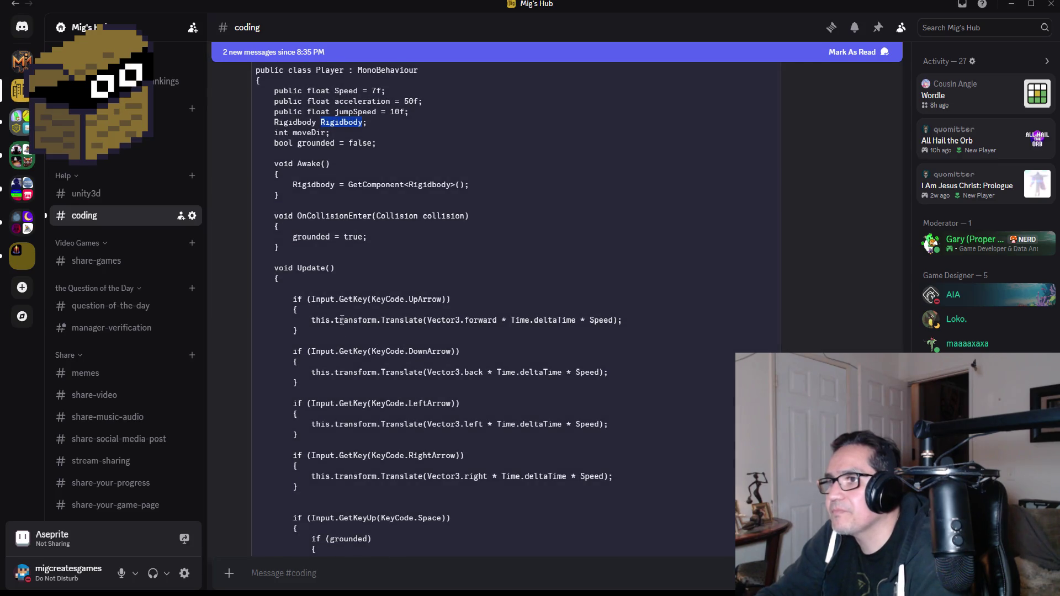
{"action": "scroll", "coordinate": [418, 319], "scroll_direction": "down", "scroll_amount": 4}
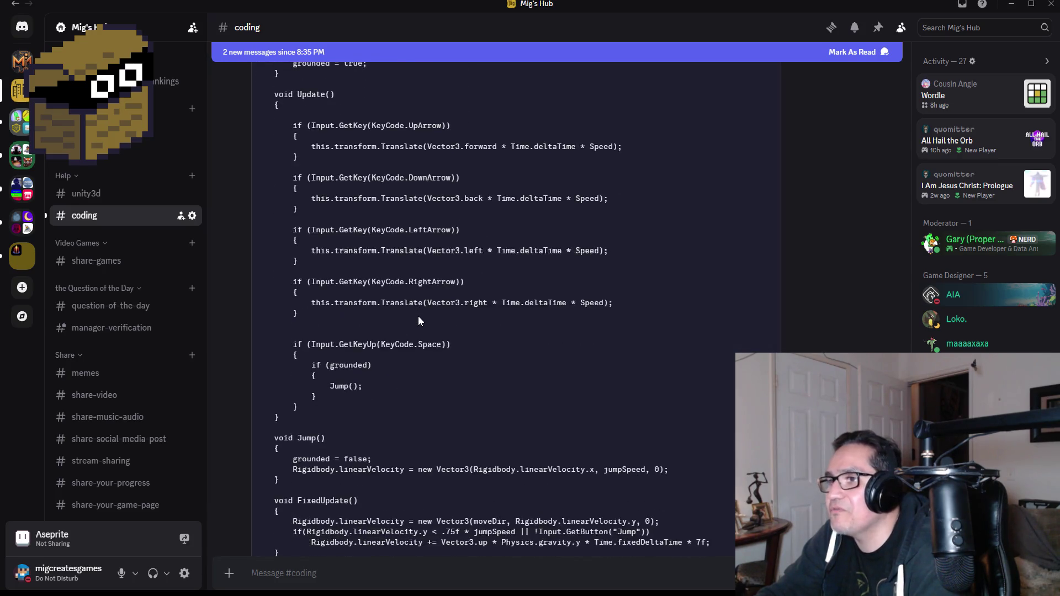
{"action": "scroll", "coordinate": [425, 334], "scroll_direction": "up", "scroll_amount": 3}
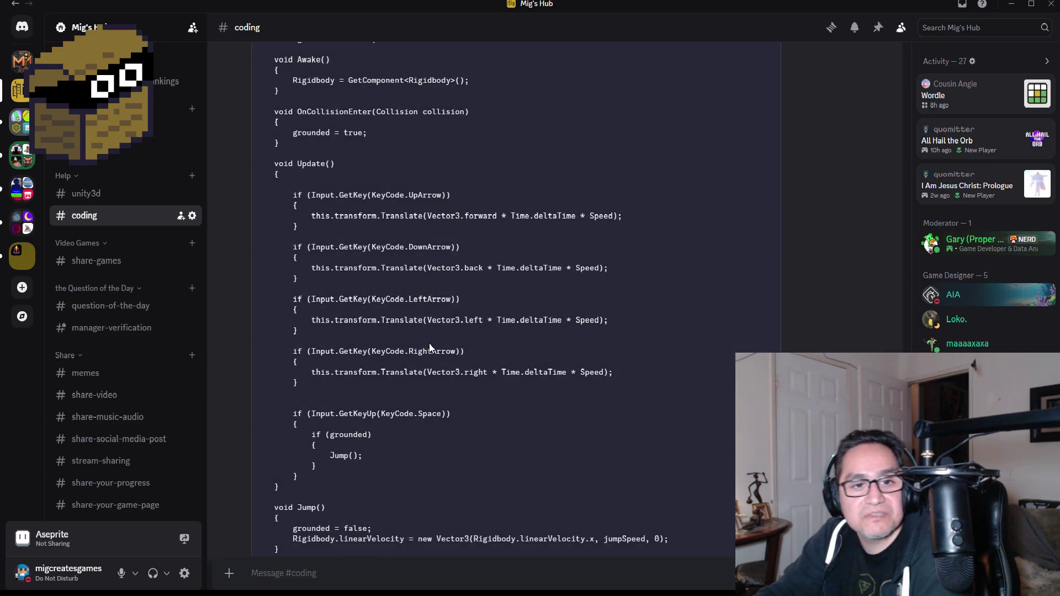
{"action": "scroll", "coordinate": [425, 332], "scroll_direction": "up", "scroll_amount": 1}
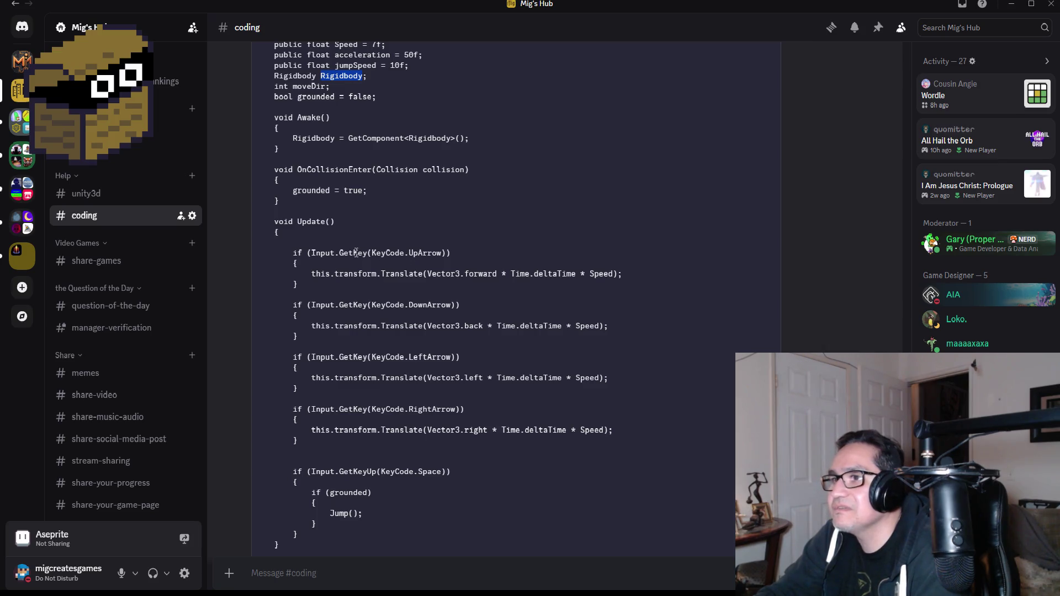
{"action": "left_click_drag", "start_coordinate": [312, 253], "coordinate": [433, 253]}
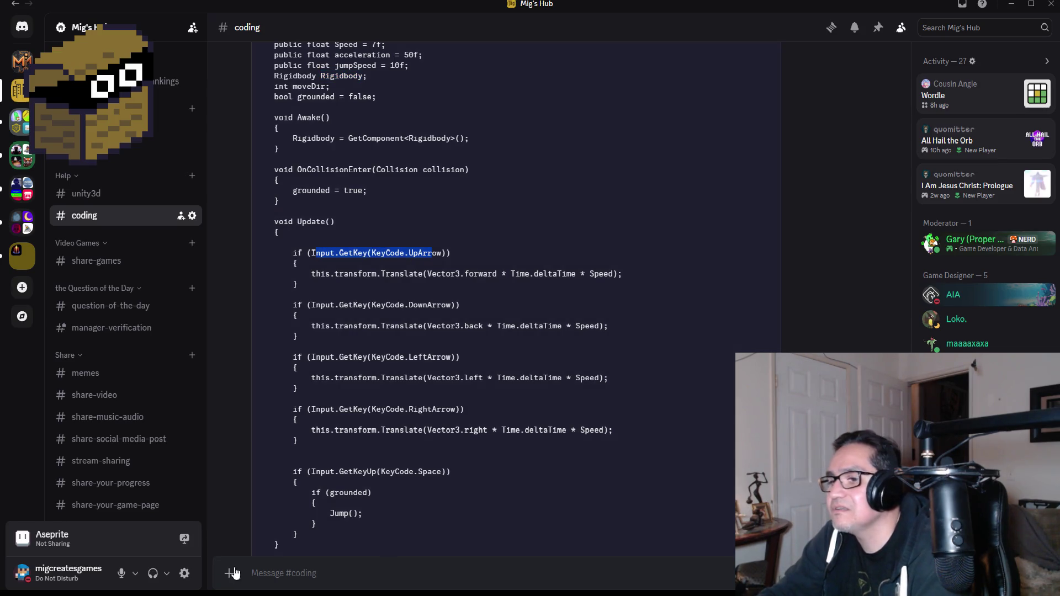
{"action": "left_click", "coordinate": [260, 546]}
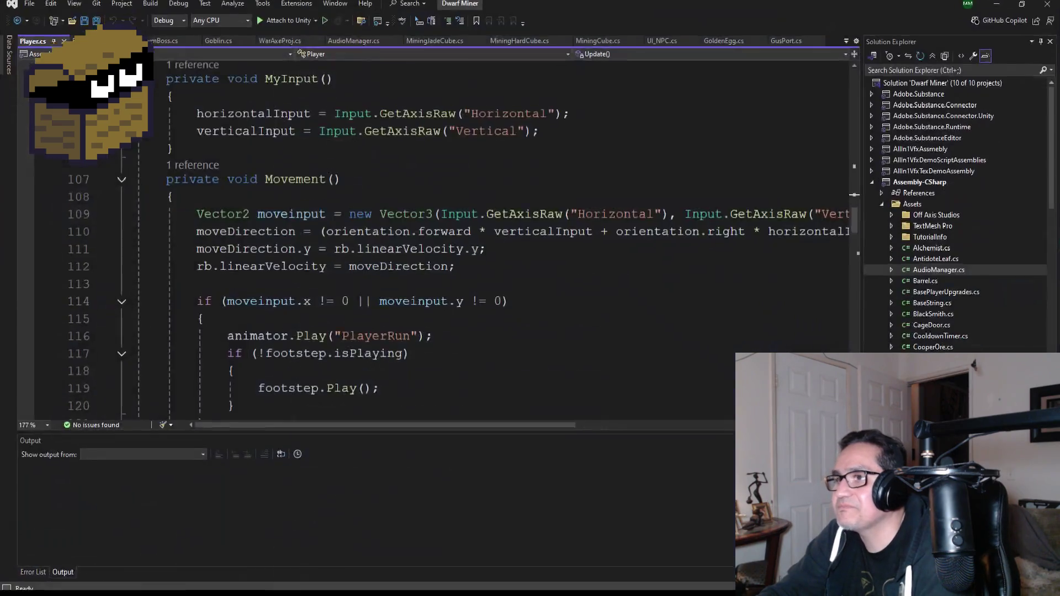
Step: Correct 'Vectpr3' to Vector3 on line 109 of Player.cs and return to Discord
{"action": "scroll", "coordinate": [369, 294], "scroll_direction": "down", "scroll_amount": 7}
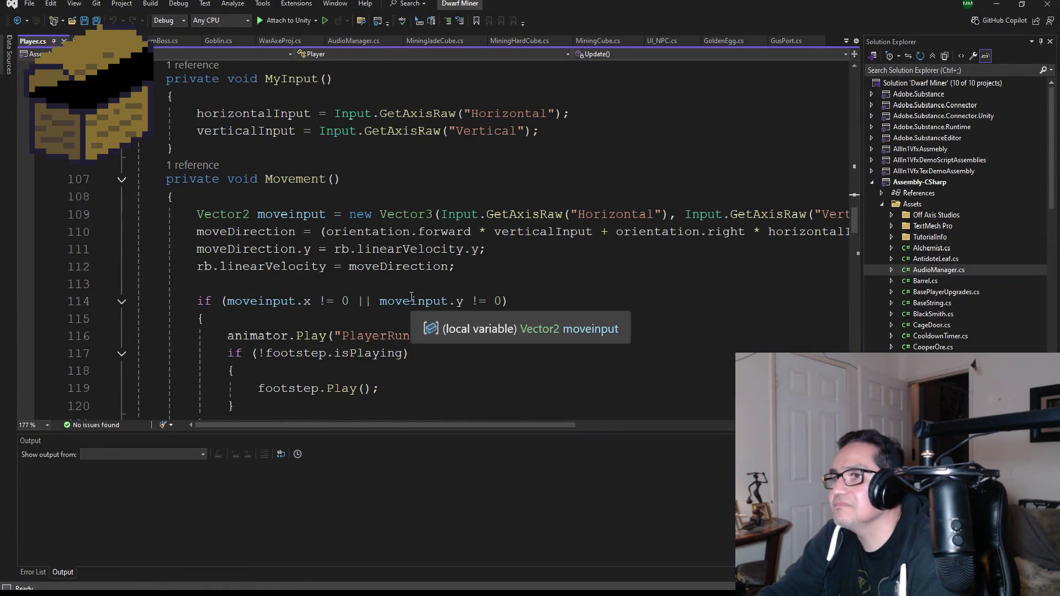
{"action": "scroll", "coordinate": [360, 229], "scroll_direction": "up", "scroll_amount": 3}
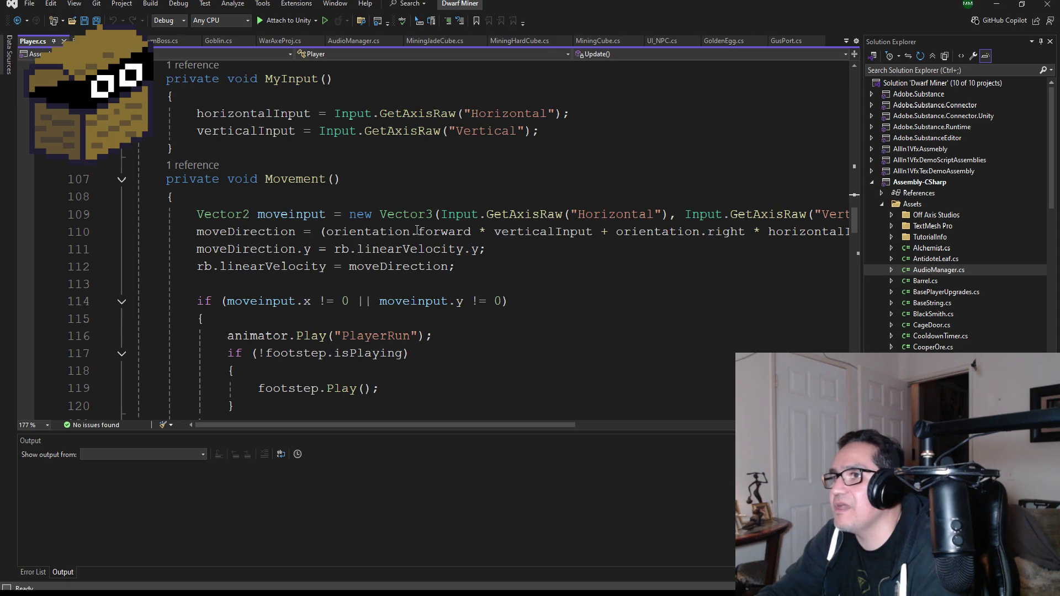
{"action": "double_click", "coordinate": [412, 216]}
{"action": "type", "text": "Vector3"}
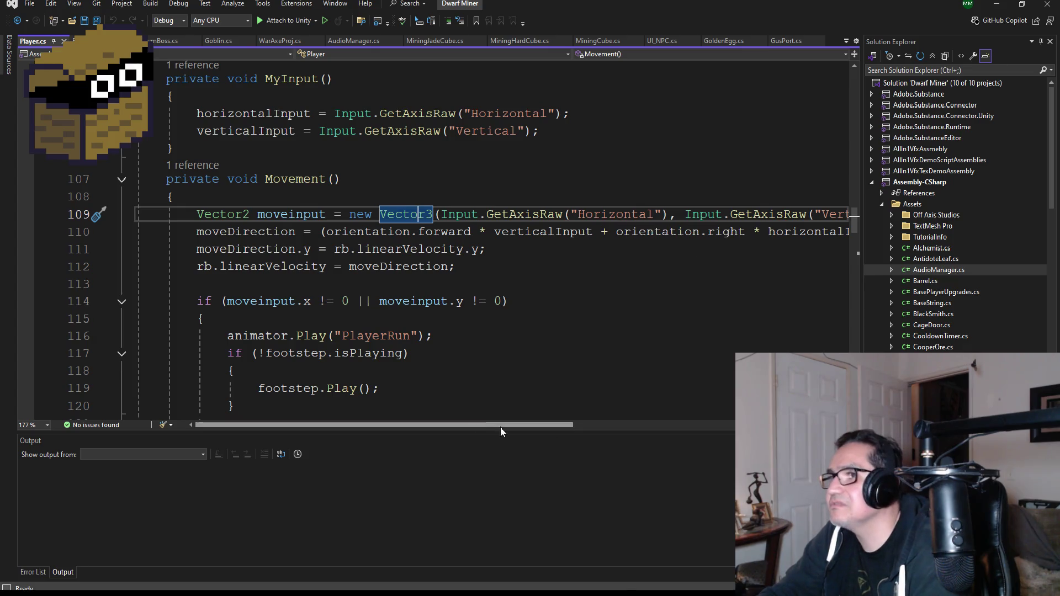
{"action": "left_click_drag", "start_coordinate": [487, 424], "coordinate": [648, 422]}
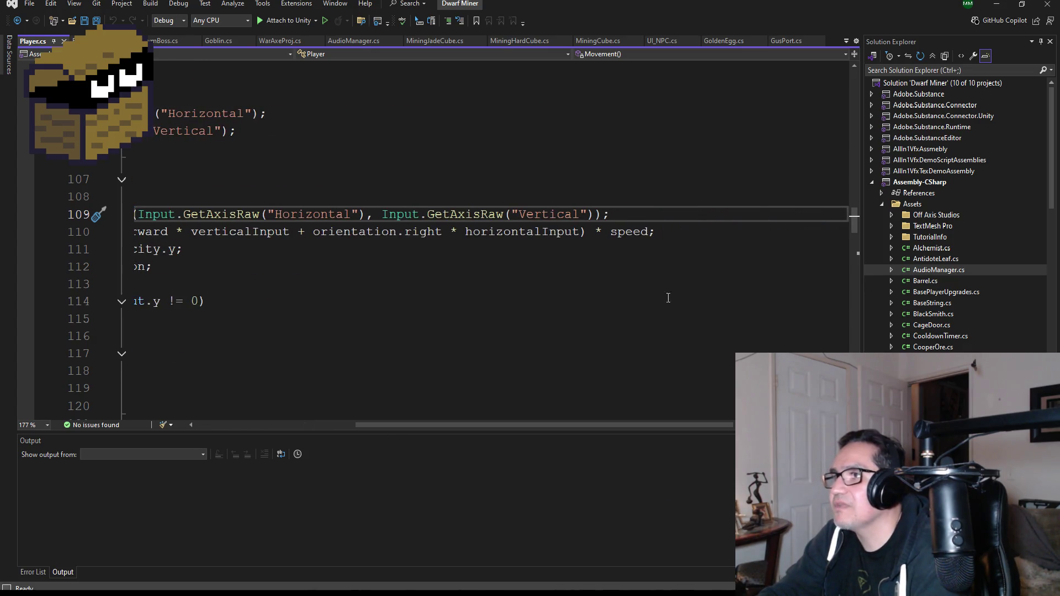
{"action": "mouse_move", "coordinate": [624, 211]}
{"action": "left_mouse_down"}
{"action": "mouse_move", "coordinate": [138, 221]}
{"action": "mouse_move", "coordinate": [166, 232]}
{"action": "mouse_move", "coordinate": [197, 215]}
{"action": "left_mouse_up"}
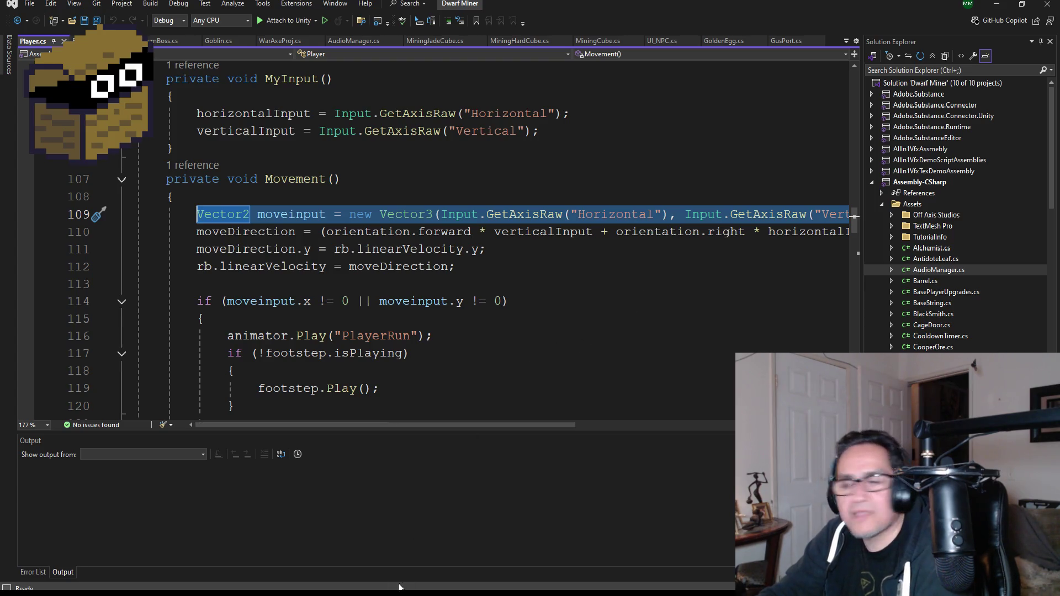
{"action": "key", "text": "alt+Tab"}
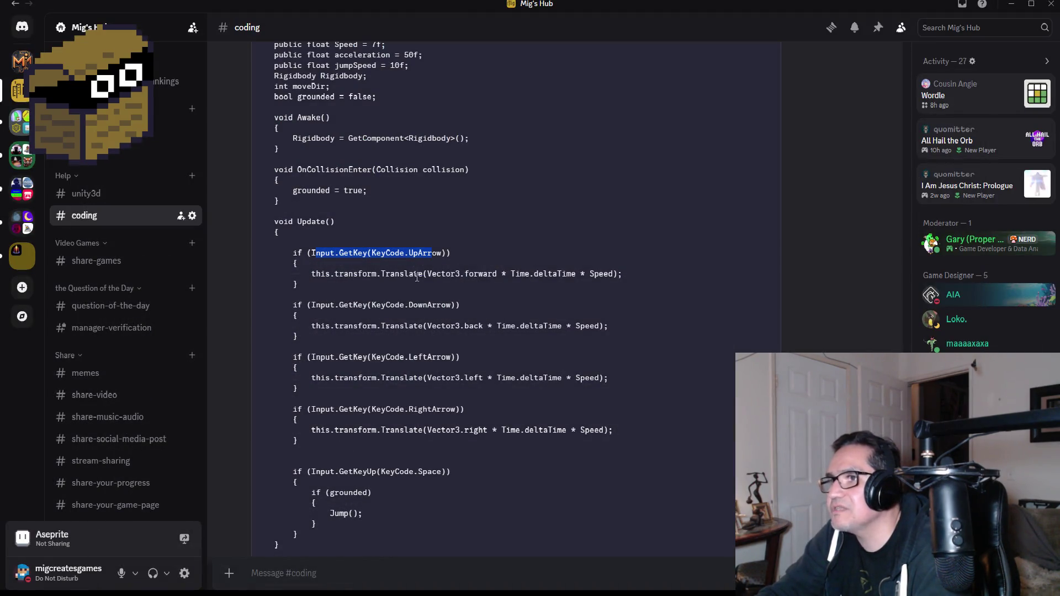
Step: Review the shared Player code around Translate in Discord, then return to Player.cs in Visual Studio
{"action": "double_click", "coordinate": [401, 274]}
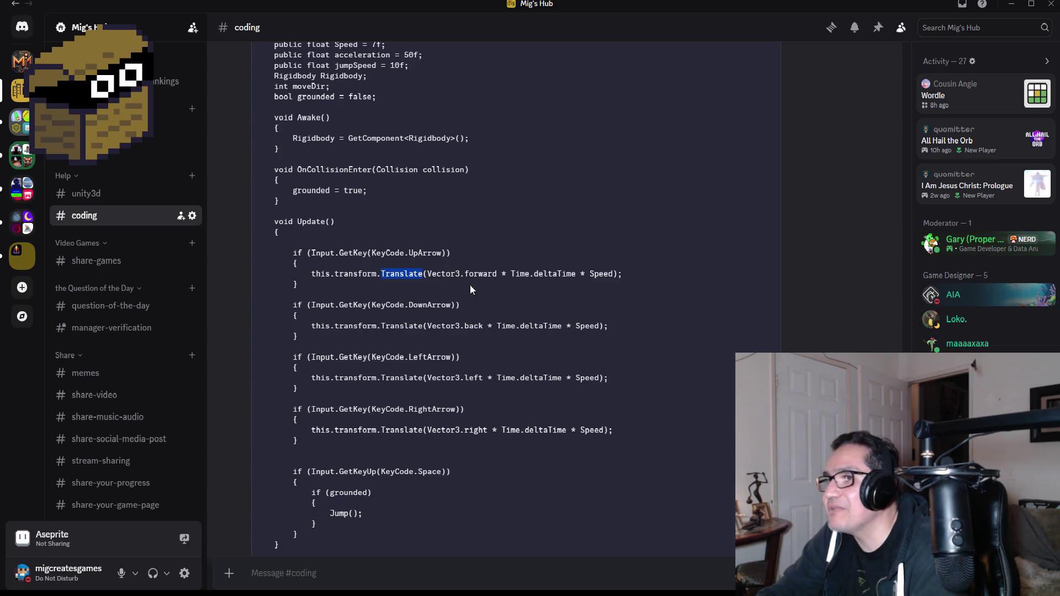
{"action": "scroll", "coordinate": [423, 380], "scroll_direction": "down", "scroll_amount": 3}
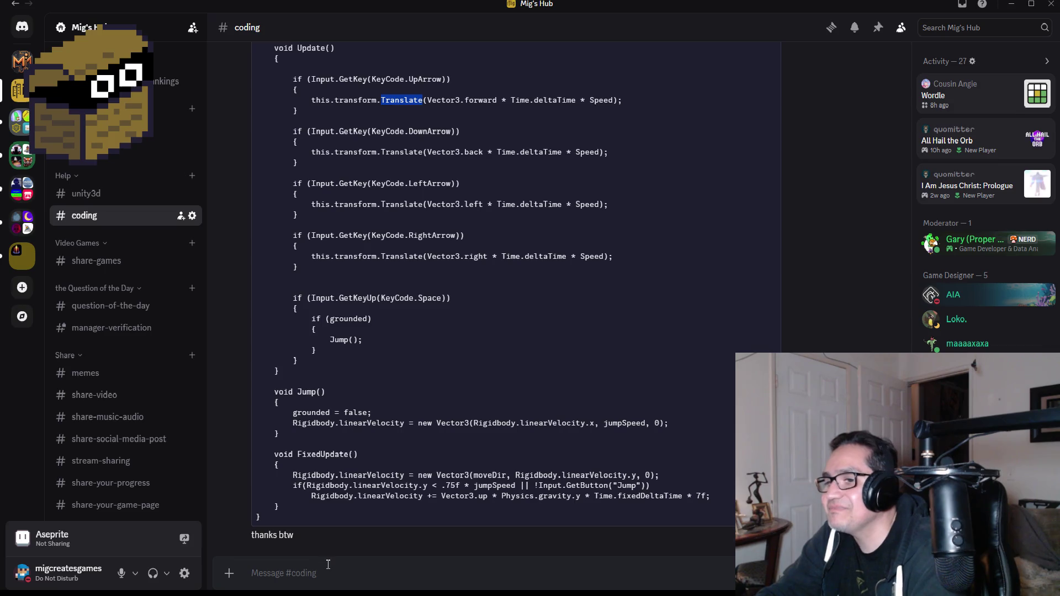
{"action": "left_click", "coordinate": [336, 571]}
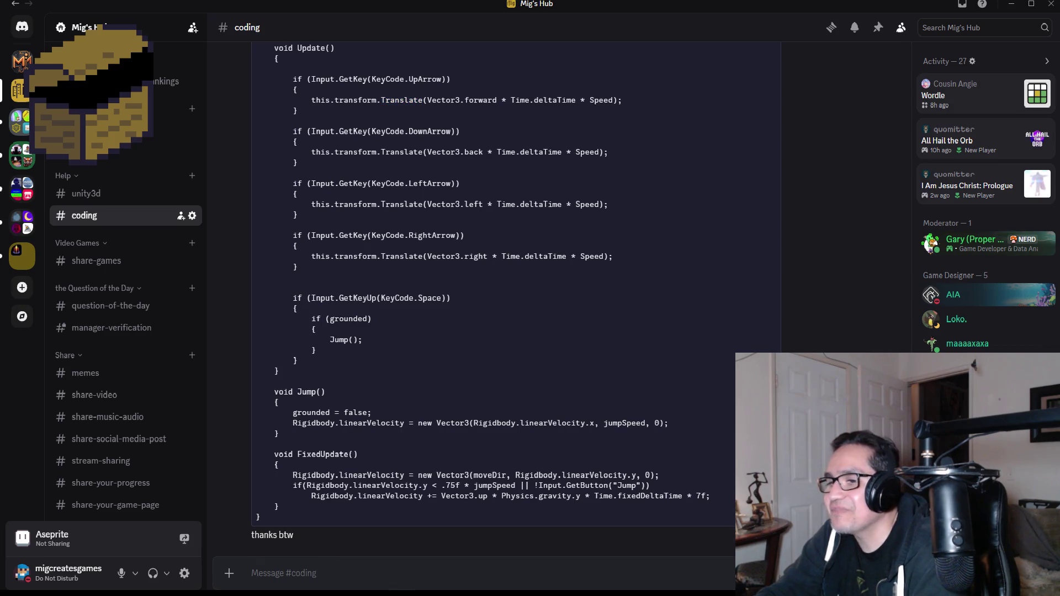
{"action": "key", "text": "alt+Tab"}
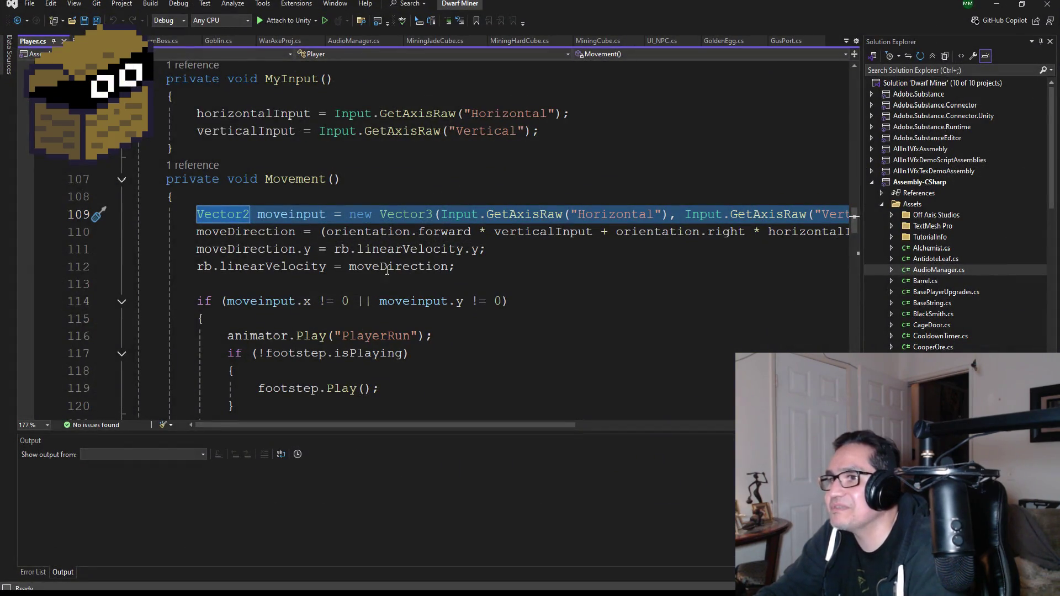
Step: Copy the Movement lines 109–112 of Player.cs, from moveinput to linearVelocity, and return to Discord
{"action": "left_click", "coordinate": [476, 270]}
{"action": "left_click_drag", "start_coordinate": [500, 270], "coordinate": [48, 221]}
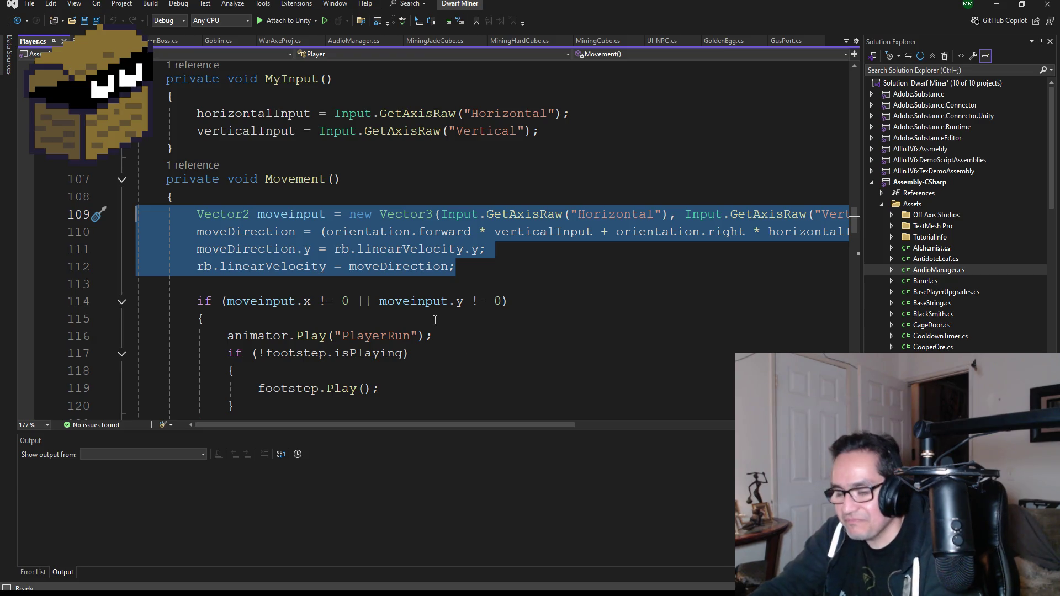
{"action": "key", "text": "alt+Tab"}
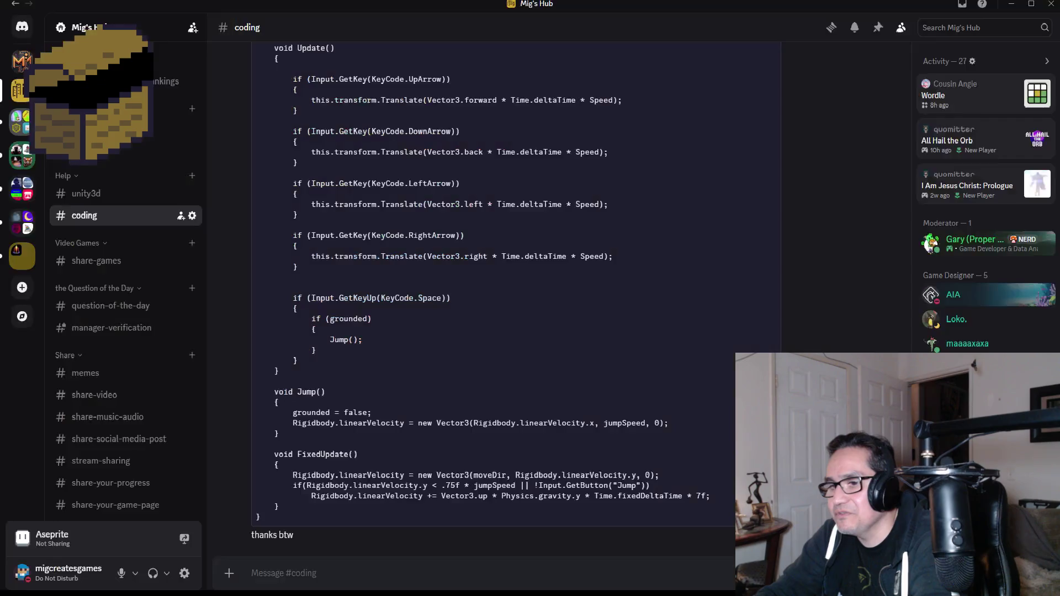
Step: Send the four movement lines in #coding, then select the shared code's arrow-key if-blocks
{"action": "type", "text": "Vector2 moveinput = new Vector3(Input.GetAxisRaw(\"Horizontal\"), Input.GetAxisRaw(\"Vertical\")); moveDirection = (orientation.forward * verticalInput + orientation.right * horizontalInput) * speed; moveDirection.y = rb.linearVelocity.y; rb.linearVelocity = moveDirection;"}
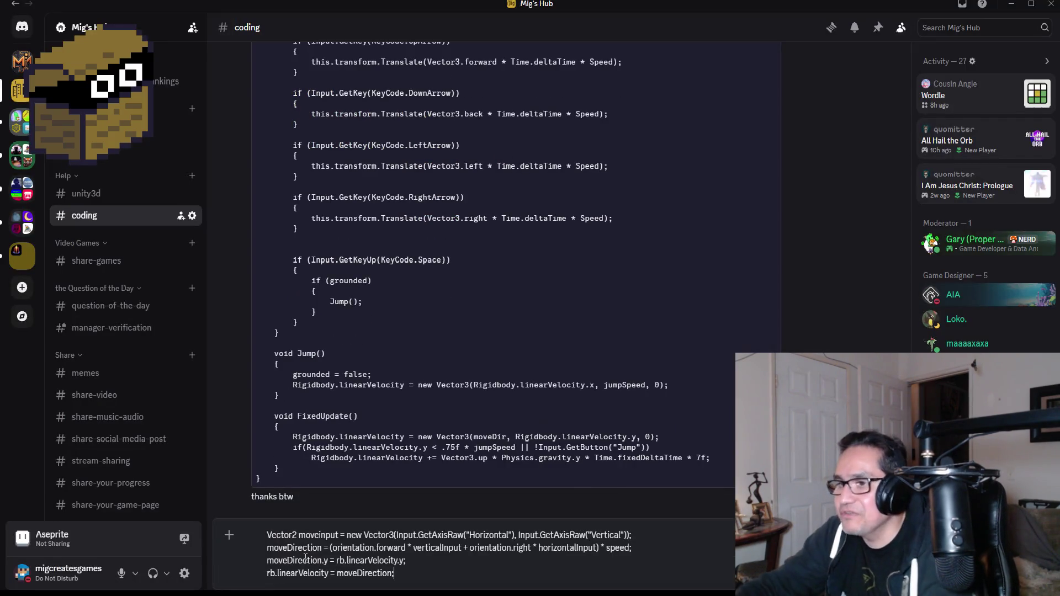
{"action": "key", "text": "Return"}
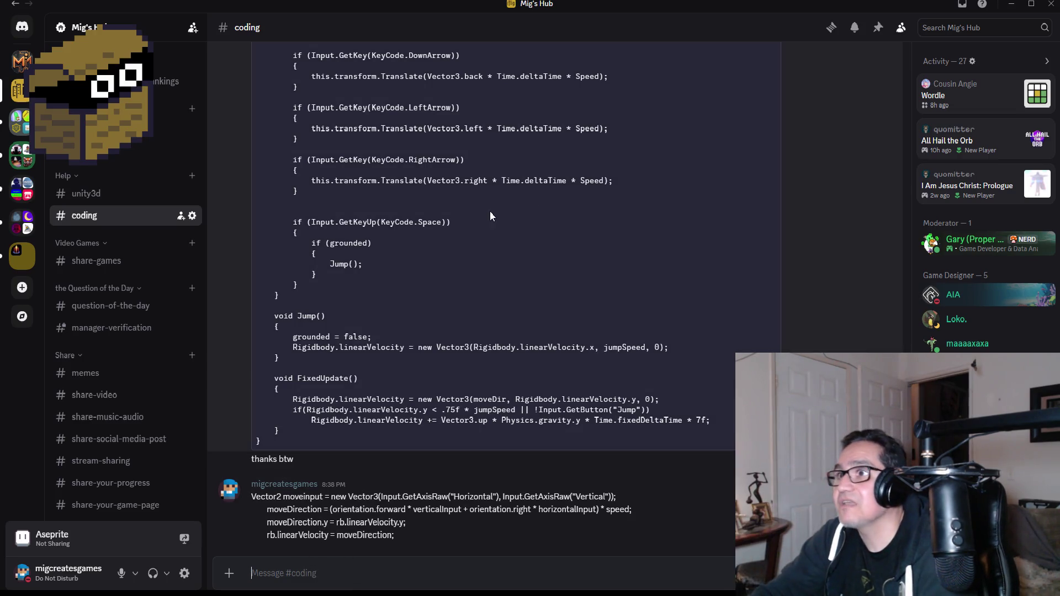
{"action": "scroll", "coordinate": [396, 241], "scroll_direction": "up", "scroll_amount": 5}
{"action": "scroll", "coordinate": [379, 310], "scroll_direction": "down", "scroll_amount": 5}
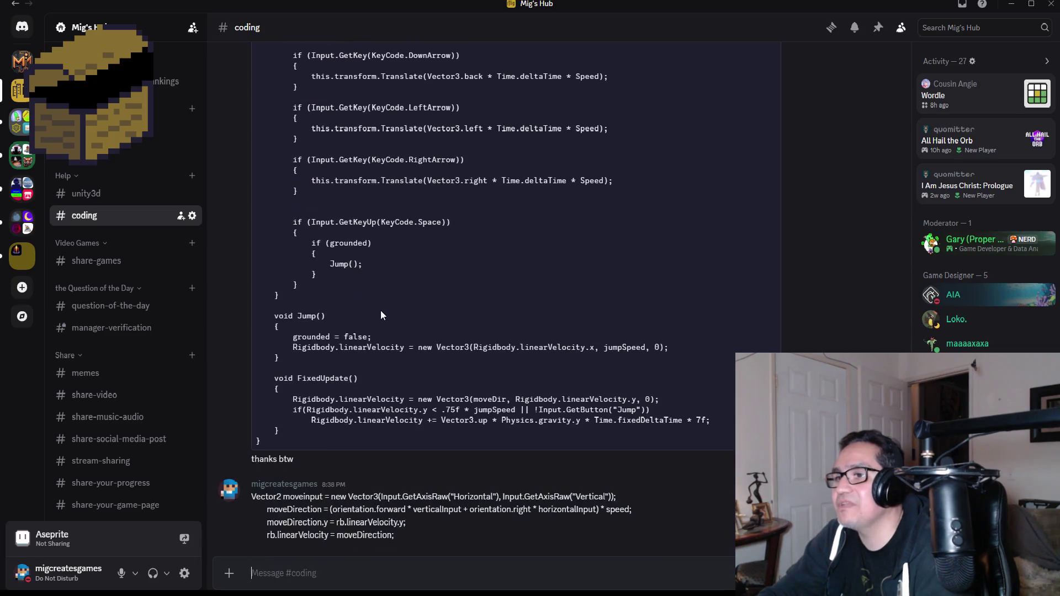
{"action": "scroll", "coordinate": [395, 217], "scroll_direction": "up", "scroll_amount": 2}
{"action": "mouse_move", "coordinate": [341, 312]}
{"action": "left_mouse_down"}
{"action": "mouse_move", "coordinate": [257, 246]}
{"action": "mouse_move", "coordinate": [230, 122]}
{"action": "left_mouse_up"}
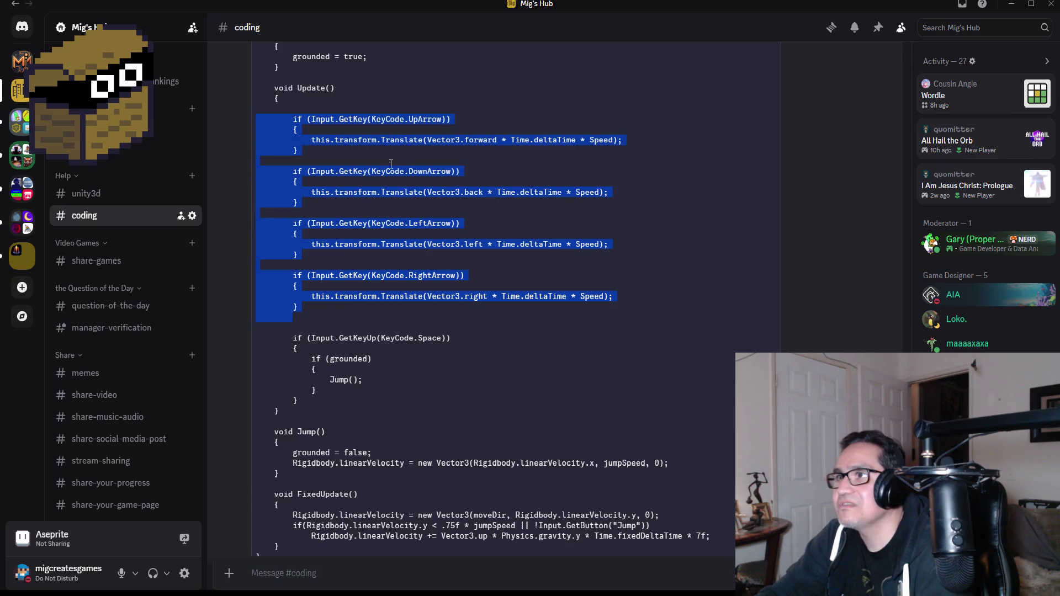
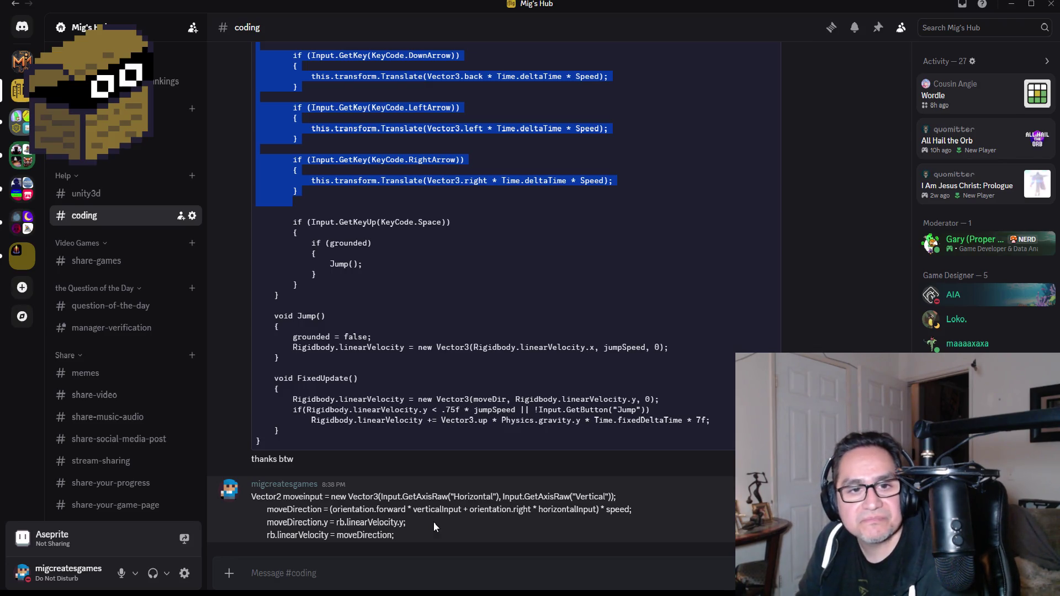
Step: Review the shared Player code, highlighting the word 'forward' and the Rigidbody field line
{"action": "scroll", "coordinate": [503, 295], "scroll_direction": "up", "scroll_amount": 3}
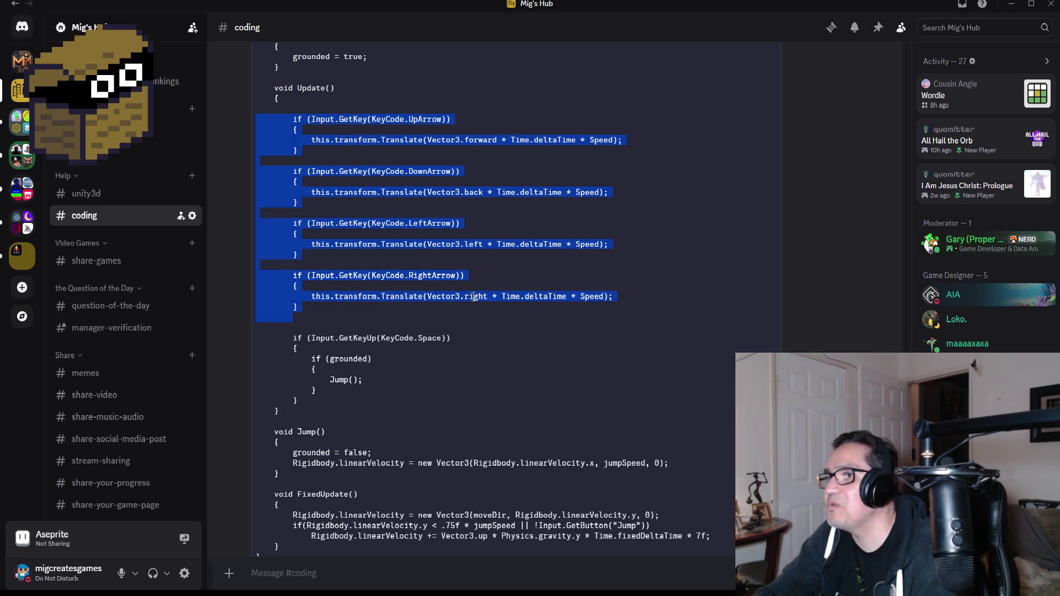
{"action": "scroll", "coordinate": [473, 297], "scroll_direction": "up", "scroll_amount": 3}
{"action": "double_click", "coordinate": [489, 254]}
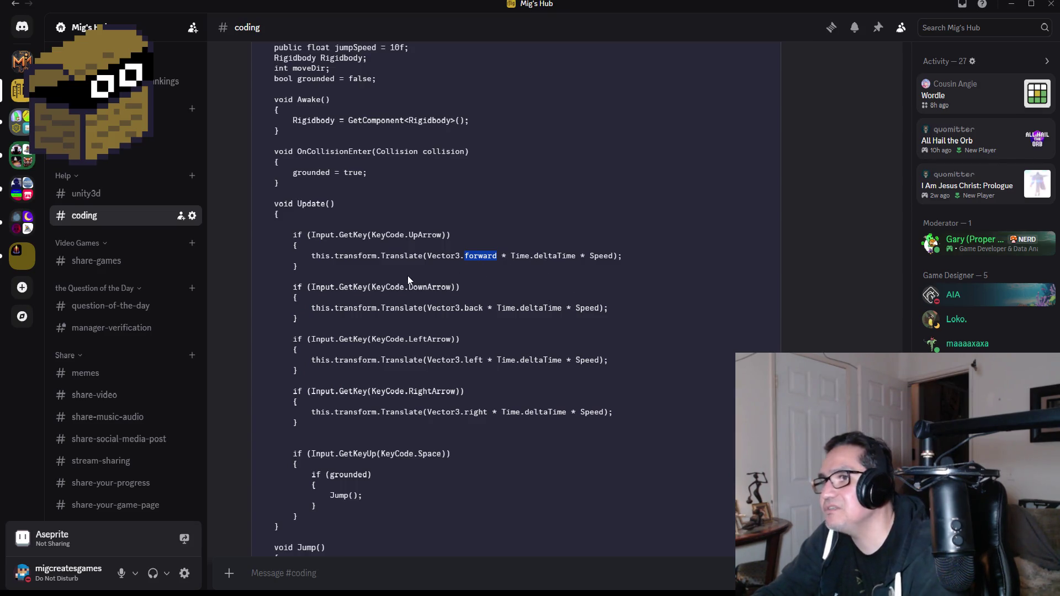
{"action": "scroll", "coordinate": [407, 278], "scroll_direction": "up", "scroll_amount": 2}
{"action": "scroll", "coordinate": [429, 279], "scroll_direction": "down", "scroll_amount": 4}
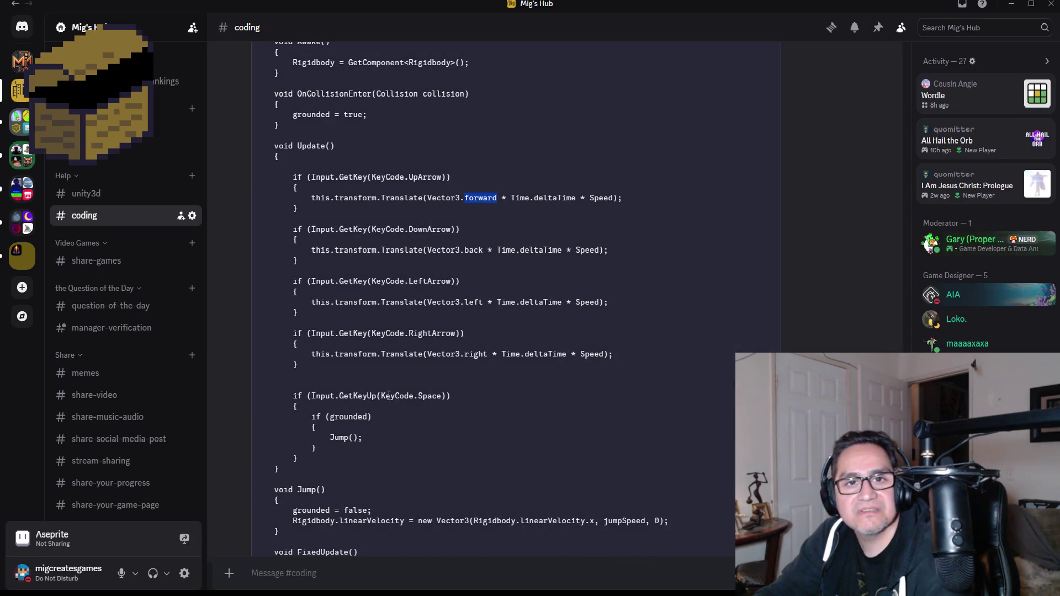
{"action": "scroll", "coordinate": [394, 355], "scroll_direction": "down", "scroll_amount": 4}
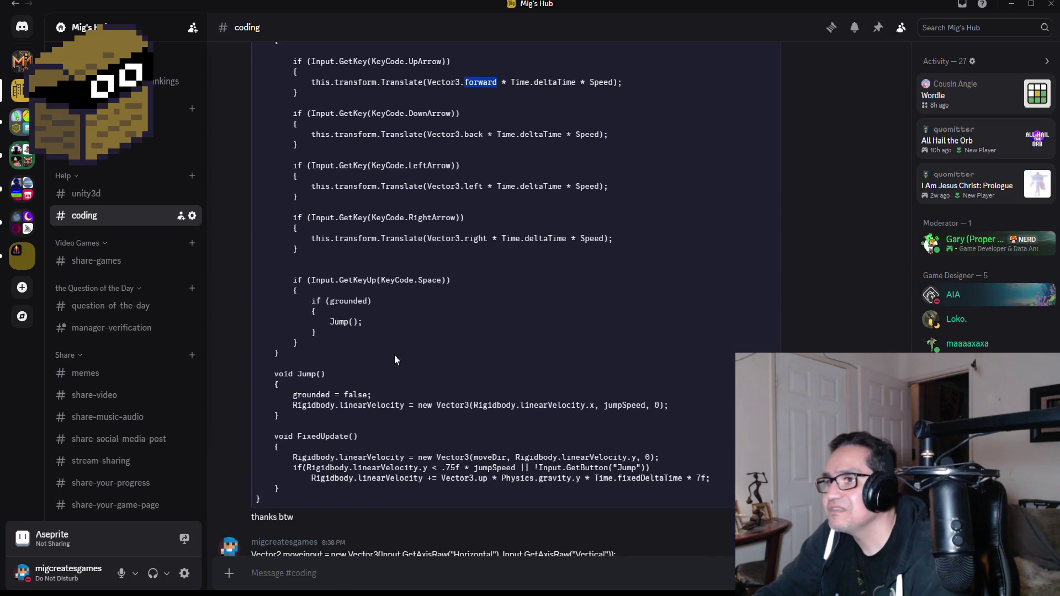
{"action": "scroll", "coordinate": [397, 353], "scroll_direction": "down", "scroll_amount": 2}
{"action": "scroll", "coordinate": [340, 370], "scroll_direction": "up", "scroll_amount": 18}
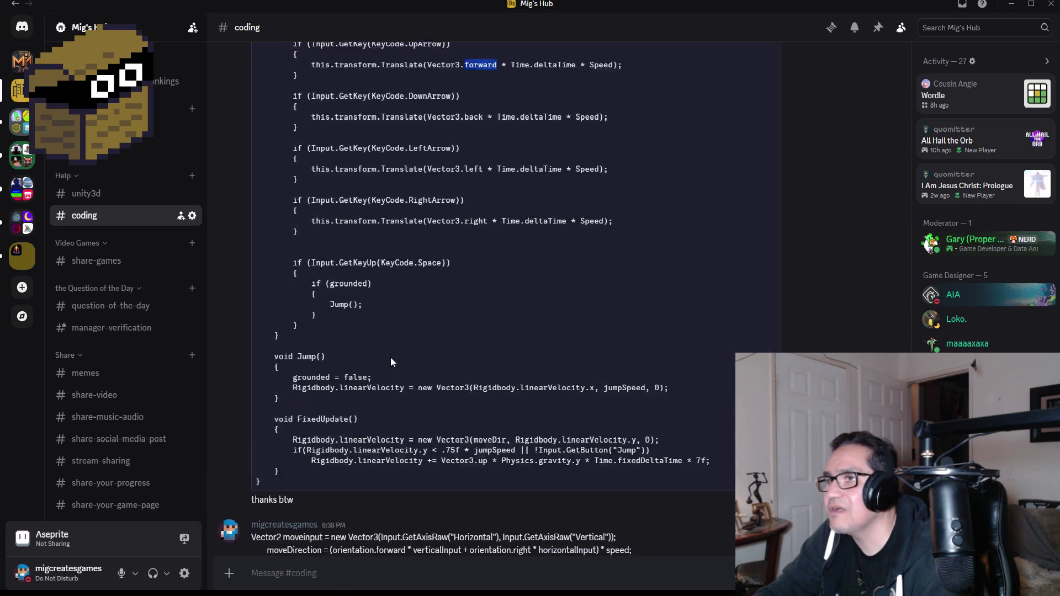
{"action": "left_click_drag", "start_coordinate": [382, 349], "coordinate": [284, 350]}
Step: Highlight the four arrow-key movement if-blocks, then switch over to Unity
{"action": "scroll", "coordinate": [365, 395], "scroll_direction": "down", "scroll_amount": 3}
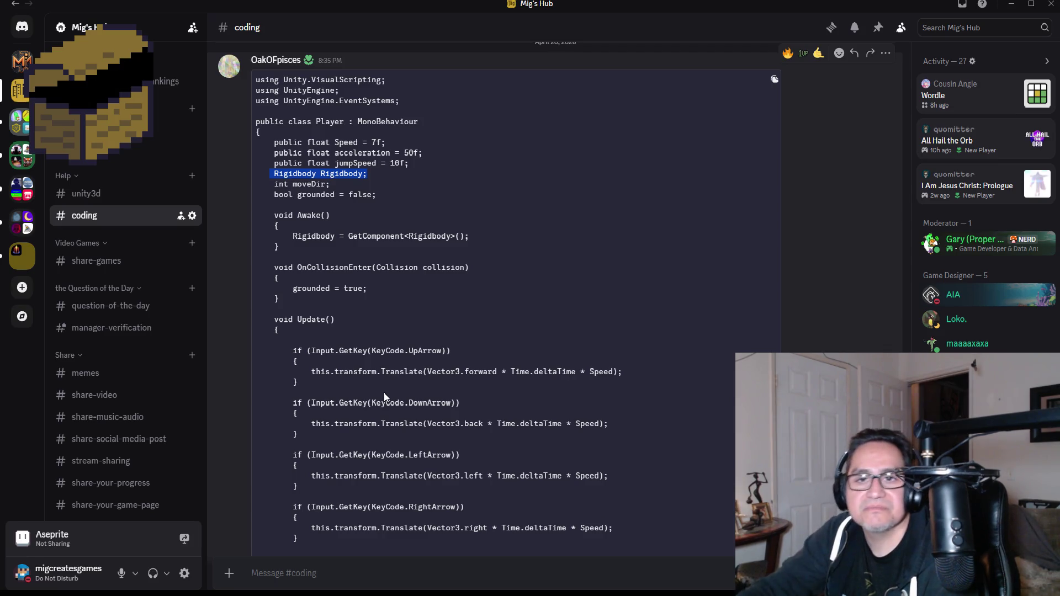
{"action": "scroll", "coordinate": [387, 393], "scroll_direction": "down", "scroll_amount": 2}
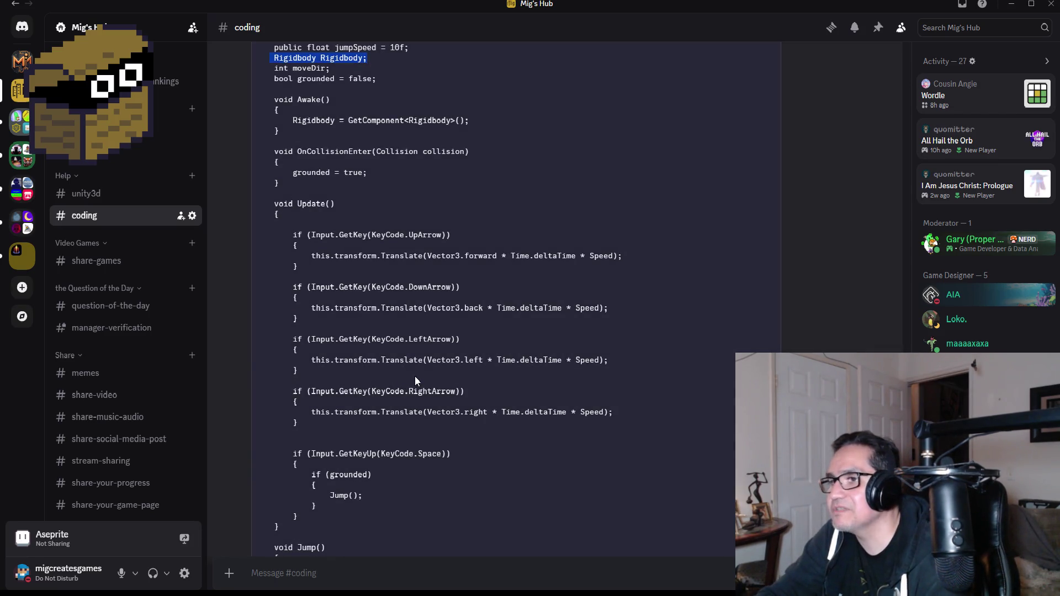
{"action": "scroll", "coordinate": [415, 376], "scroll_direction": "down", "scroll_amount": 4}
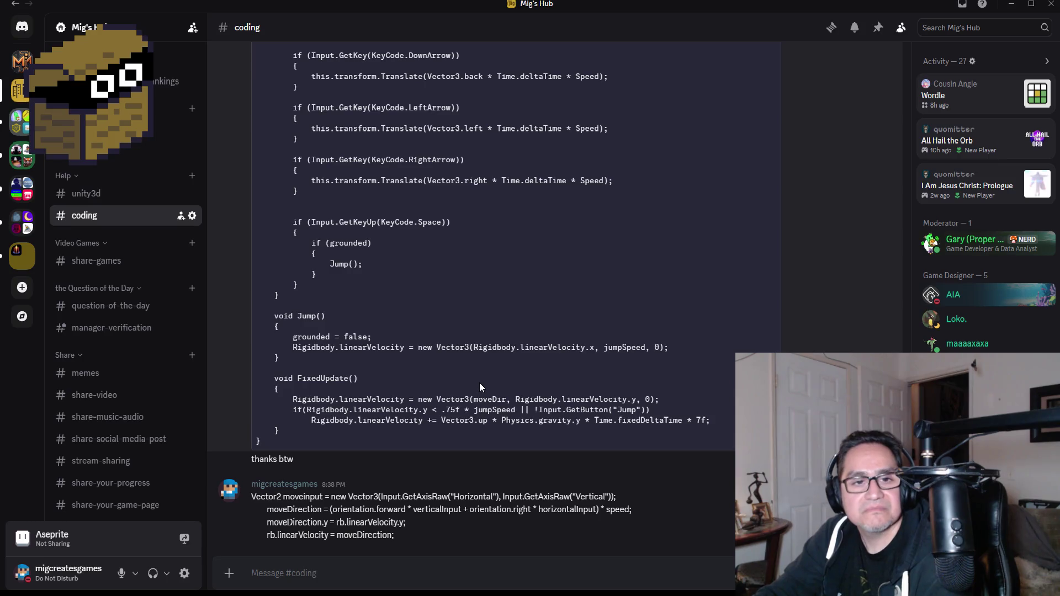
{"action": "scroll", "coordinate": [479, 375], "scroll_direction": "up", "scroll_amount": 1}
{"action": "scroll", "coordinate": [480, 364], "scroll_direction": "up", "scroll_amount": 10}
{"action": "scroll", "coordinate": [481, 359], "scroll_direction": "down", "scroll_amount": 6}
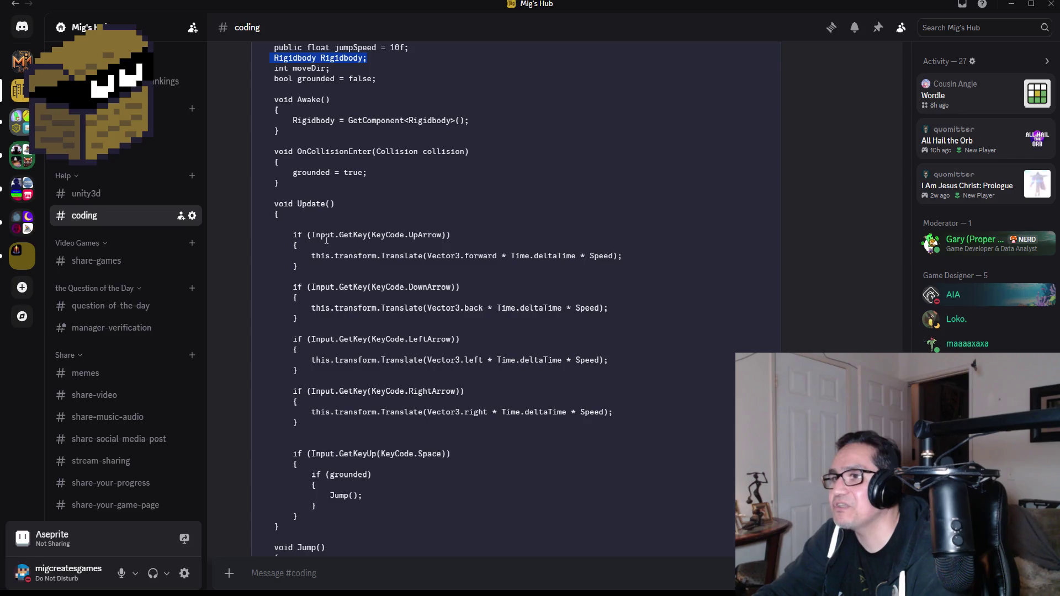
{"action": "mouse_move", "coordinate": [317, 419]}
{"action": "left_mouse_down"}
{"action": "mouse_move", "coordinate": [230, 300]}
{"action": "mouse_move", "coordinate": [229, 233]}
{"action": "left_mouse_up"}
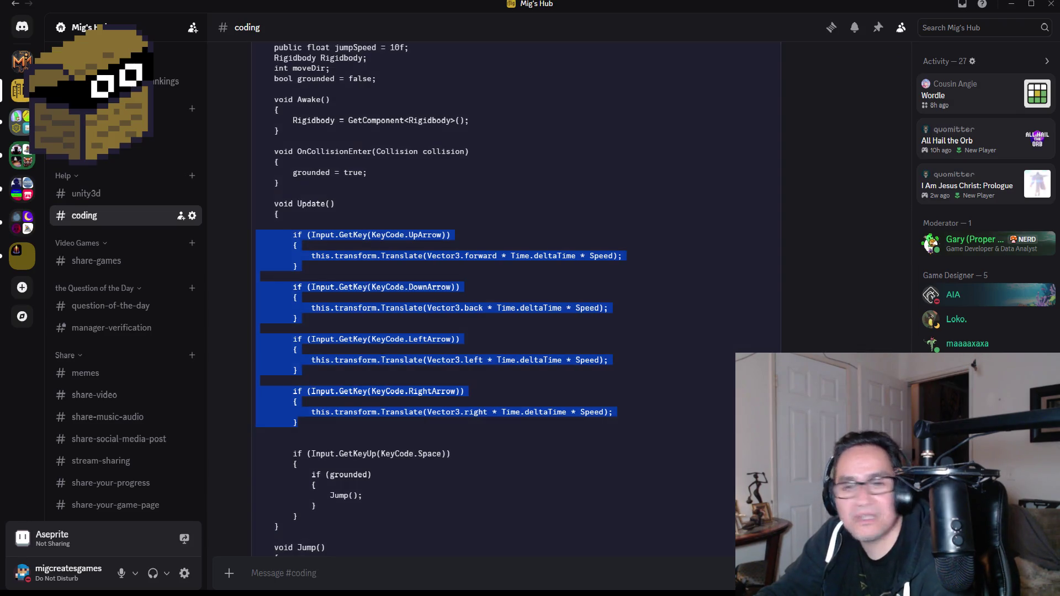
{"action": "key", "text": "alt+Tab"}
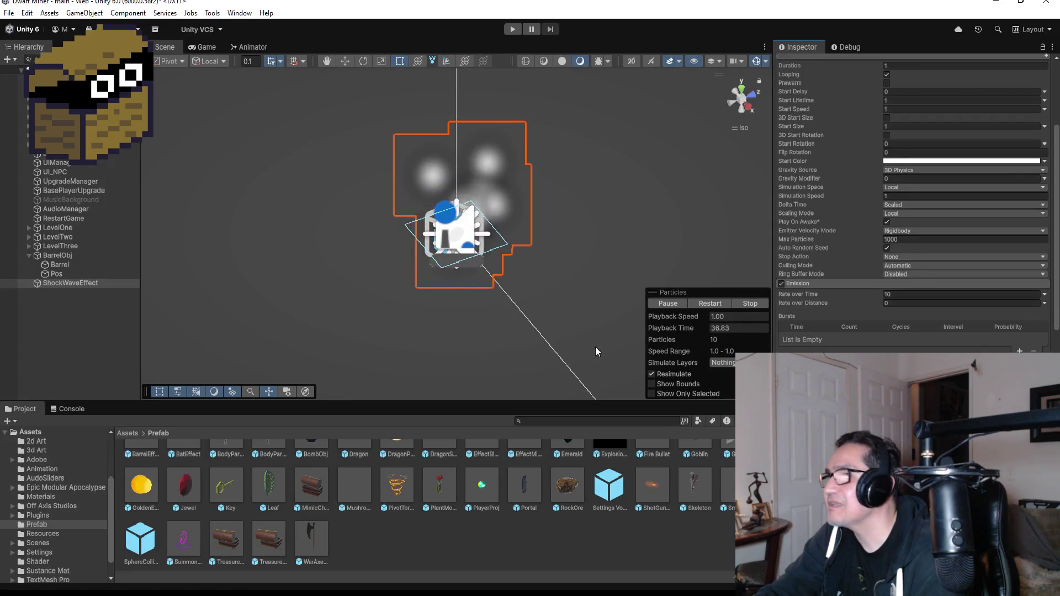
Step: Select and frame the DwarfMiner player, orbit to its side, and review its Player (Script) settings
{"action": "left_click", "coordinate": [60, 97]}
{"action": "key", "text": "f"}
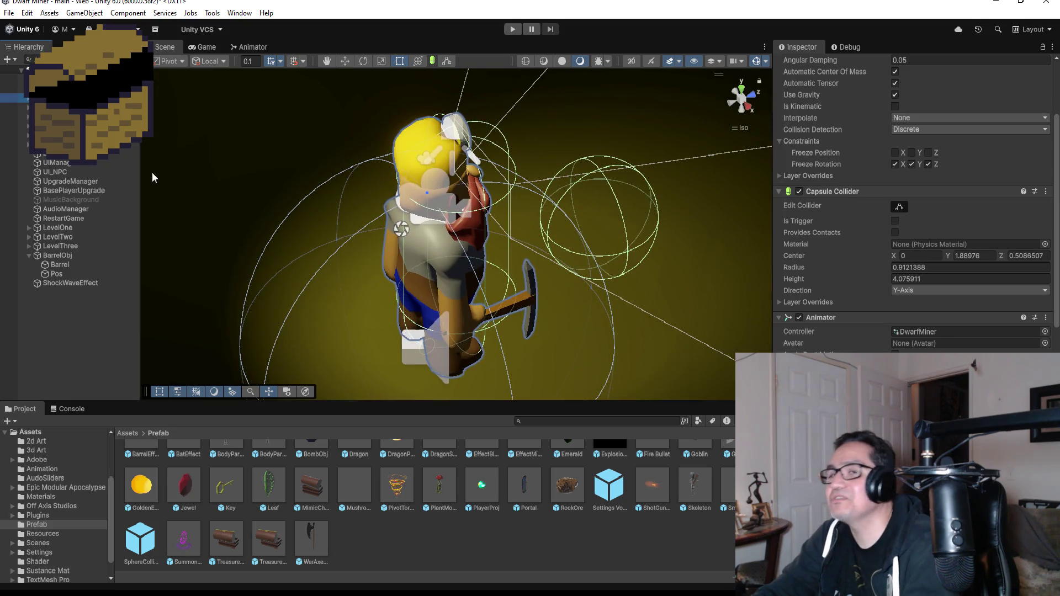
{"action": "scroll", "coordinate": [660, 210], "scroll_direction": "down", "scroll_amount": 3}
{"action": "left_click_drag", "start_coordinate": [672, 222], "coordinate": [800, 218]}
{"action": "scroll", "coordinate": [890, 214], "scroll_direction": "down", "scroll_amount": 10}
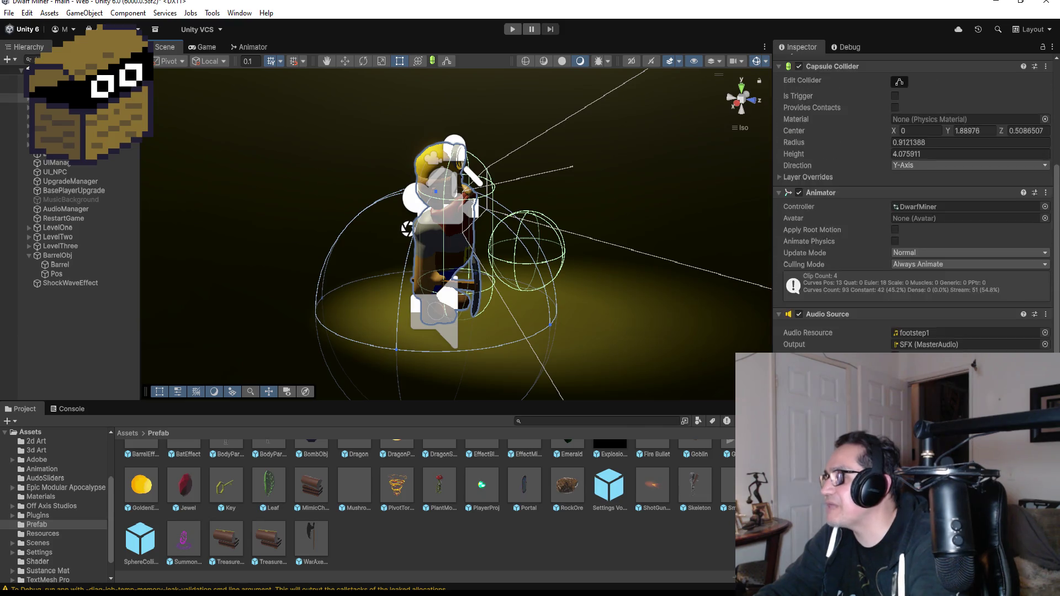
{"action": "scroll", "coordinate": [916, 209], "scroll_direction": "down", "scroll_amount": 5}
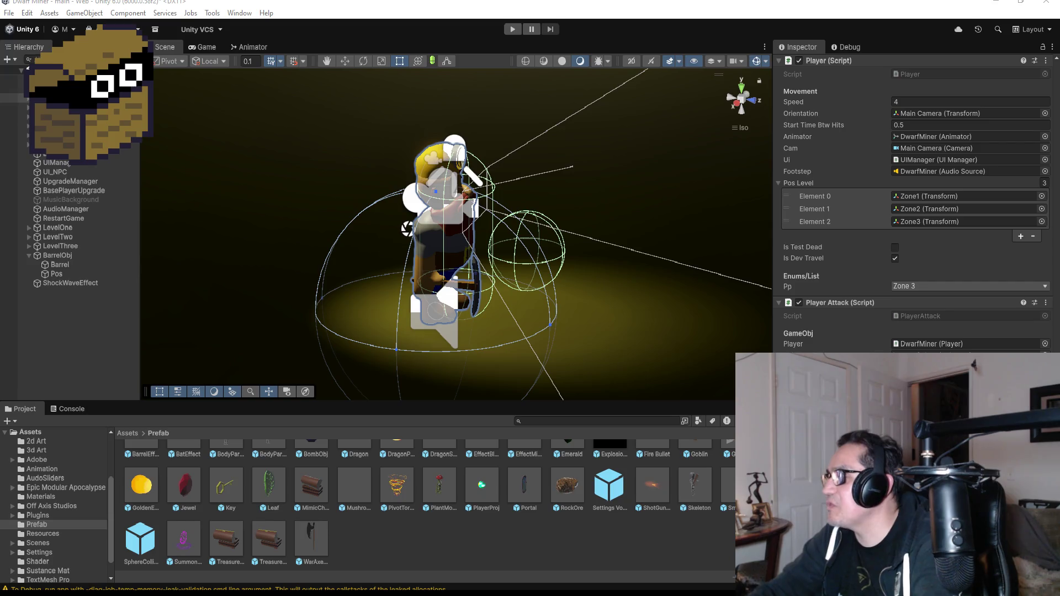
{"action": "left_click", "coordinate": [551, 548]}
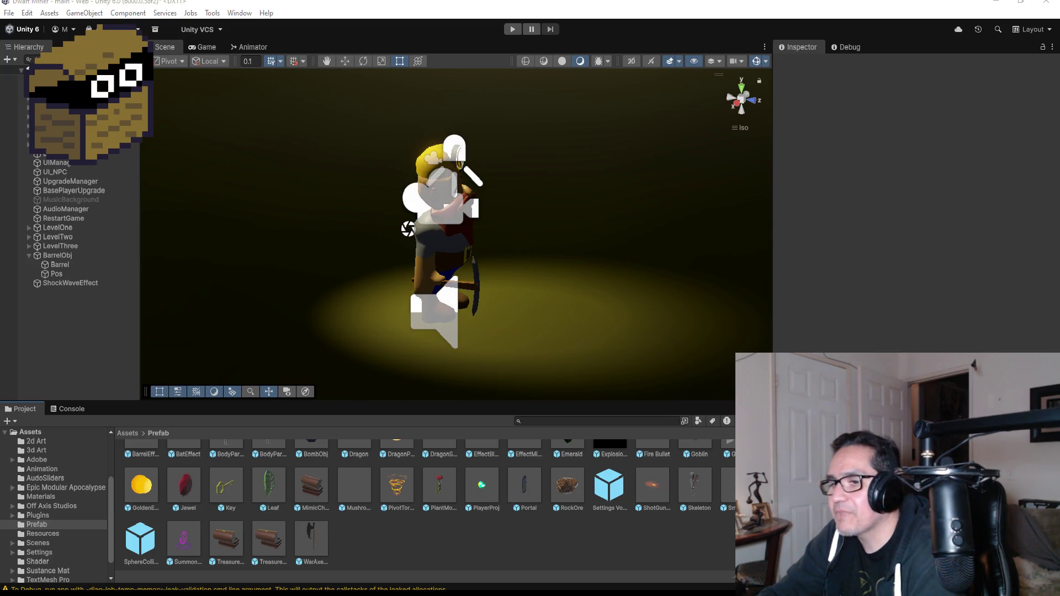
Step: Check Player.cs in Visual Studio, then return to the Discord #coding channel
{"action": "key", "text": "alt+Tab"}
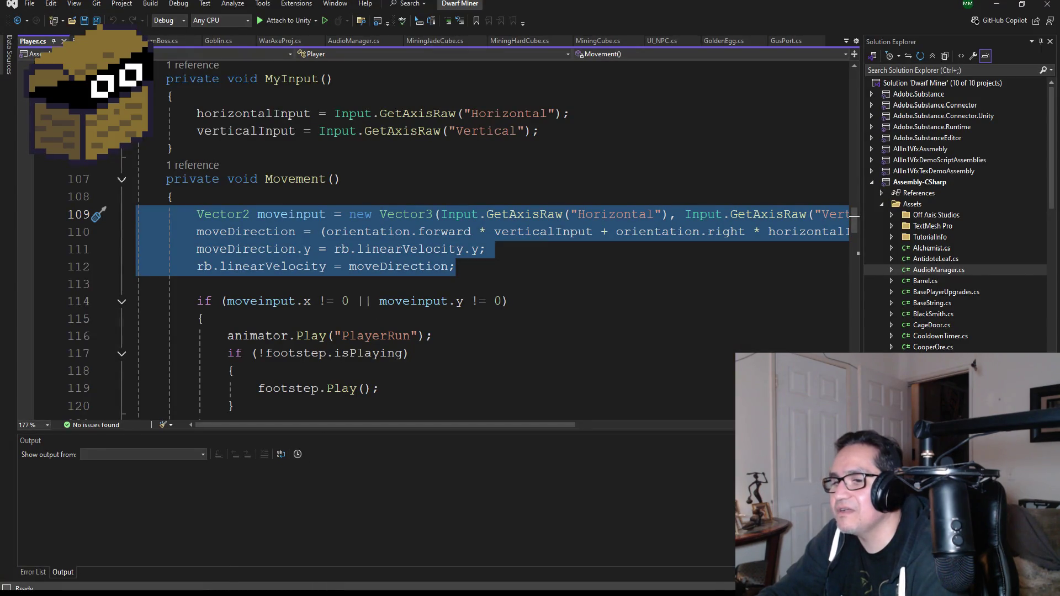
{"action": "key", "text": "alt+Tab"}
{"action": "scroll", "coordinate": [396, 430], "scroll_direction": "down", "scroll_amount": 3}
{"action": "scroll", "coordinate": [342, 442], "scroll_direction": "up", "scroll_amount": 2}
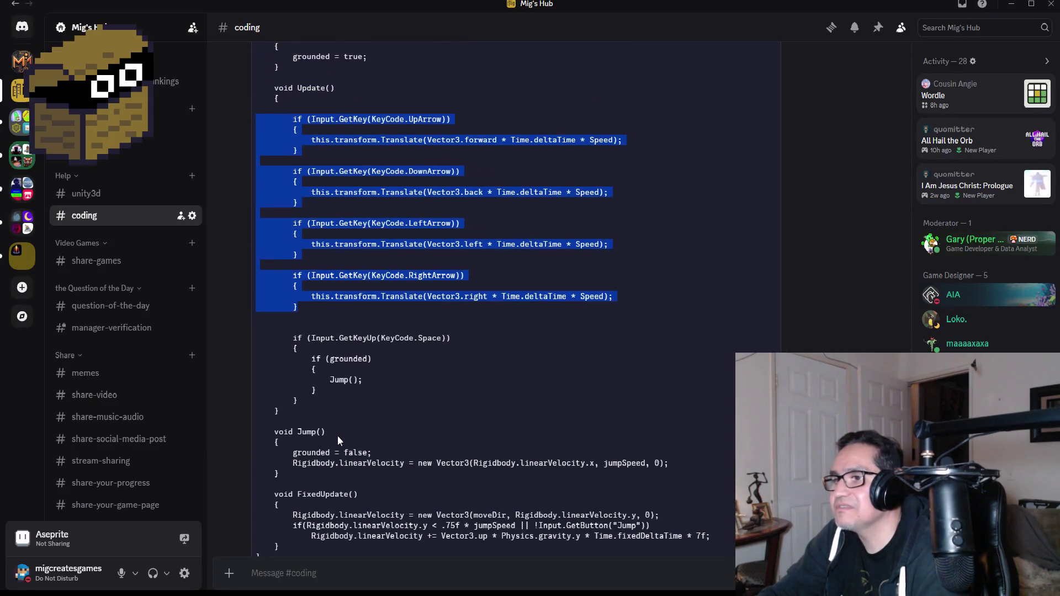
Step: Compare the posted movement code with the reply beneath it before leaving Discord
{"action": "scroll", "coordinate": [368, 300], "scroll_direction": "down", "scroll_amount": 1}
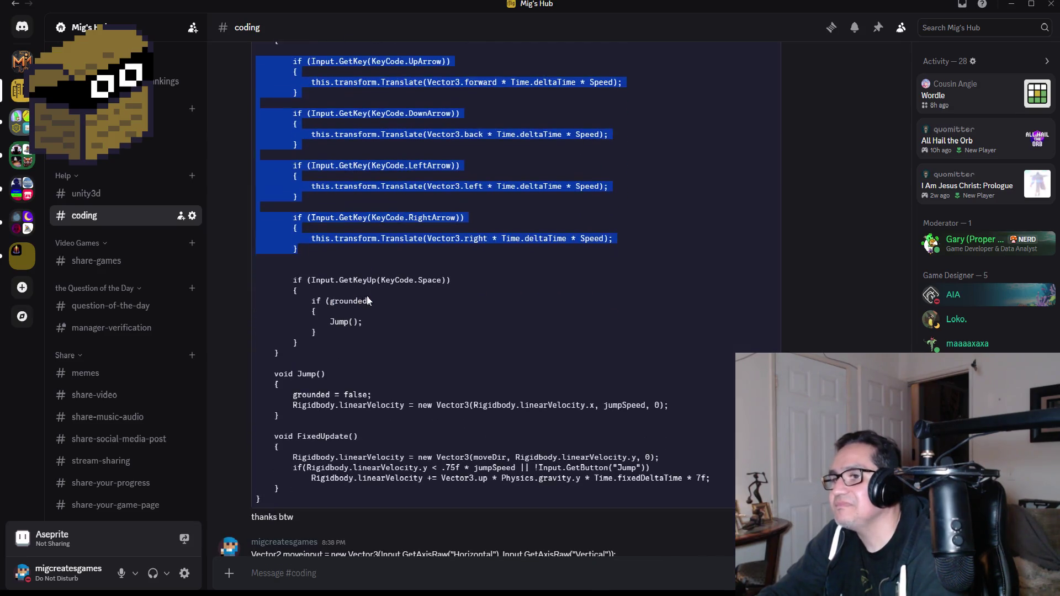
{"action": "scroll", "coordinate": [337, 411], "scroll_direction": "down", "scroll_amount": 1}
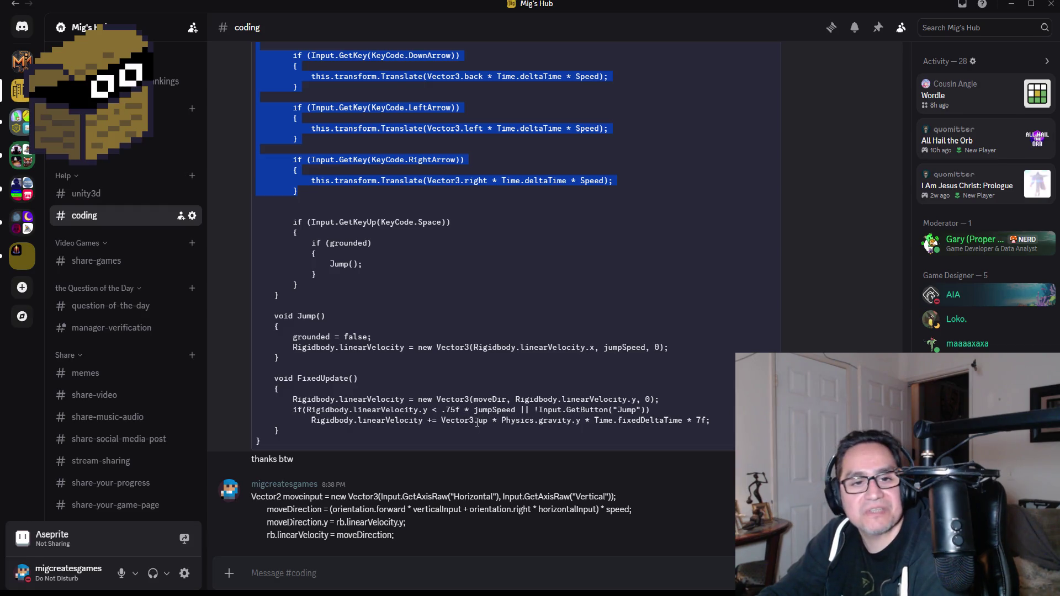
{"action": "scroll", "coordinate": [407, 418], "scroll_direction": "up", "scroll_amount": 3}
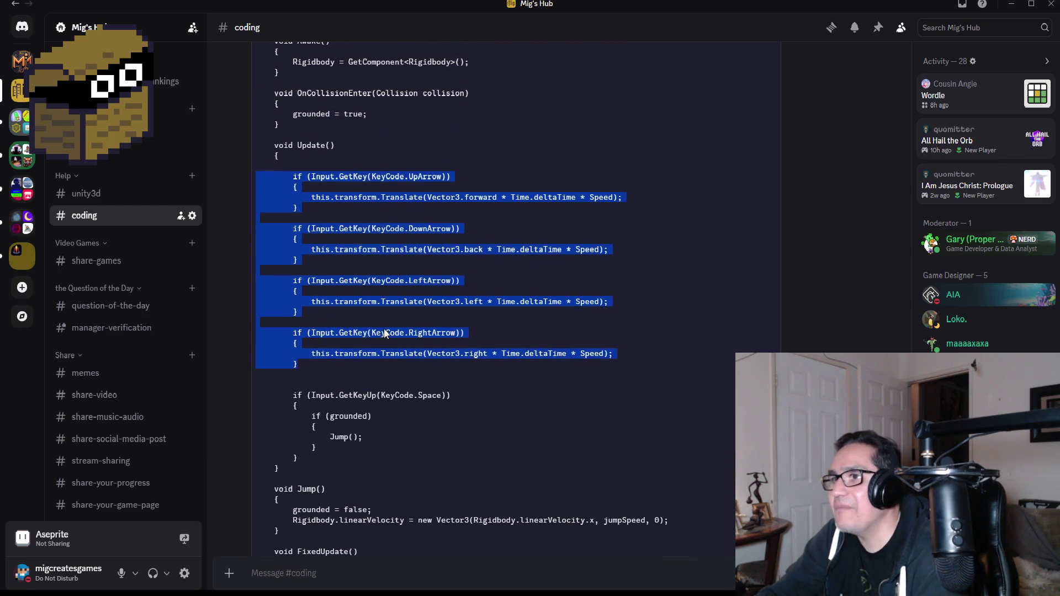
{"action": "scroll", "coordinate": [312, 339], "scroll_direction": "down", "scroll_amount": 2}
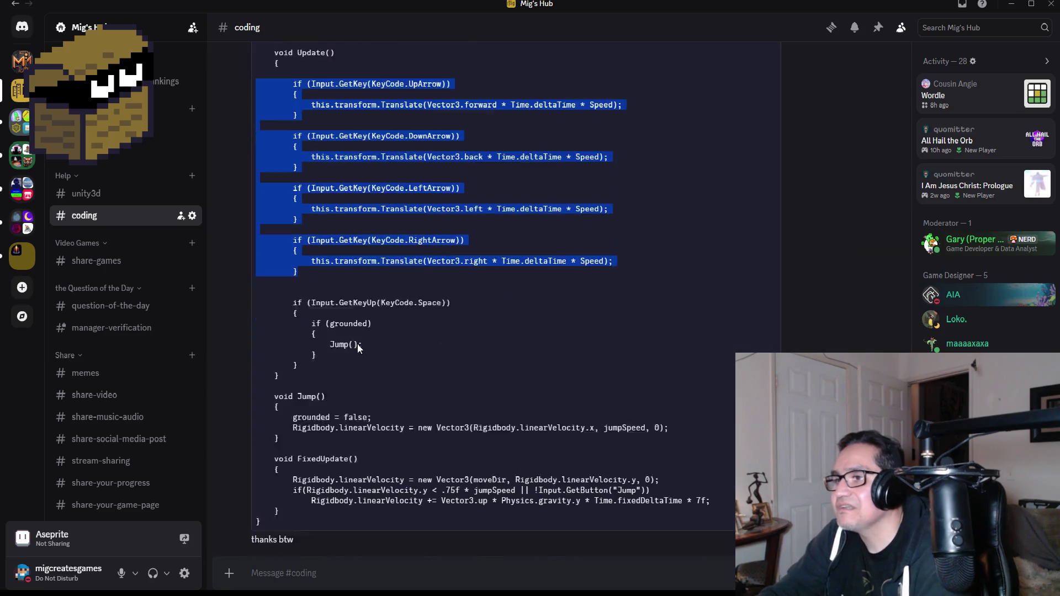
{"action": "scroll", "coordinate": [403, 341], "scroll_direction": "down", "scroll_amount": 3}
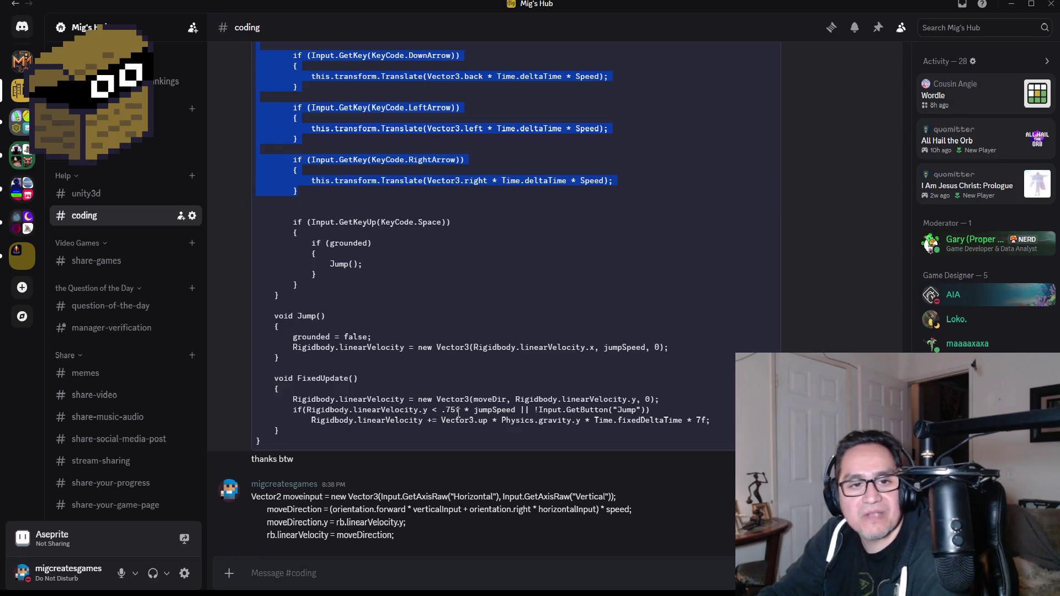
{"action": "scroll", "coordinate": [420, 396], "scroll_direction": "up", "scroll_amount": 5}
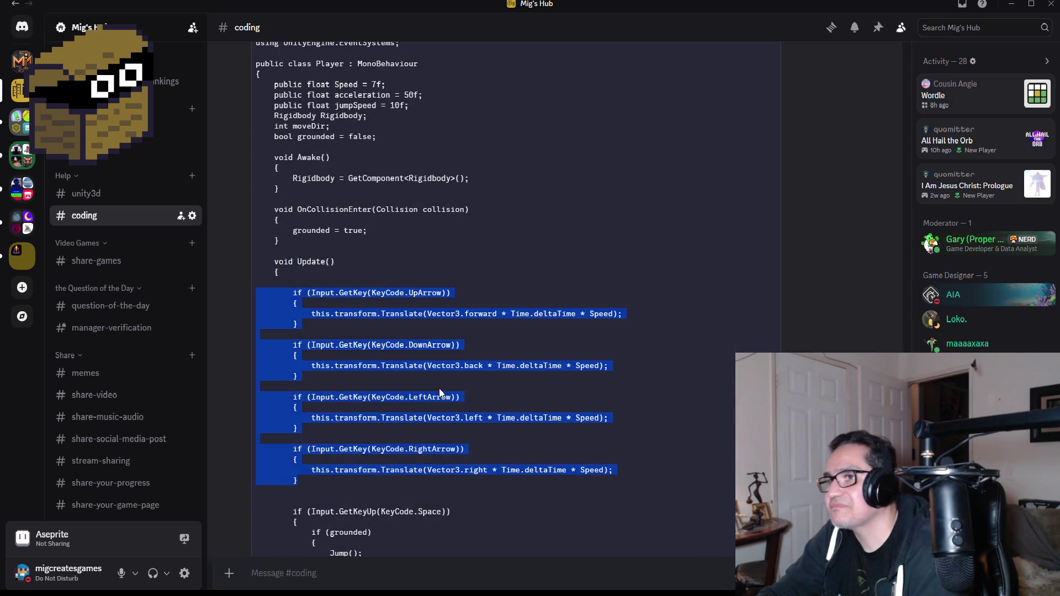
{"action": "scroll", "coordinate": [441, 398], "scroll_direction": "down", "scroll_amount": 3}
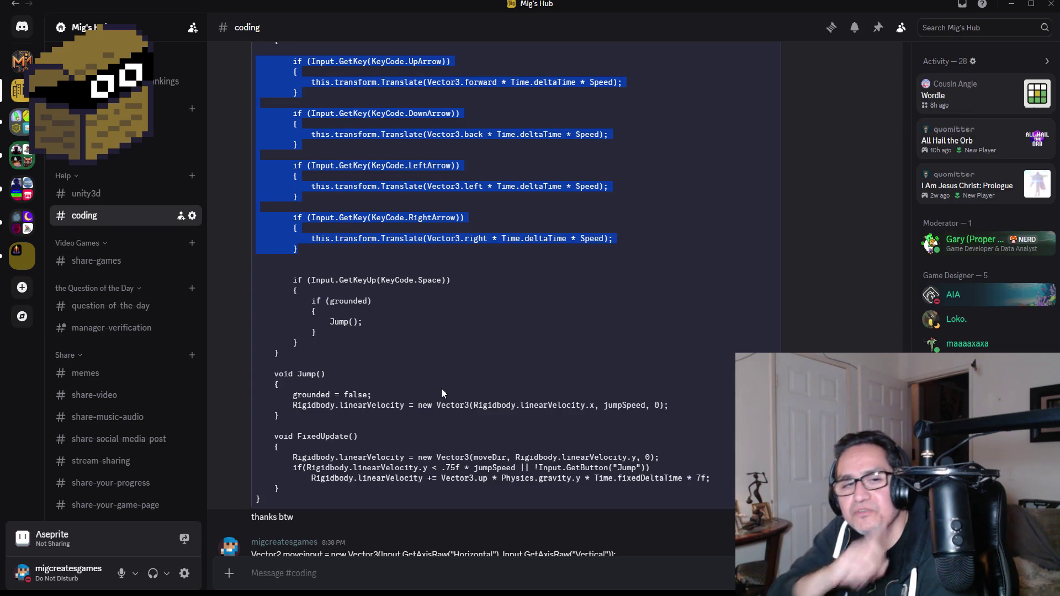
{"action": "scroll", "coordinate": [491, 382], "scroll_direction": "up", "scroll_amount": 10}
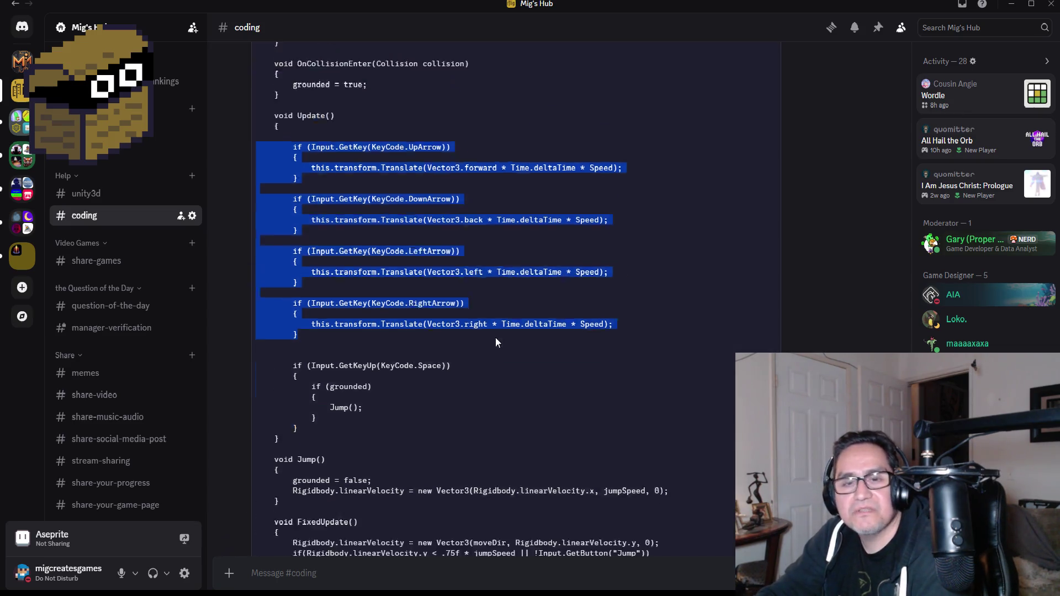
{"action": "scroll", "coordinate": [496, 346], "scroll_direction": "up", "scroll_amount": 3}
{"action": "scroll", "coordinate": [488, 347], "scroll_direction": "down", "scroll_amount": 8}
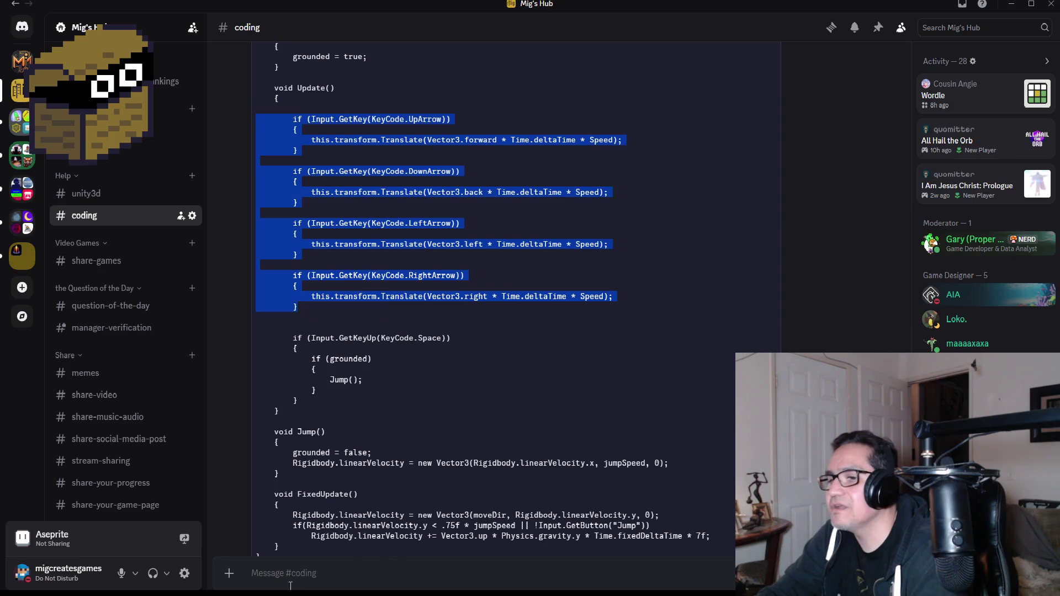
{"action": "key", "text": "alt+Tab"}
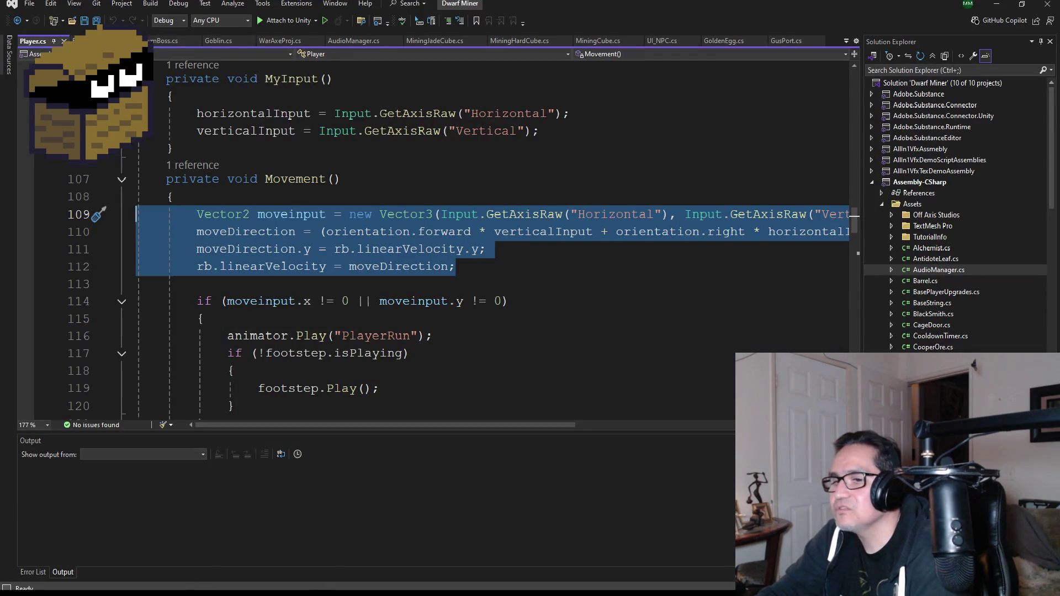
{"action": "key", "text": "alt+Tab"}
Step: Navigate File Explorer from the Desktop into the My Documents folder
{"action": "scroll", "coordinate": [293, 309], "scroll_direction": "up", "scroll_amount": 2}
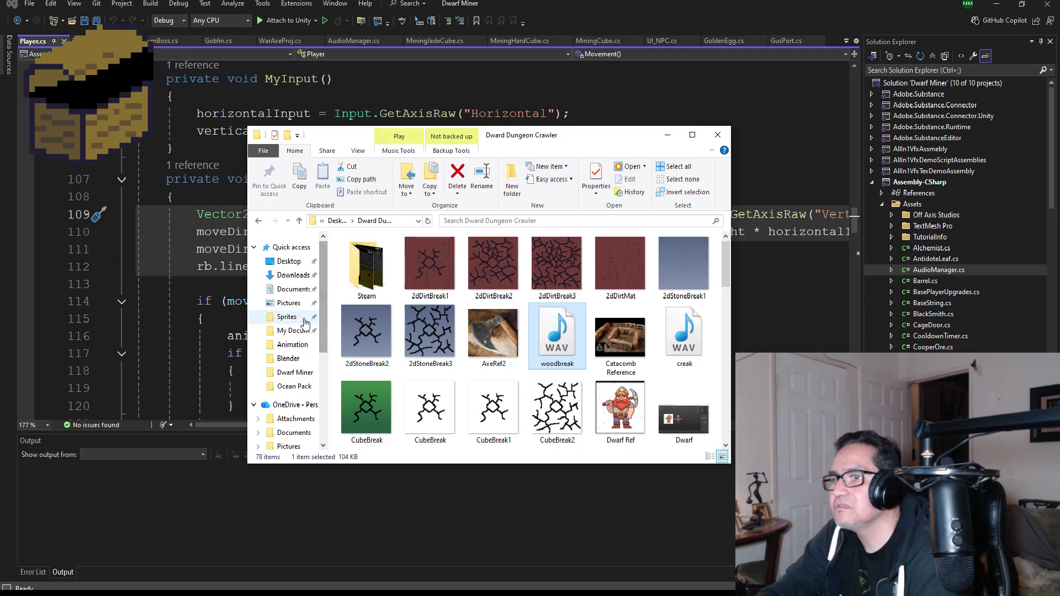
{"action": "left_click", "coordinate": [293, 332]}
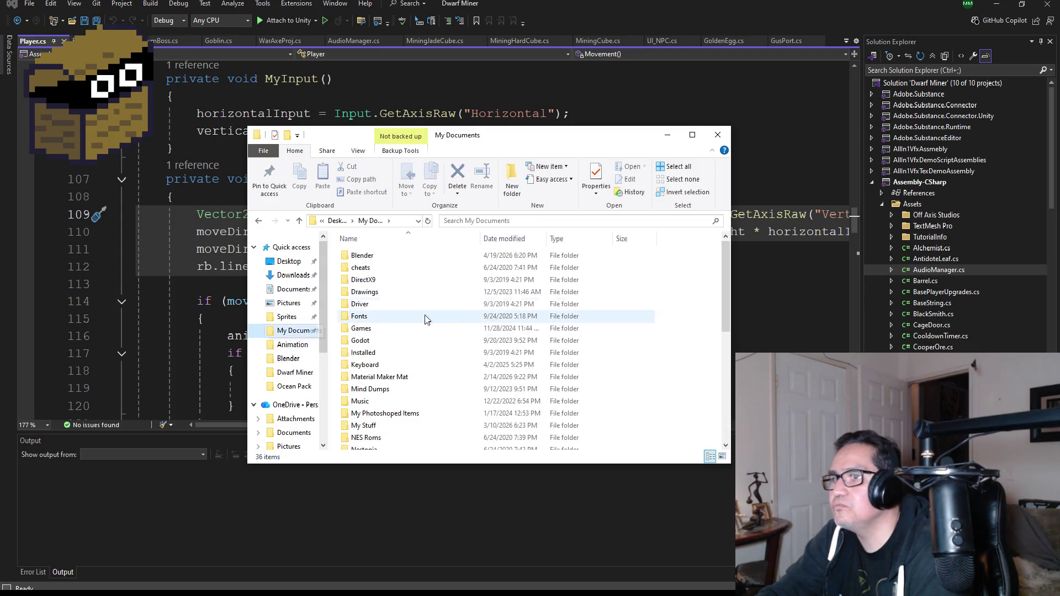
{"action": "scroll", "coordinate": [415, 352], "scroll_direction": "down", "scroll_amount": 2}
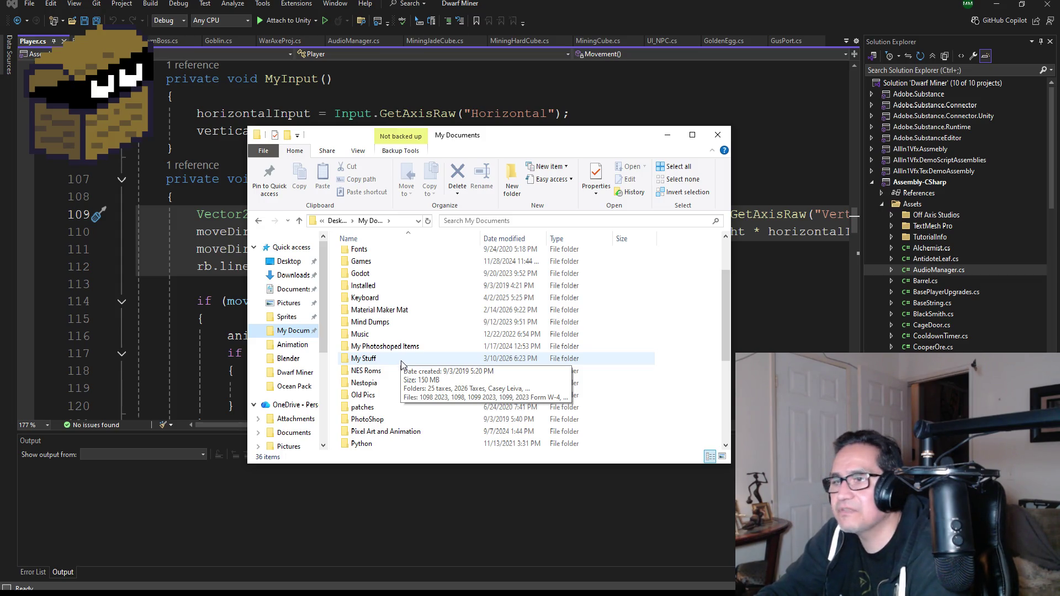
{"action": "scroll", "coordinate": [409, 385], "scroll_direction": "down", "scroll_amount": 2}
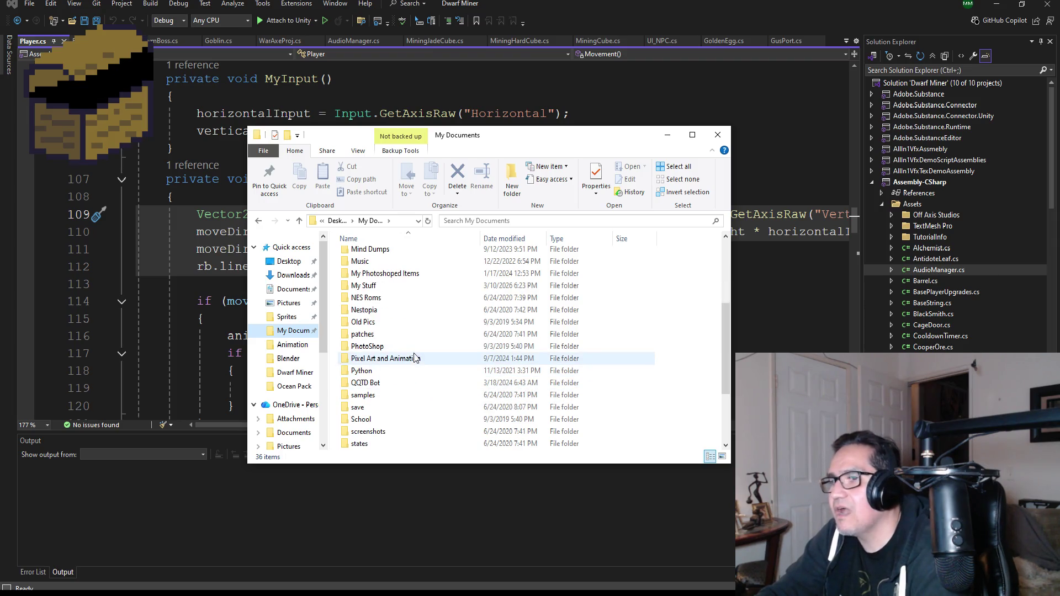
{"action": "scroll", "coordinate": [424, 358], "scroll_direction": "up", "scroll_amount": 4}
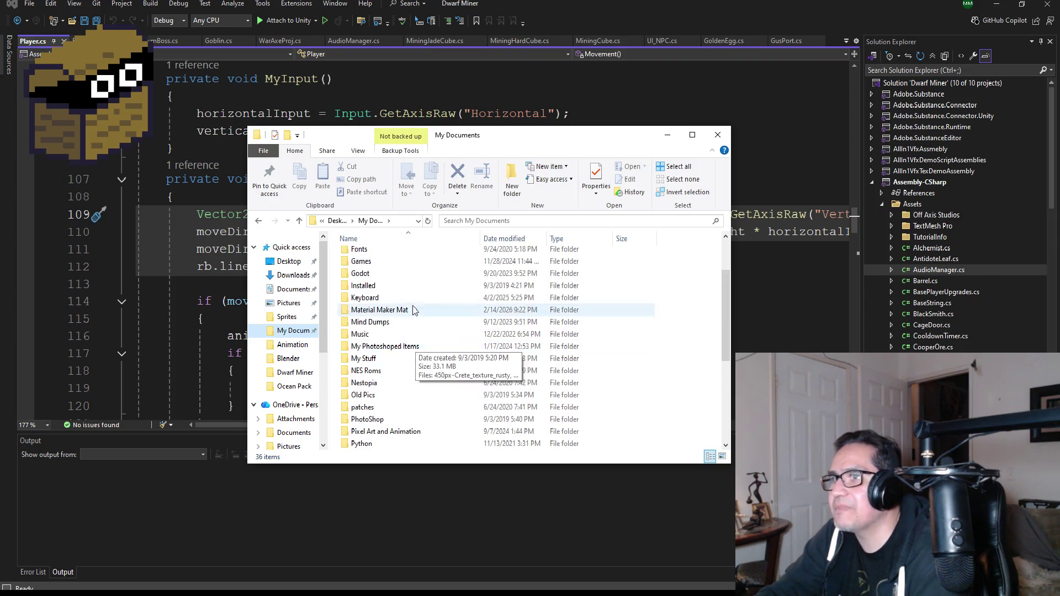
{"action": "left_click", "coordinate": [337, 221]}
{"action": "double_click", "coordinate": [407, 354]}
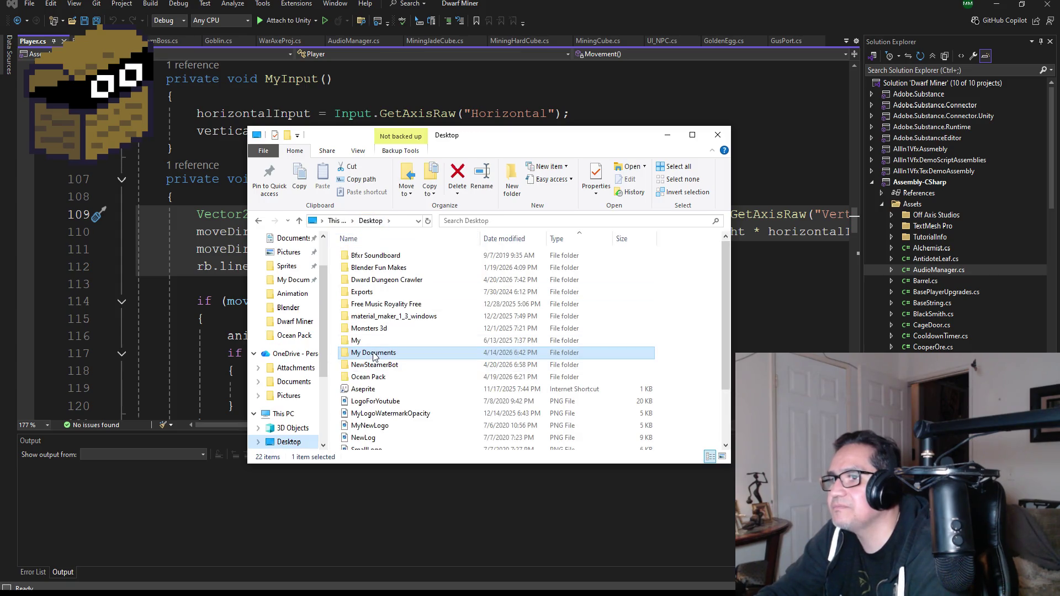
Step: Go into Unity > Jack Platformer and launch Jack Platformer.sln in Visual Studio
{"action": "scroll", "coordinate": [399, 373], "scroll_direction": "down", "scroll_amount": 1}
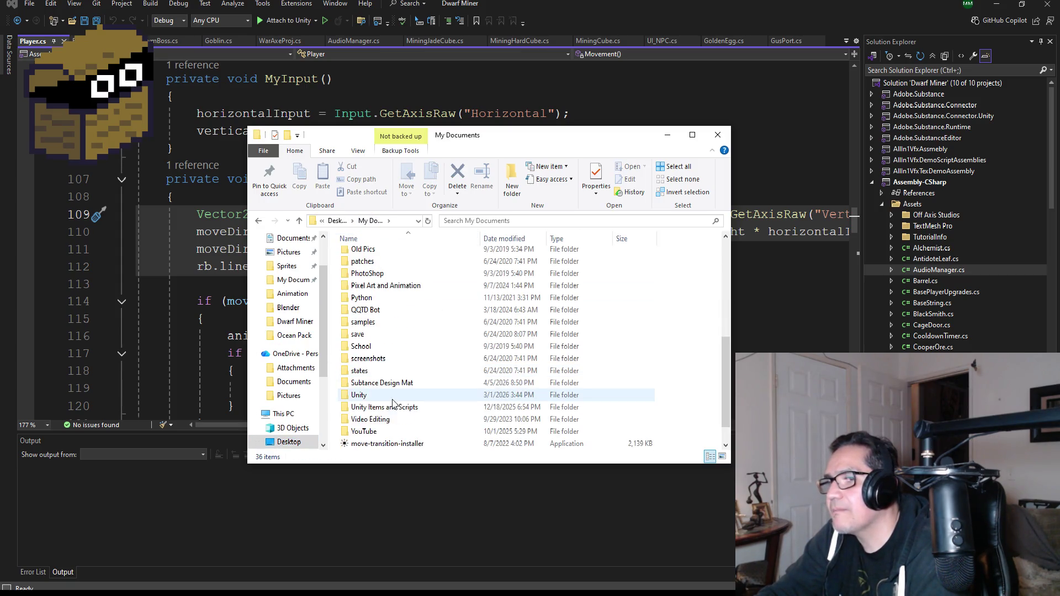
{"action": "double_click", "coordinate": [386, 396]}
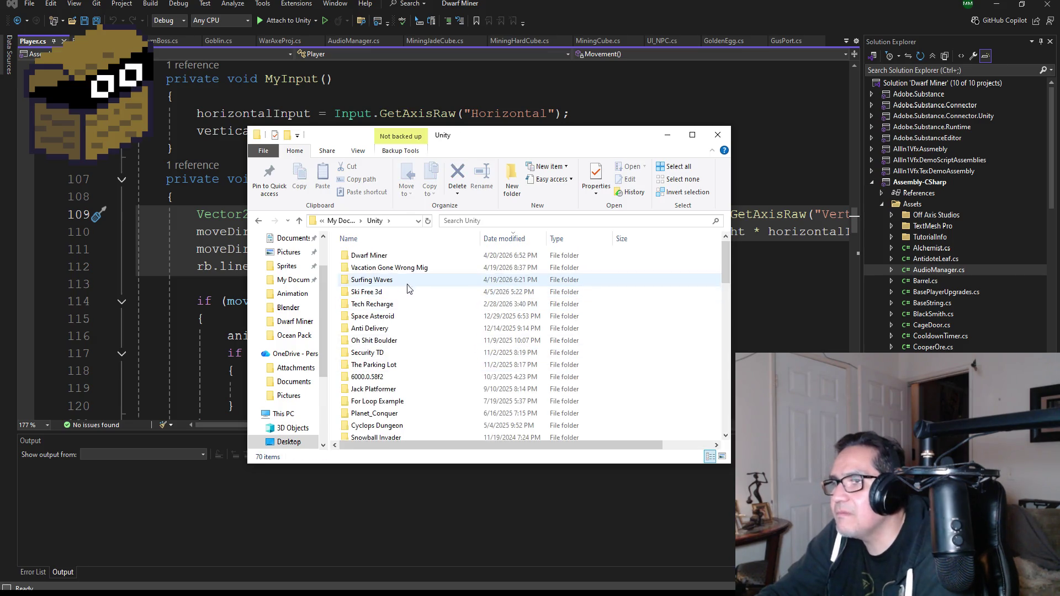
{"action": "left_click", "coordinate": [403, 268]}
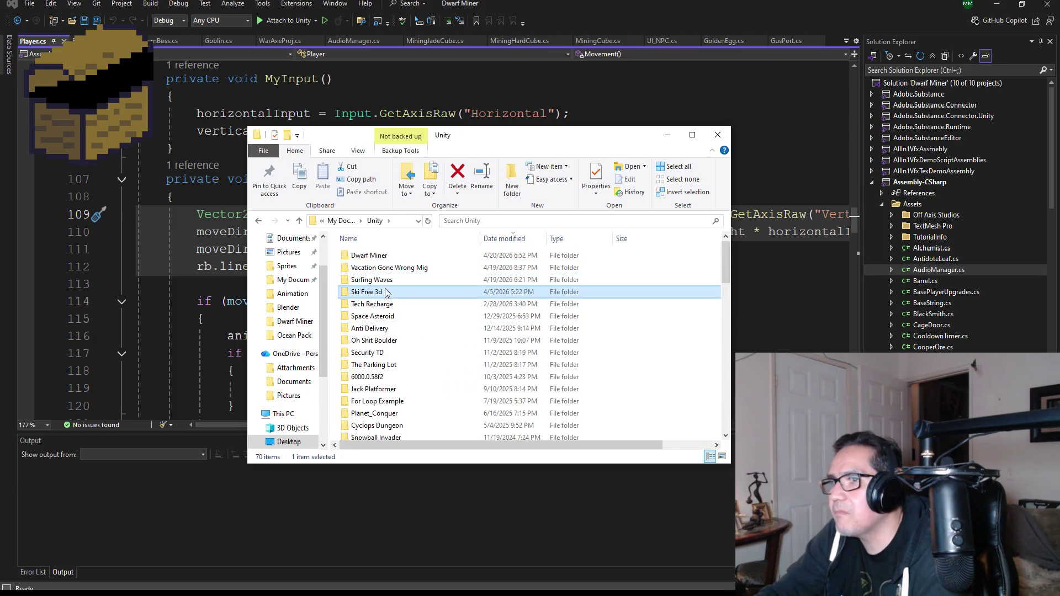
{"action": "left_click", "coordinate": [387, 328]}
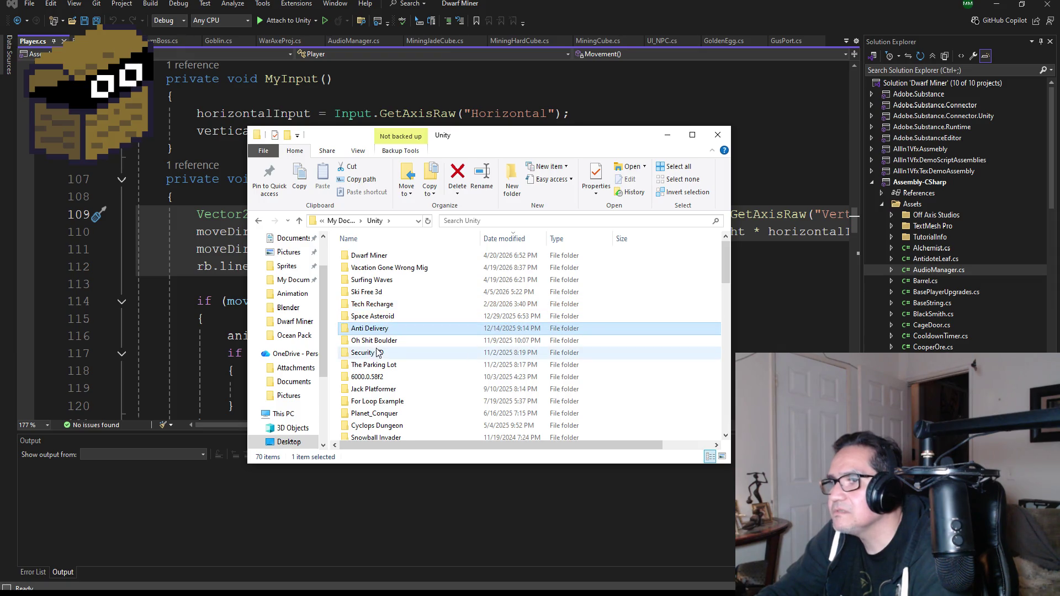
{"action": "scroll", "coordinate": [389, 353], "scroll_direction": "down", "scroll_amount": 2}
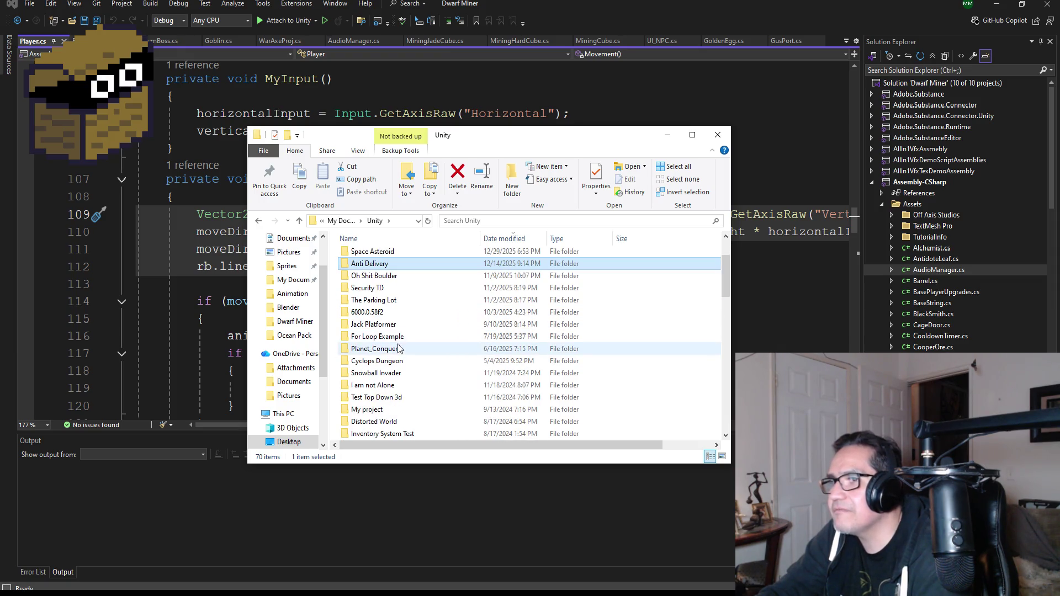
{"action": "left_click", "coordinate": [388, 326]}
{"action": "double_click", "coordinate": [388, 330]}
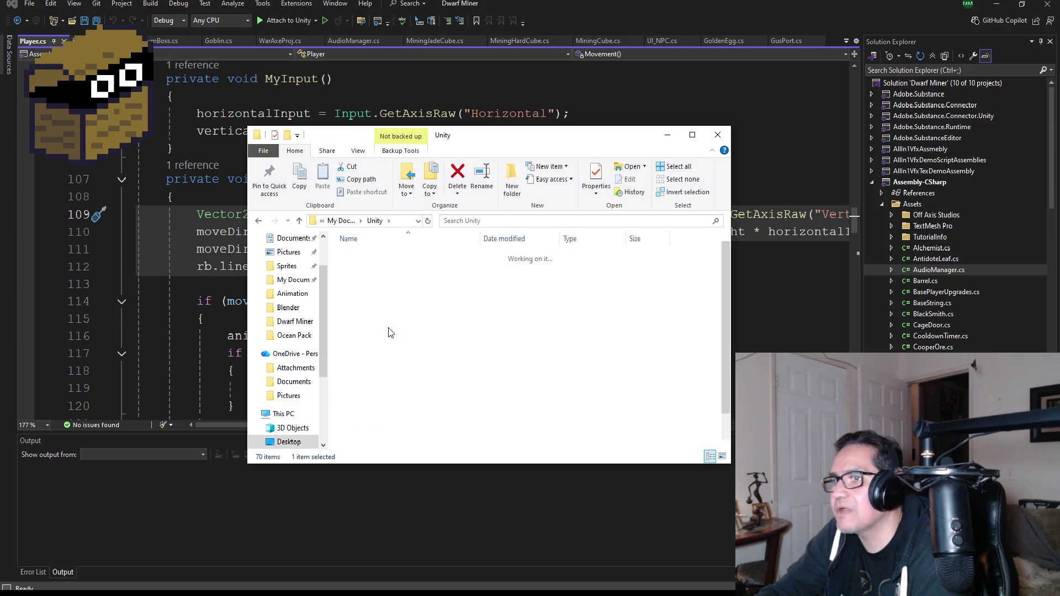
{"action": "scroll", "coordinate": [385, 436], "scroll_direction": "down", "scroll_amount": 1}
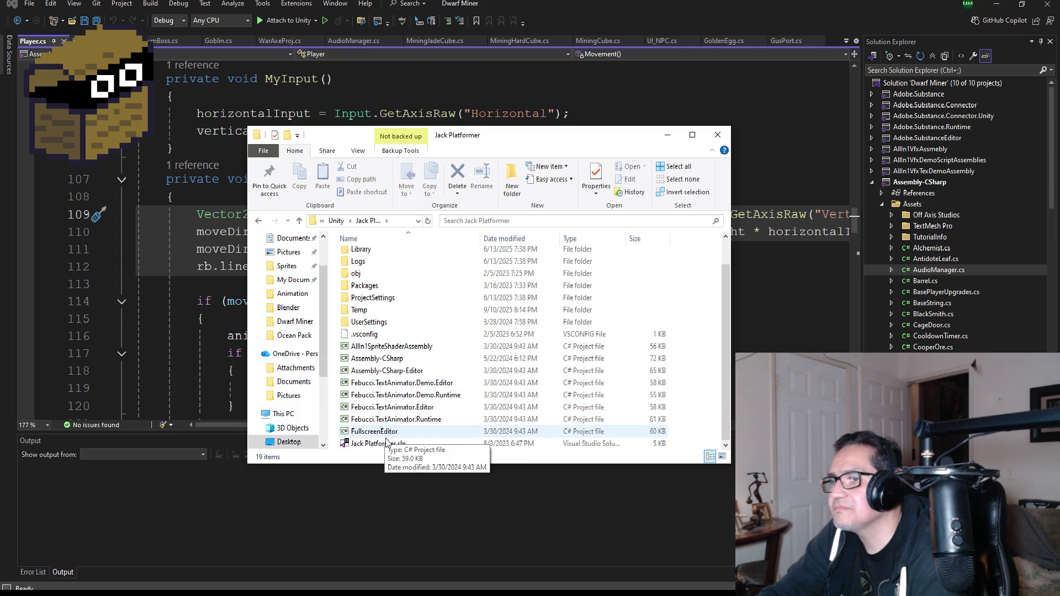
{"action": "double_click", "coordinate": [388, 445]}
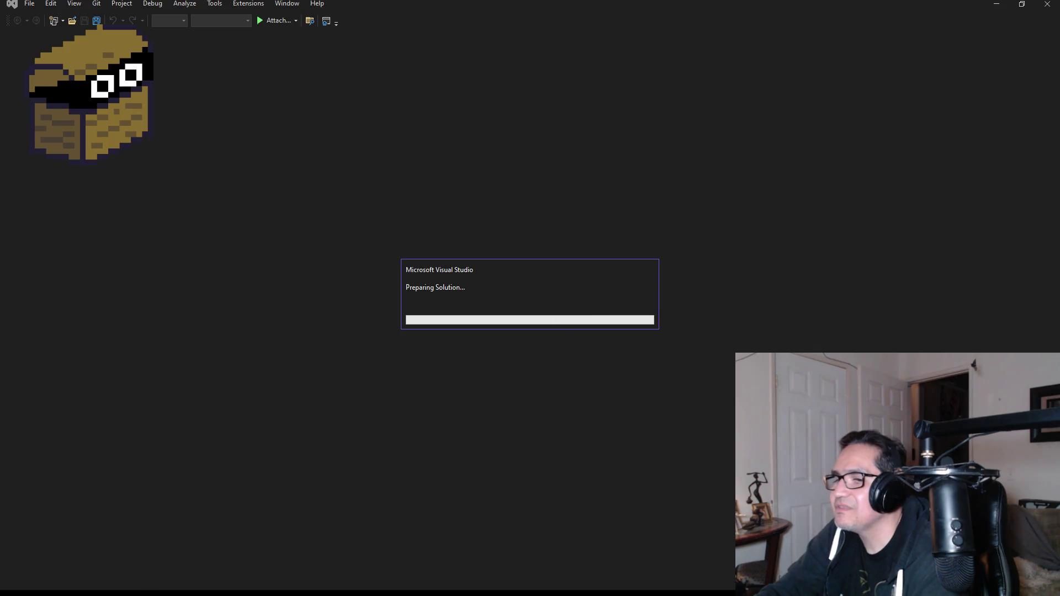
{"action": "left_click", "coordinate": [218, 561]}
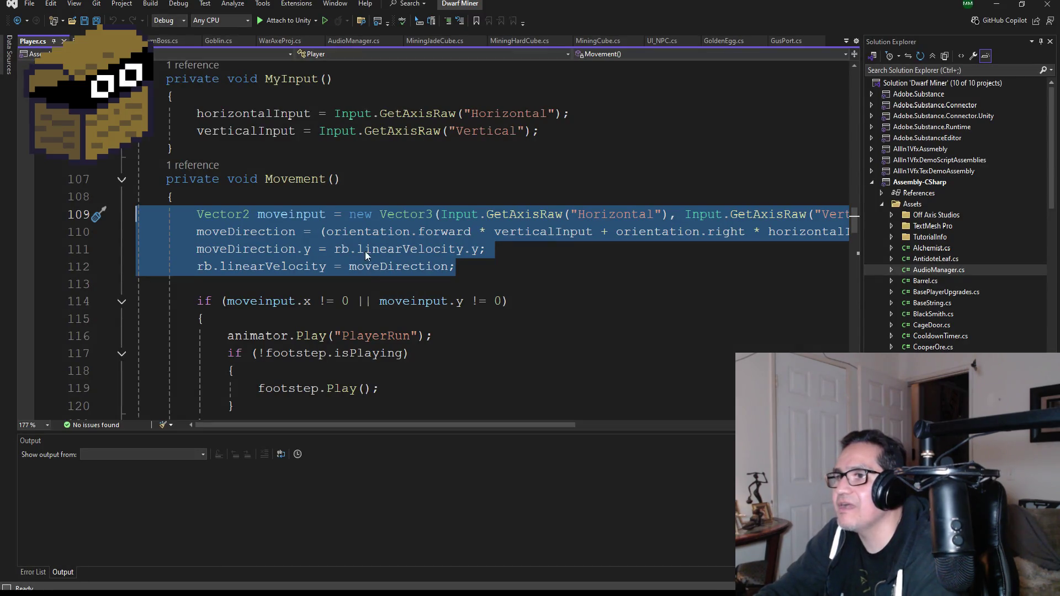
Step: In the Dwarf Miner Player.cs, select from the MyInput method header down into Movement
{"action": "scroll", "coordinate": [362, 268], "scroll_direction": "down", "scroll_amount": 2}
{"action": "scroll", "coordinate": [361, 269], "scroll_direction": "down", "scroll_amount": 1}
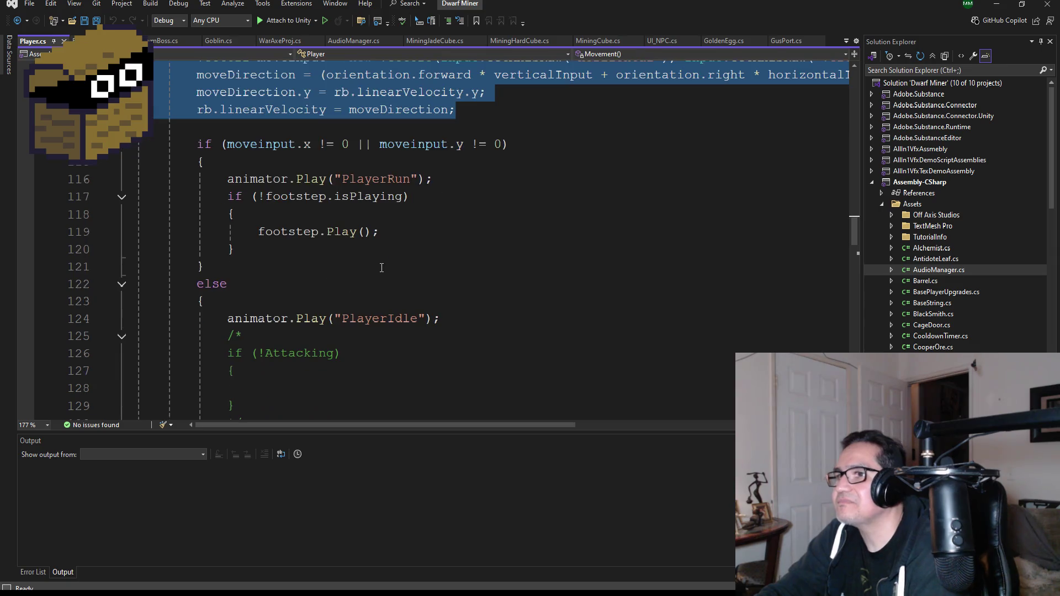
{"action": "scroll", "coordinate": [387, 271], "scroll_direction": "up", "scroll_amount": 4}
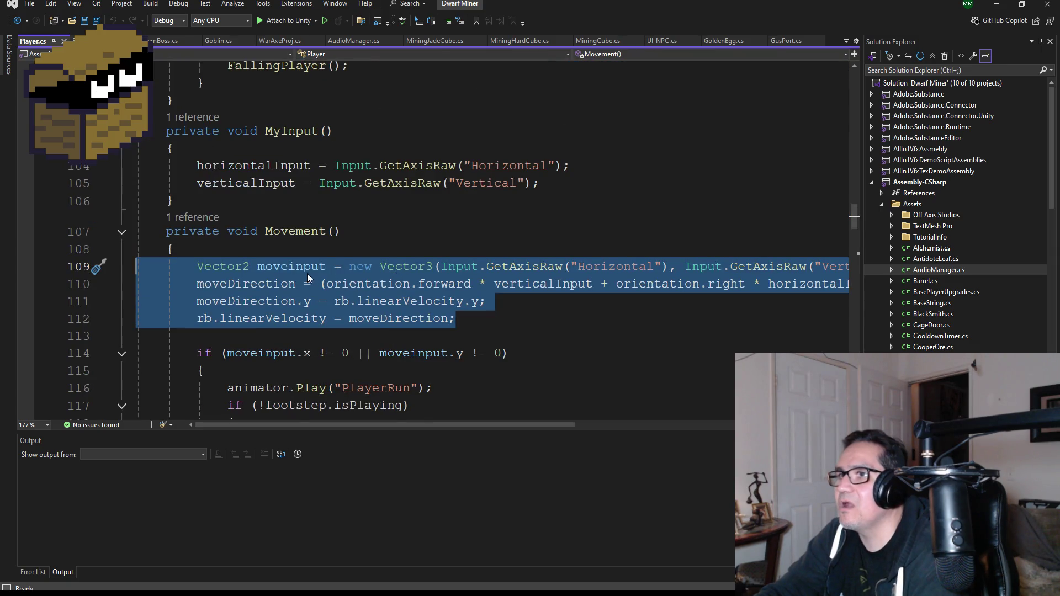
{"action": "scroll", "coordinate": [396, 271], "scroll_direction": "up", "scroll_amount": 3}
{"action": "scroll", "coordinate": [310, 273], "scroll_direction": "down", "scroll_amount": 2}
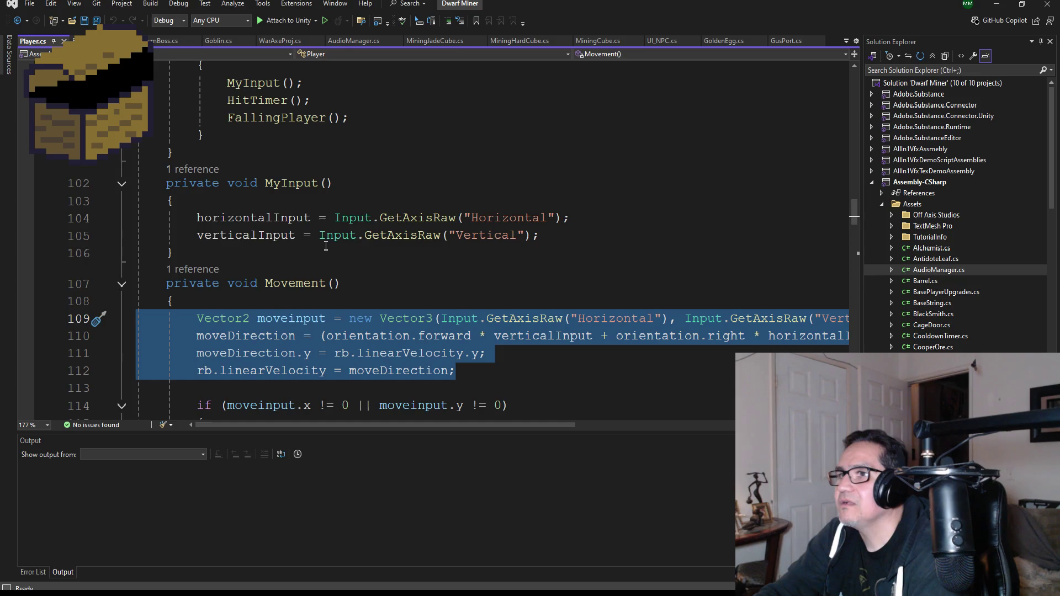
{"action": "double_click", "coordinate": [246, 235]}
{"action": "scroll", "coordinate": [380, 244], "scroll_direction": "up", "scroll_amount": 3}
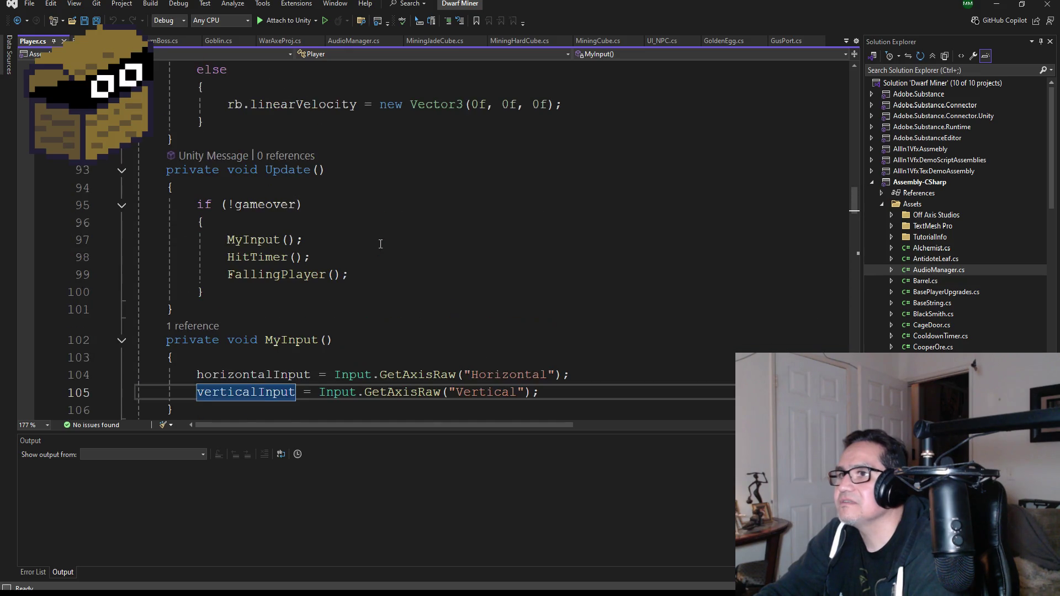
{"action": "scroll", "coordinate": [356, 272], "scroll_direction": "down", "scroll_amount": 4}
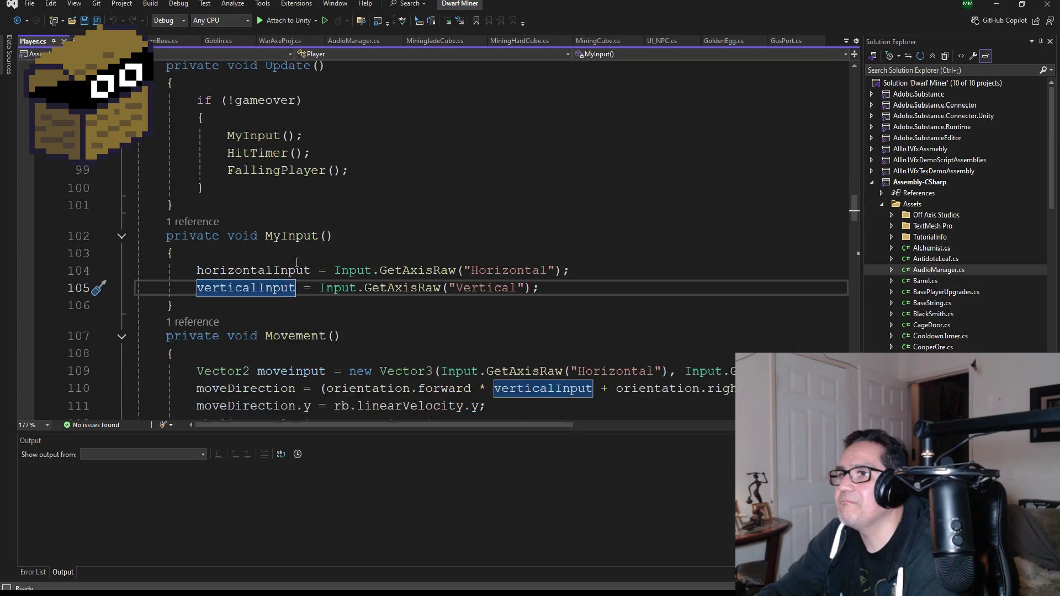
{"action": "left_click_drag", "start_coordinate": [566, 187], "coordinate": [135, 165]}
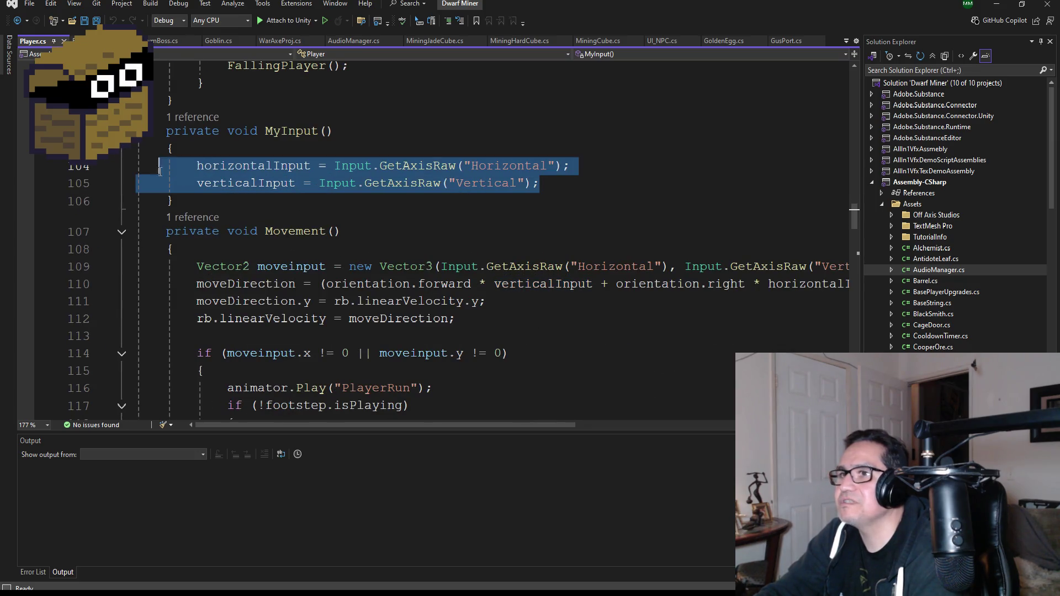
{"action": "left_click", "coordinate": [166, 131]}
{"action": "mouse_move", "coordinate": [166, 131]}
{"action": "left_mouse_down"}
{"action": "mouse_move", "coordinate": [276, 124]}
{"action": "mouse_move", "coordinate": [393, 328]}
{"action": "mouse_move", "coordinate": [389, 345]}
{"action": "mouse_move", "coordinate": [388, 311]}
{"action": "mouse_move", "coordinate": [383, 319]}
{"action": "mouse_move", "coordinate": [355, 307]}
{"action": "mouse_move", "coordinate": [359, 335]}
{"action": "left_mouse_up"}
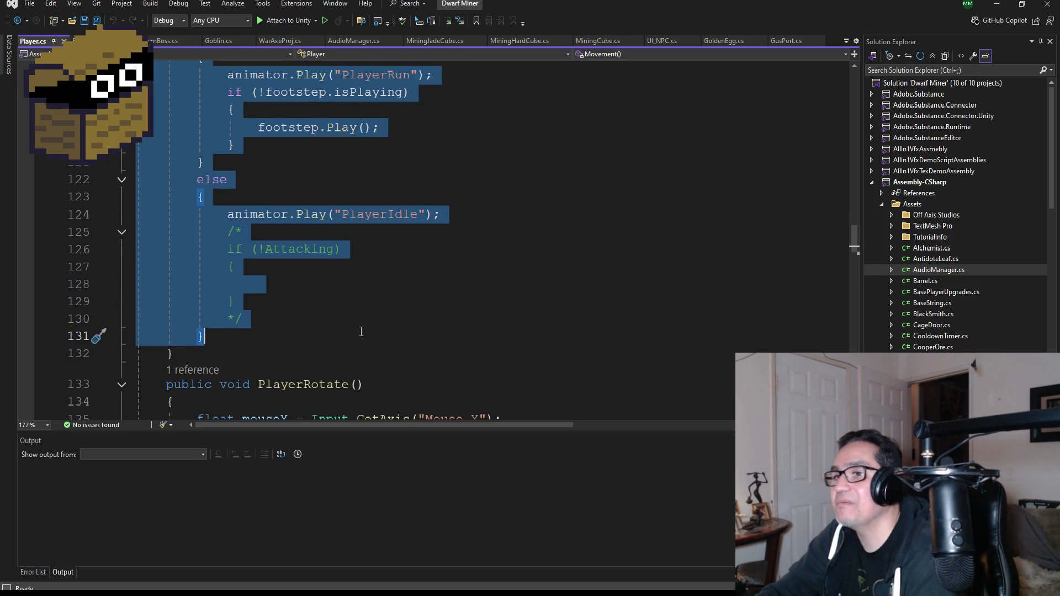
Step: Adjust the selection to span MyInput through the end of Movement() at line 132
{"action": "scroll", "coordinate": [361, 331], "scroll_direction": "up", "scroll_amount": 6}
{"action": "scroll", "coordinate": [397, 298], "scroll_direction": "down", "scroll_amount": 3}
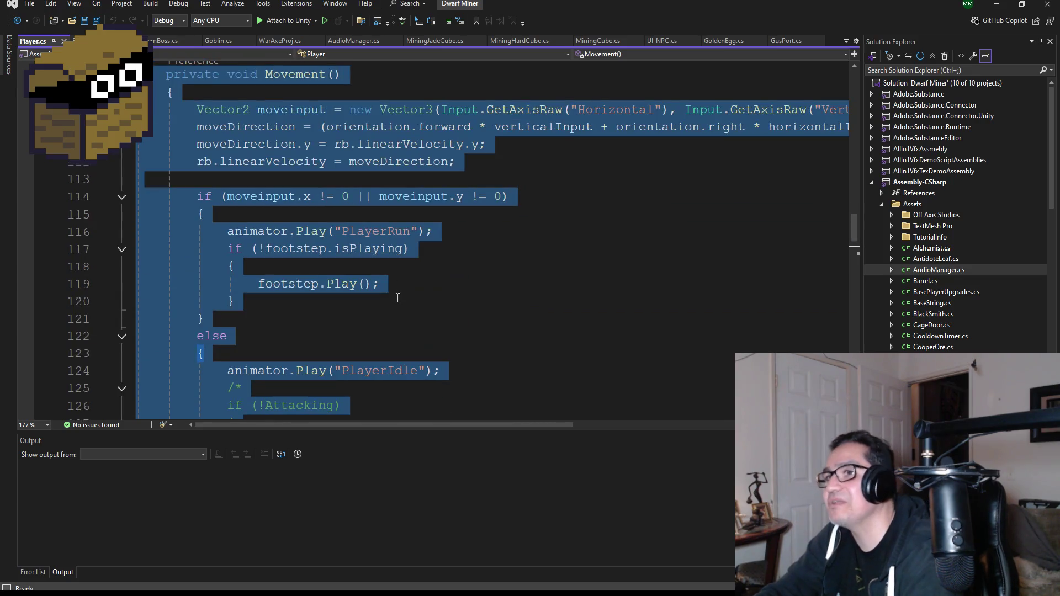
{"action": "scroll", "coordinate": [397, 298], "scroll_direction": "up", "scroll_amount": 2}
{"action": "scroll", "coordinate": [397, 298], "scroll_direction": "down", "scroll_amount": 6}
{"action": "mouse_move", "coordinate": [194, 300]}
{"action": "left_mouse_down"}
{"action": "mouse_move", "coordinate": [141, 260]}
{"action": "mouse_move", "coordinate": [136, 15]}
{"action": "mouse_move", "coordinate": [138, 152]}
{"action": "mouse_move", "coordinate": [138, 133]}
{"action": "left_mouse_up"}
{"action": "scroll", "coordinate": [305, 184], "scroll_direction": "up", "scroll_amount": 5}
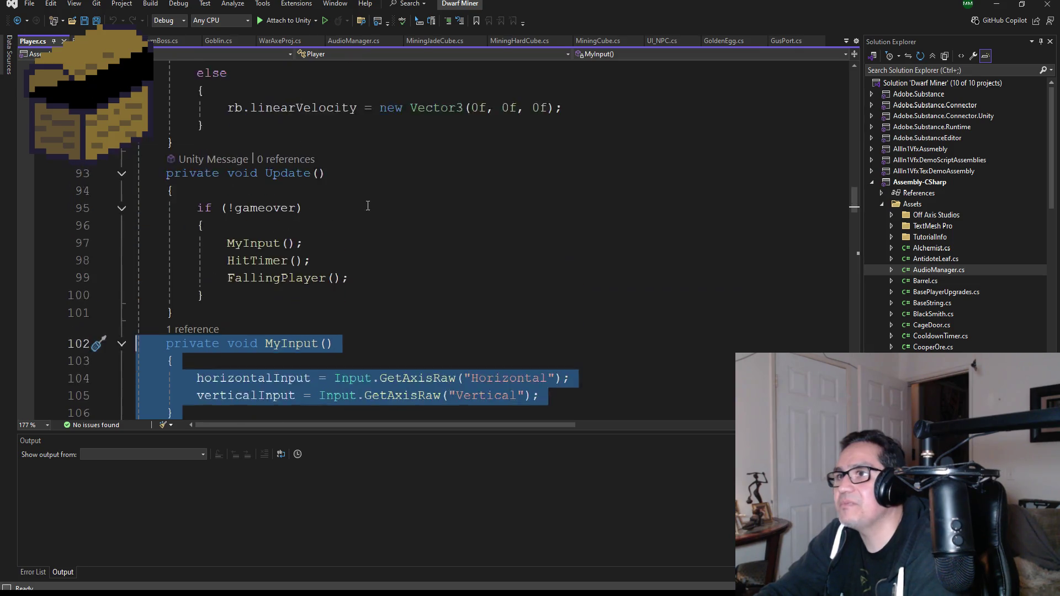
{"action": "scroll", "coordinate": [221, 160], "scroll_direction": "down", "scroll_amount": 3}
{"action": "scroll", "coordinate": [199, 150], "scroll_direction": "up", "scroll_amount": 1}
{"action": "scroll", "coordinate": [199, 150], "scroll_direction": "up", "scroll_amount": 1}
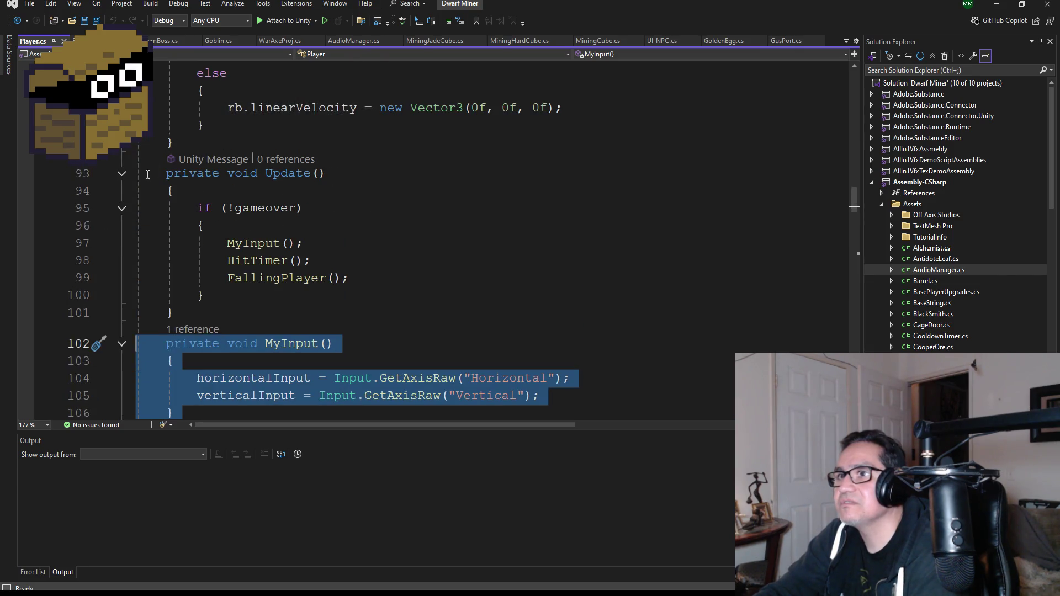
{"action": "mouse_move", "coordinate": [138, 172]}
{"action": "left_mouse_down"}
{"action": "mouse_move", "coordinate": [171, 191]}
{"action": "mouse_move", "coordinate": [313, 399]}
{"action": "mouse_move", "coordinate": [312, 468]}
{"action": "mouse_move", "coordinate": [303, 374]}
{"action": "left_mouse_up"}
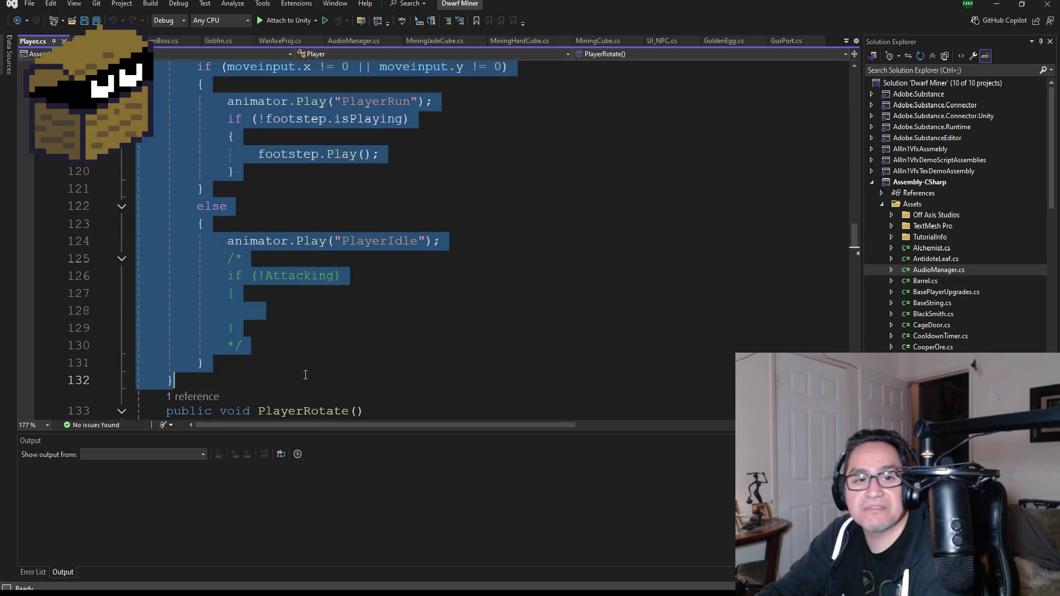
{"action": "scroll", "coordinate": [333, 347], "scroll_direction": "down", "scroll_amount": 5}
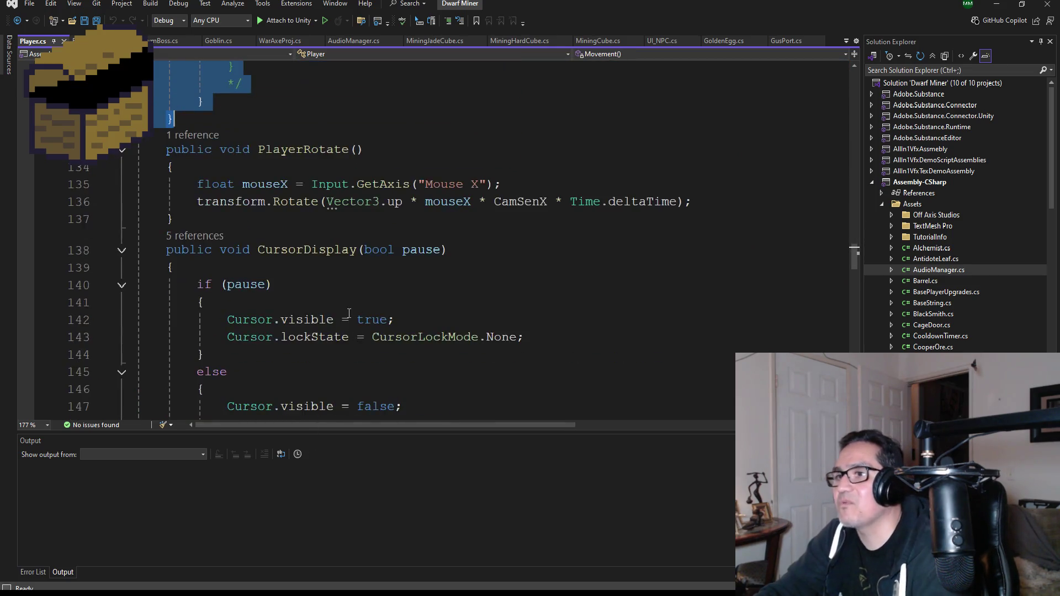
{"action": "scroll", "coordinate": [359, 305], "scroll_direction": "up", "scroll_amount": 3}
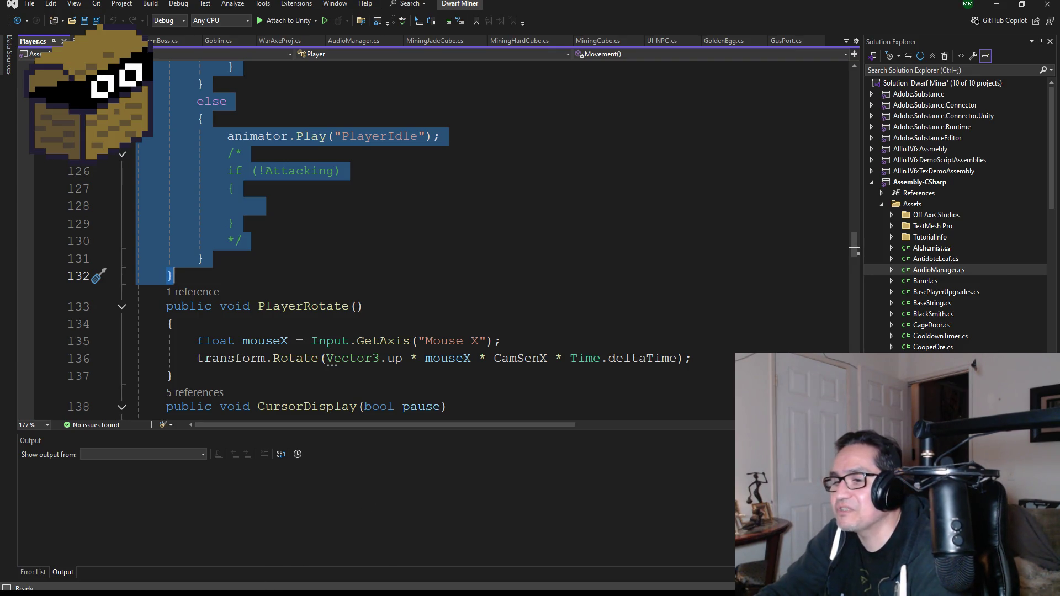
{"action": "key", "text": "alt+Tab"}
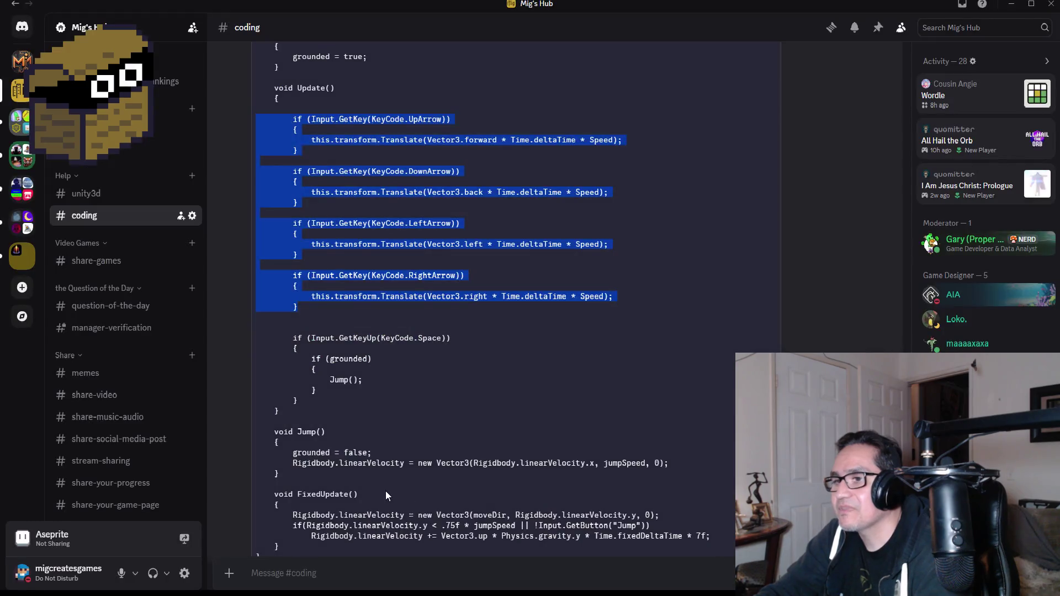
Step: Reply 'For a 3d platformer I would use this code instead' with the pasted movement code below
{"action": "scroll", "coordinate": [381, 505], "scroll_direction": "down", "scroll_amount": 2}
{"action": "left_click", "coordinate": [337, 572]}
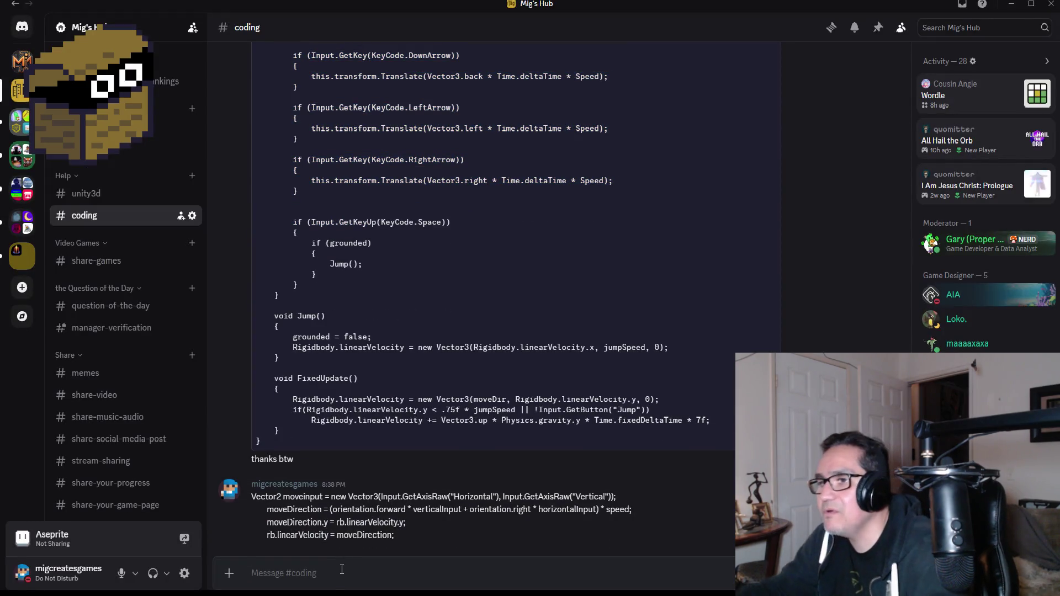
{"action": "type", "text": "For a 3d"}
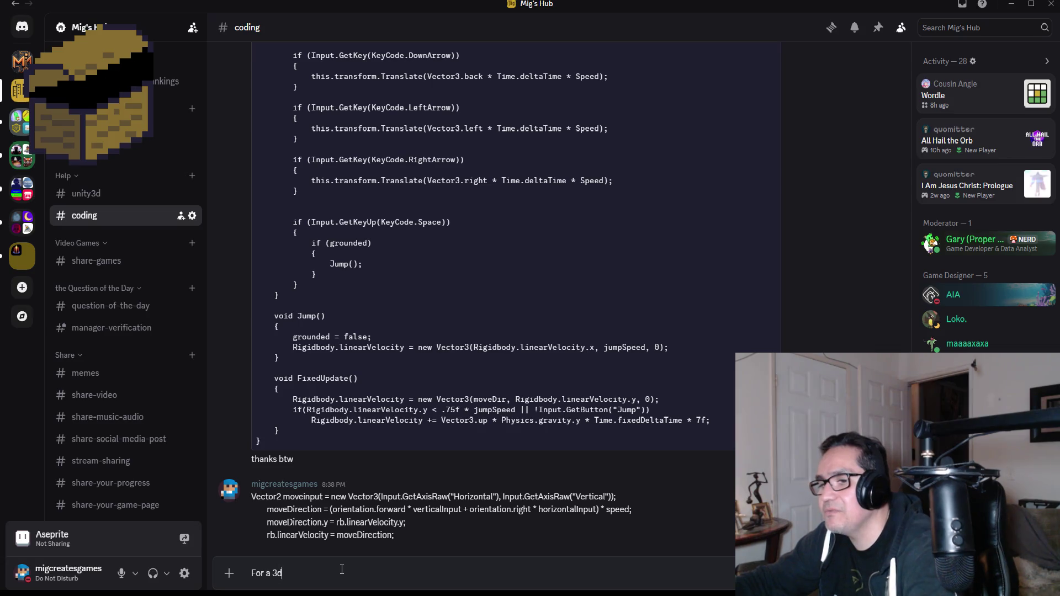
{"action": "type", "text": " plato"}
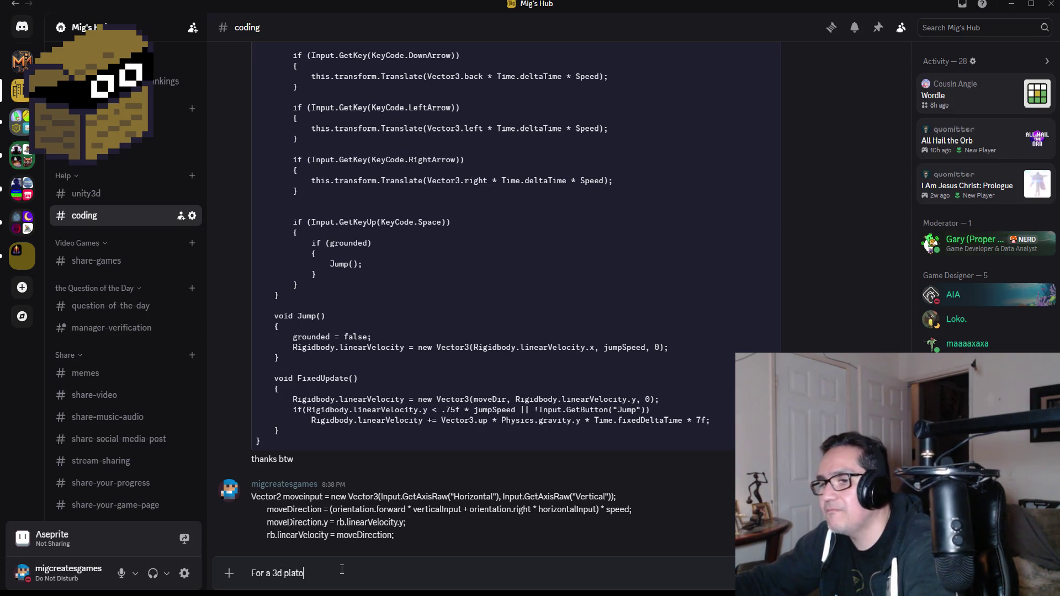
{"action": "key", "text": "BackSpace"}
{"action": "type", "text": "former "}
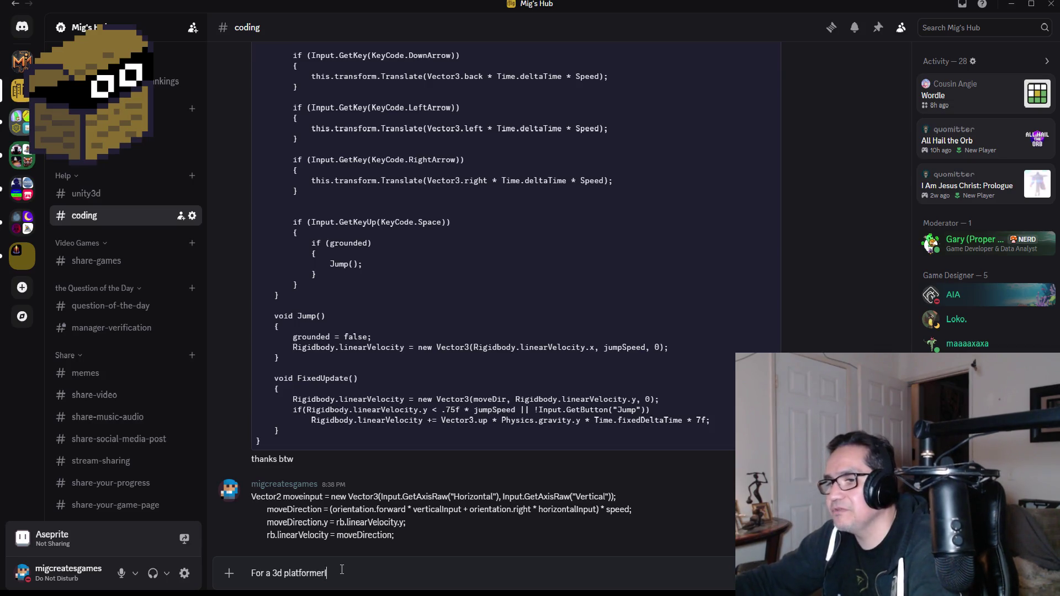
{"action": "type", "text": " I would use this code instea"}
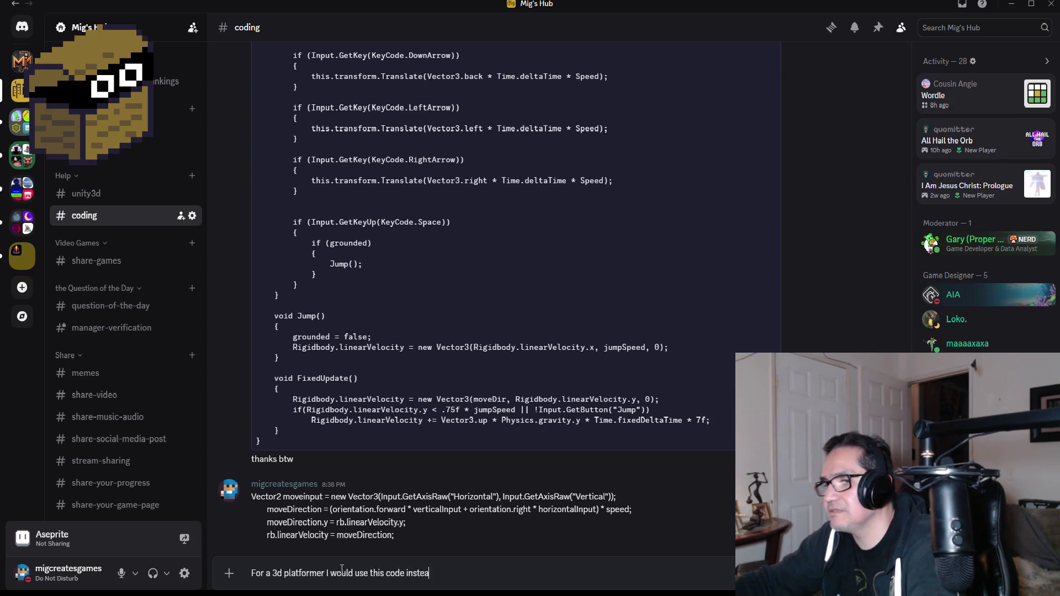
{"action": "type", "text": "d"}
{"action": "key", "text": "shift+Return"}
{"action": "key", "text": "ctrl+v"}
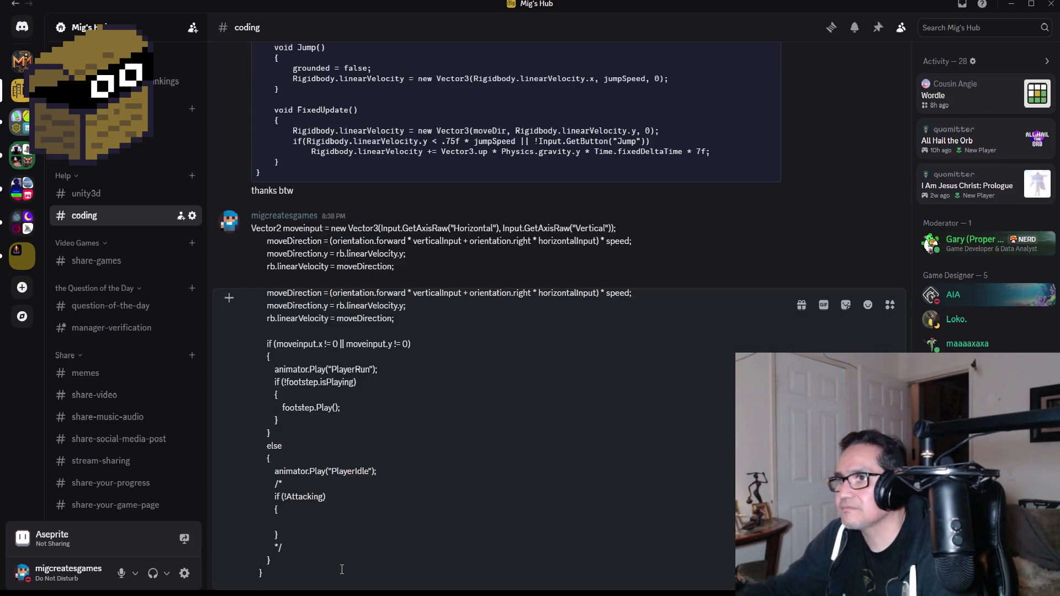
{"action": "key", "text": "Return"}
Step: Review the posted code, highlighting the !gameover condition in Update
{"action": "scroll", "coordinate": [508, 308], "scroll_direction": "up", "scroll_amount": 5}
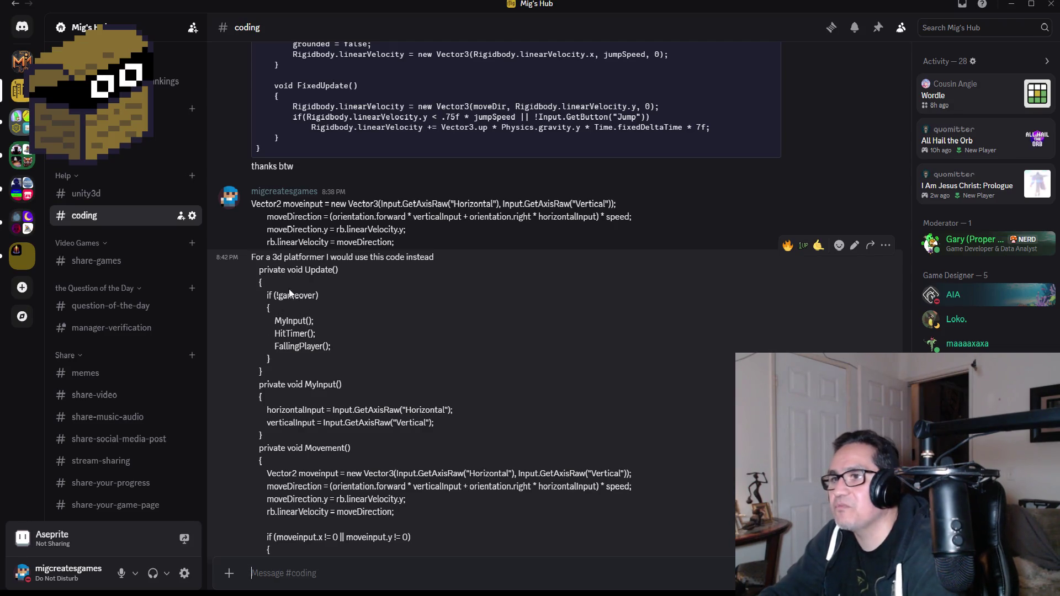
{"action": "left_click_drag", "start_coordinate": [331, 297], "coordinate": [275, 294]}
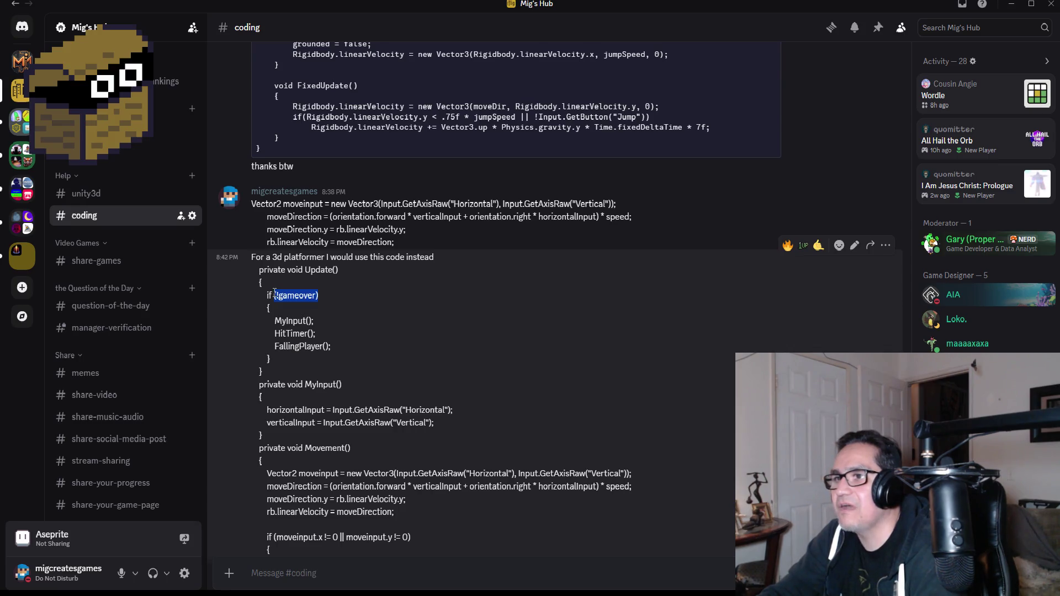
{"action": "scroll", "coordinate": [332, 306], "scroll_direction": "down", "scroll_amount": 5}
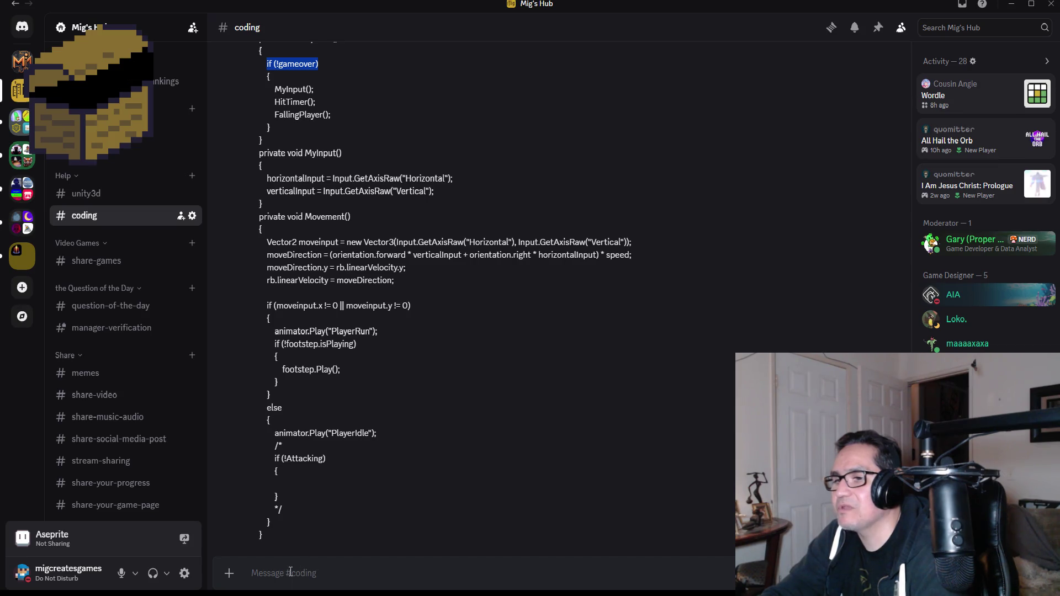
{"action": "scroll", "coordinate": [680, 317], "scroll_direction": "up", "scroll_amount": 5}
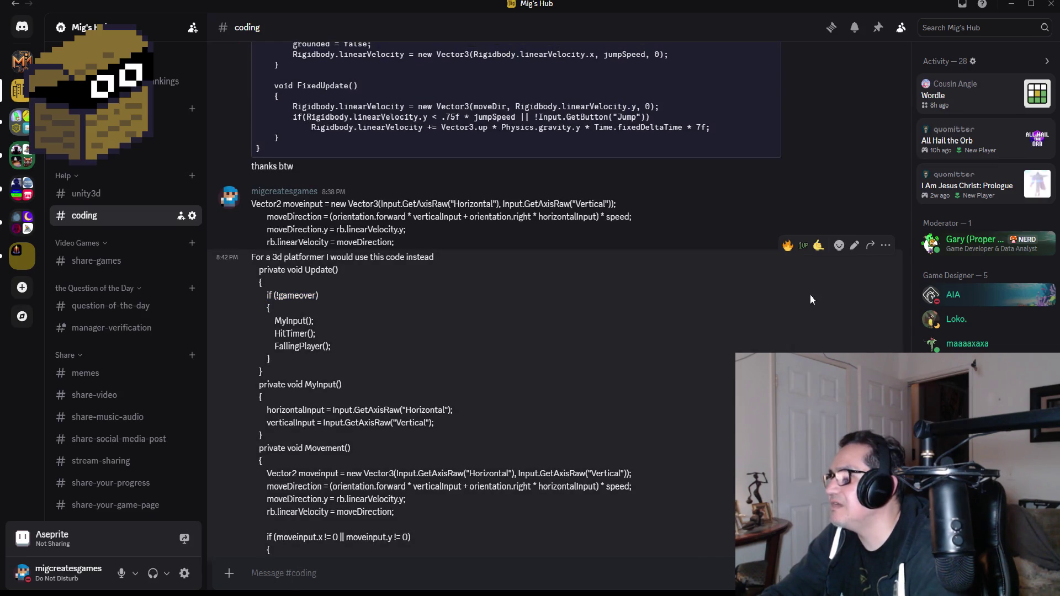
Step: Edit the message so Update calls MyInput, HitTimer and FallingPlayer without the gameover check
{"action": "left_click", "coordinate": [854, 245]}
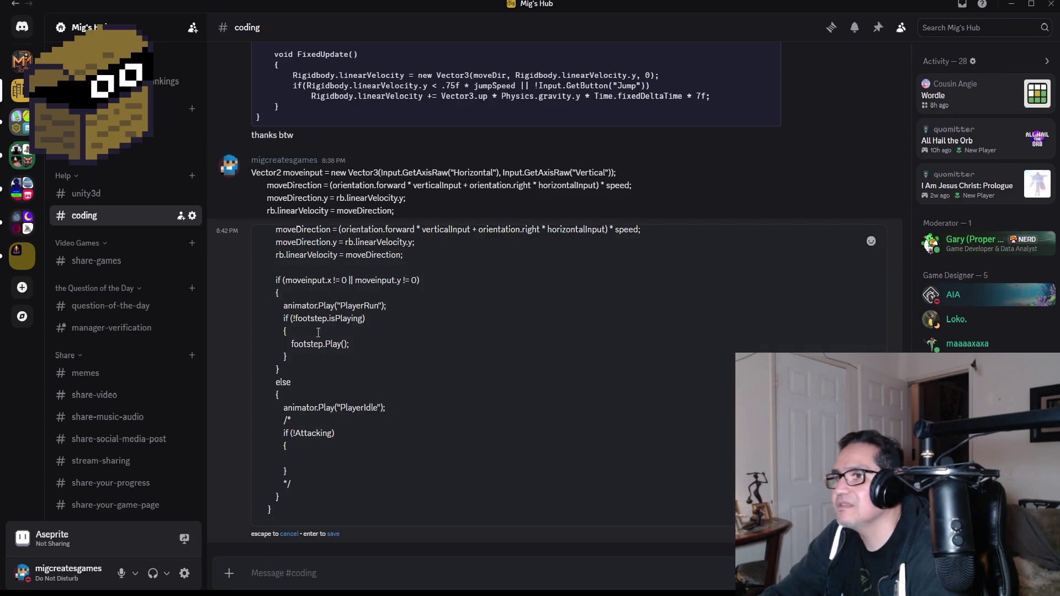
{"action": "scroll", "coordinate": [353, 382], "scroll_direction": "up", "scroll_amount": 5}
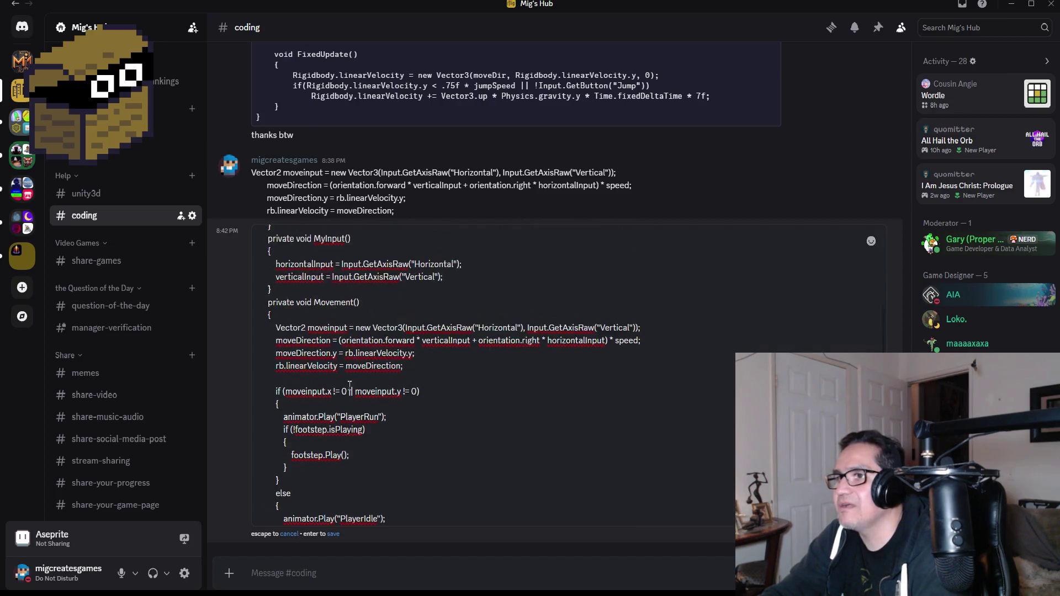
{"action": "scroll", "coordinate": [340, 379], "scroll_direction": "up", "scroll_amount": 1}
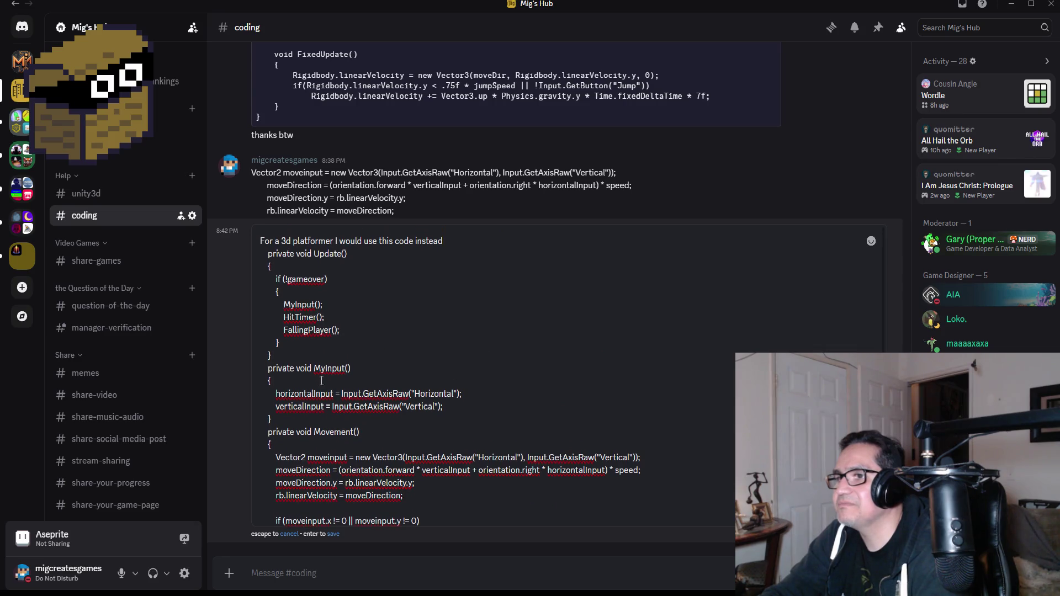
{"action": "left_click_drag", "start_coordinate": [349, 329], "coordinate": [205, 280]}
{"action": "key", "text": "BackSpace"}
{"action": "key", "text": "BackSpace"}
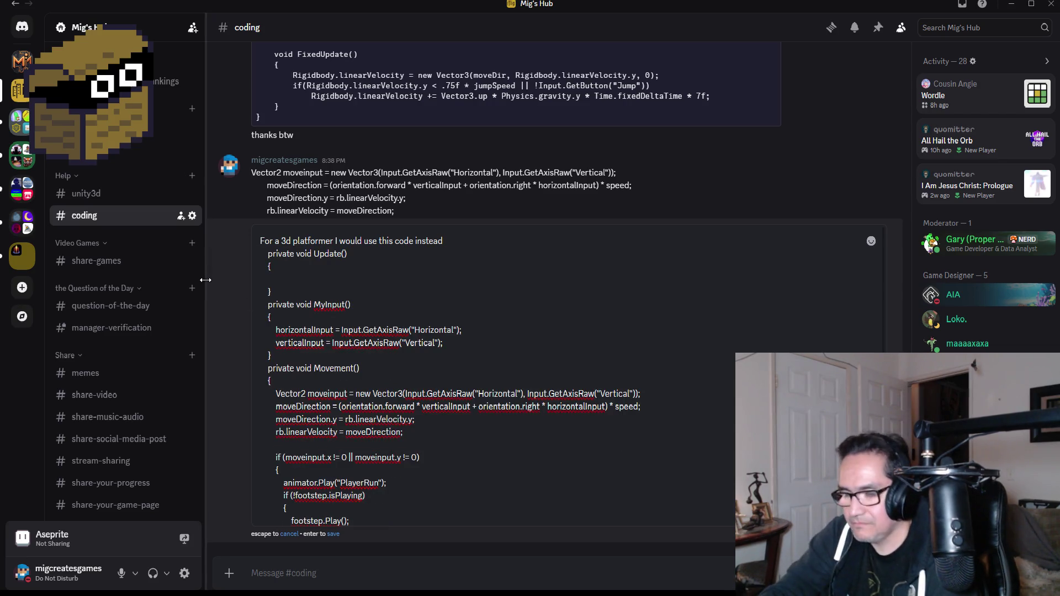
{"action": "key", "text": "ctrl+v"}
Step: Delete the run/idle animation if-else block and its blank line from Movement, then save the edit
{"action": "scroll", "coordinate": [410, 351], "scroll_direction": "down", "scroll_amount": 3}
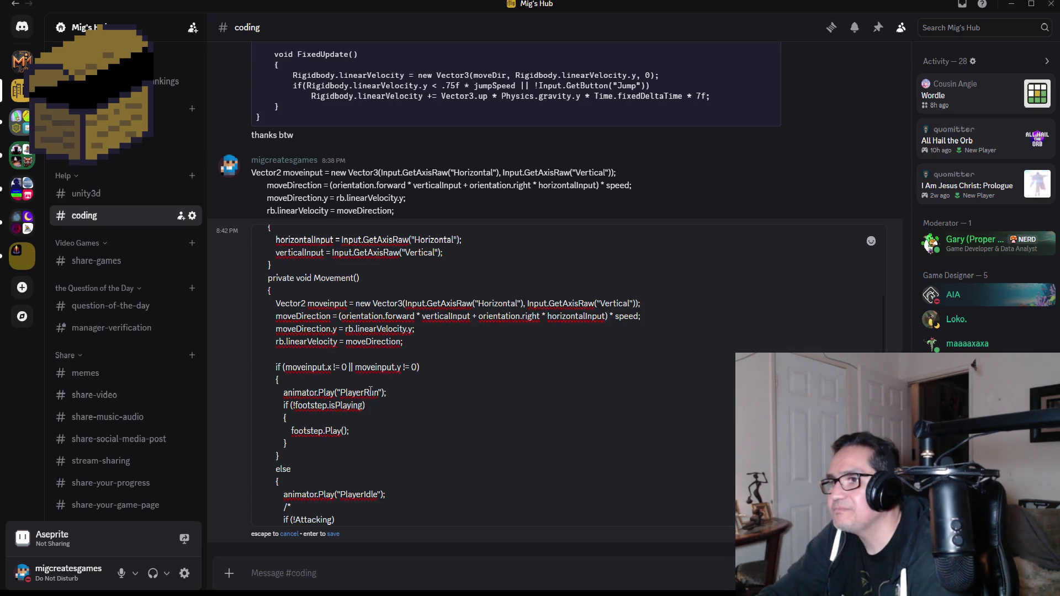
{"action": "scroll", "coordinate": [370, 392], "scroll_direction": "down", "scroll_amount": 1}
{"action": "scroll", "coordinate": [342, 383], "scroll_direction": "down", "scroll_amount": 1}
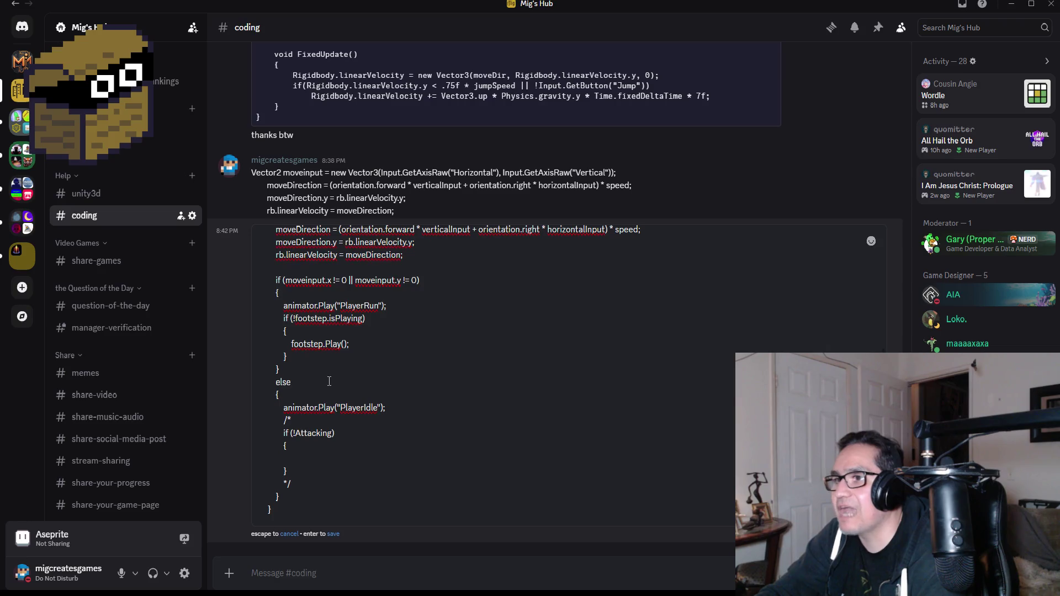
{"action": "mouse_move", "coordinate": [304, 371]}
{"action": "left_mouse_down"}
{"action": "mouse_move", "coordinate": [272, 356]}
{"action": "mouse_move", "coordinate": [211, 280]}
{"action": "left_mouse_up"}
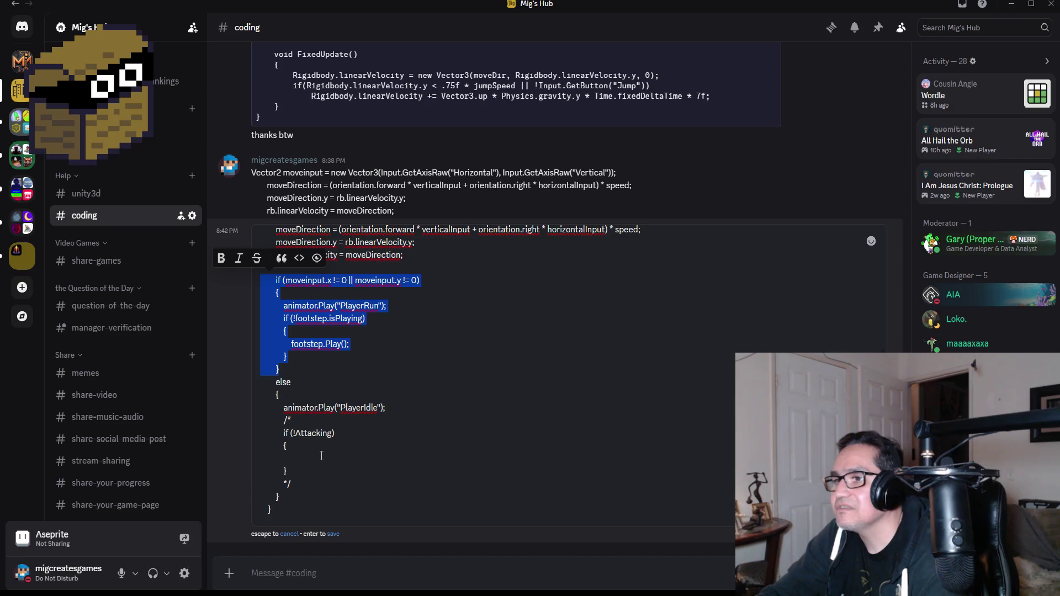
{"action": "left_click", "coordinate": [302, 495]}
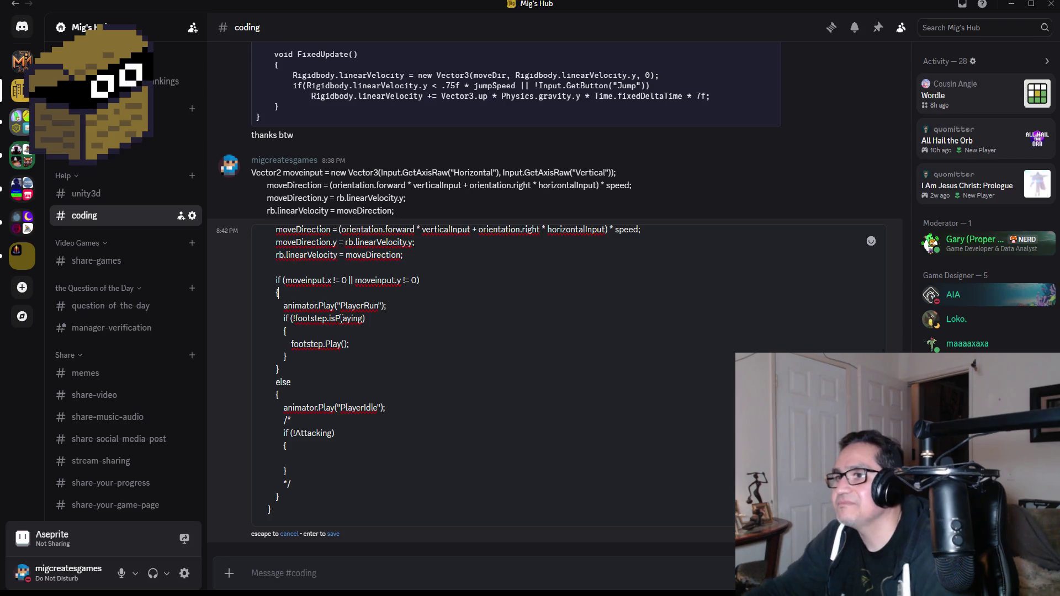
{"action": "left_click", "coordinate": [304, 291]}
{"action": "left_click", "coordinate": [303, 272]}
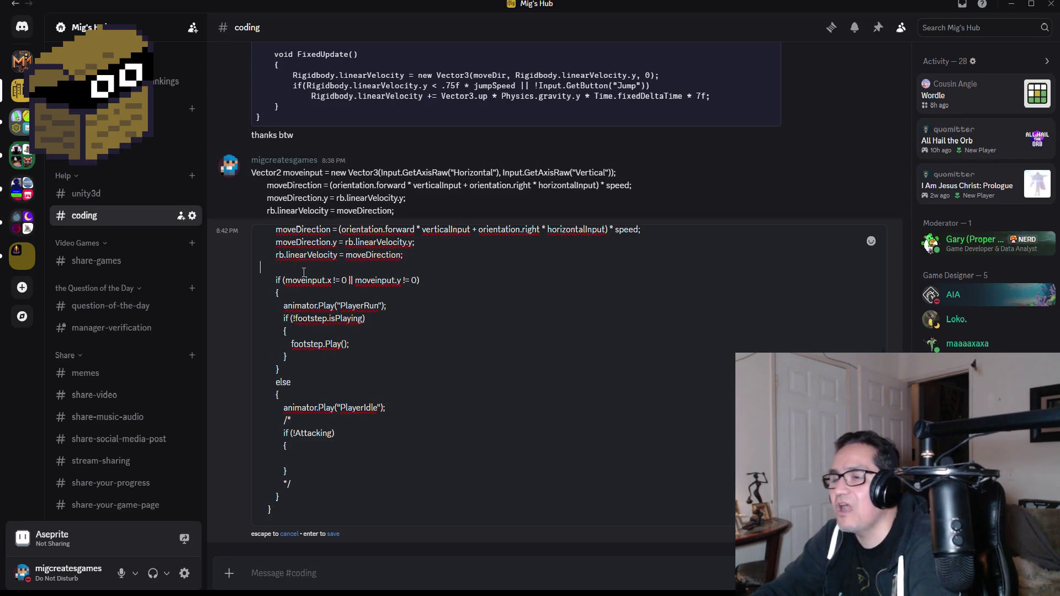
{"action": "mouse_move", "coordinate": [309, 490]}
{"action": "left_mouse_down"}
{"action": "mouse_move", "coordinate": [292, 484]}
{"action": "mouse_move", "coordinate": [216, 285]}
{"action": "left_mouse_up"}
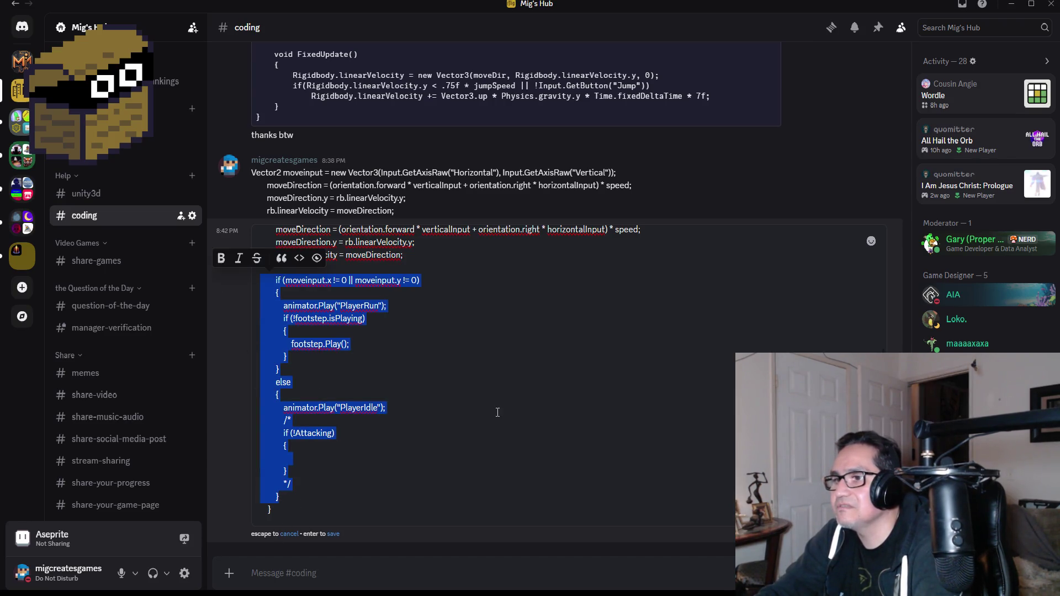
{"action": "key", "text": "BackSpace"}
{"action": "left_click", "coordinate": [423, 494]}
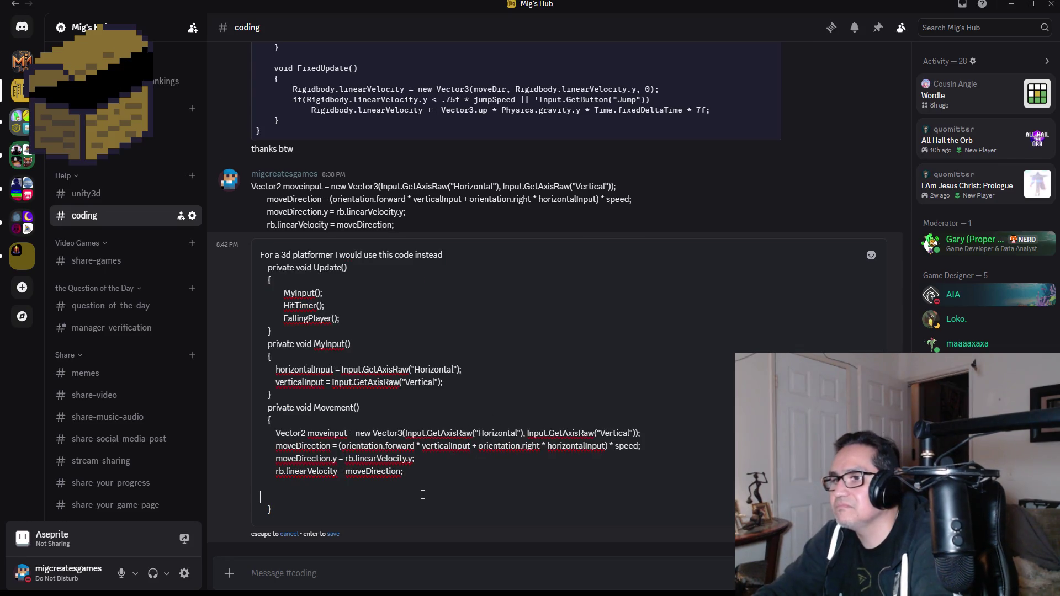
{"action": "key", "text": "BackSpace"}
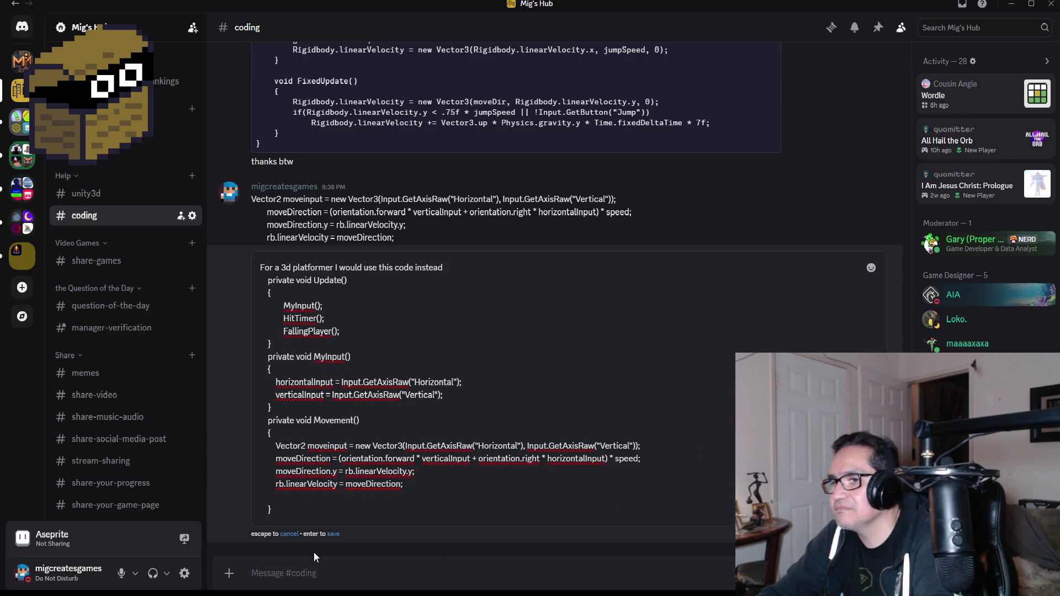
{"action": "key", "text": "Return"}
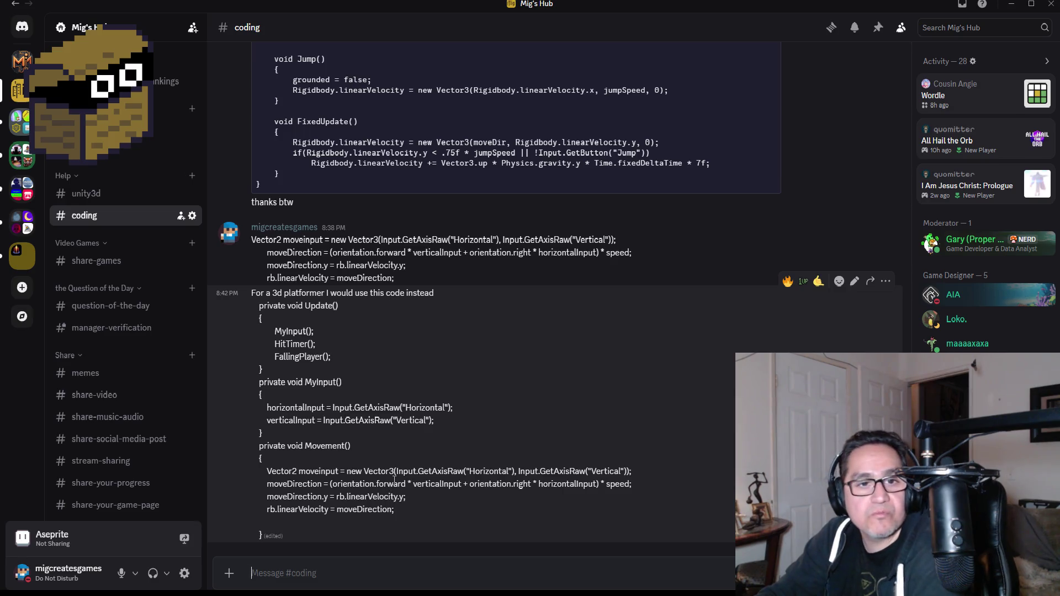
Step: Select the horizontalInput and verticalInput field declarations in the Dwarf Miner Player.cs
{"action": "double_click", "coordinate": [306, 408]}
{"action": "double_click", "coordinate": [298, 421]}
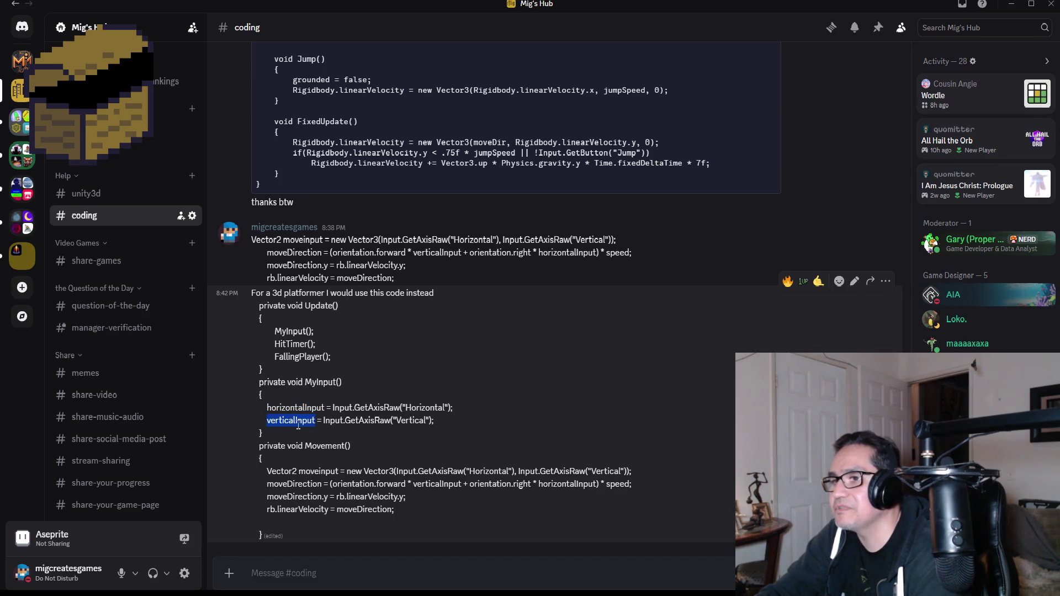
{"action": "left_click", "coordinate": [257, 594]}
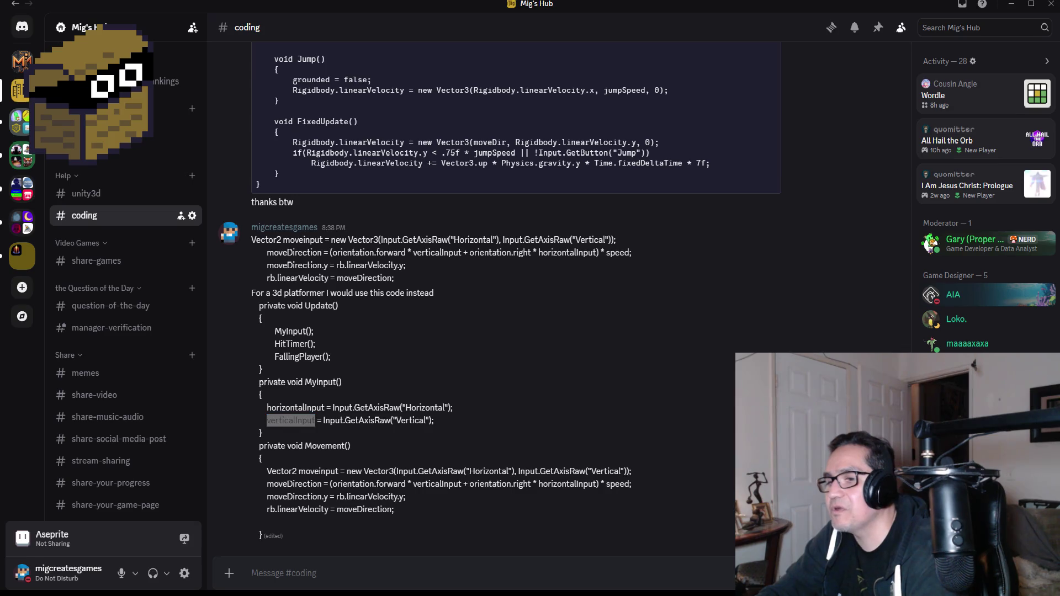
{"action": "left_click", "coordinate": [229, 542]}
{"action": "scroll", "coordinate": [326, 263], "scroll_direction": "up", "scroll_amount": 10}
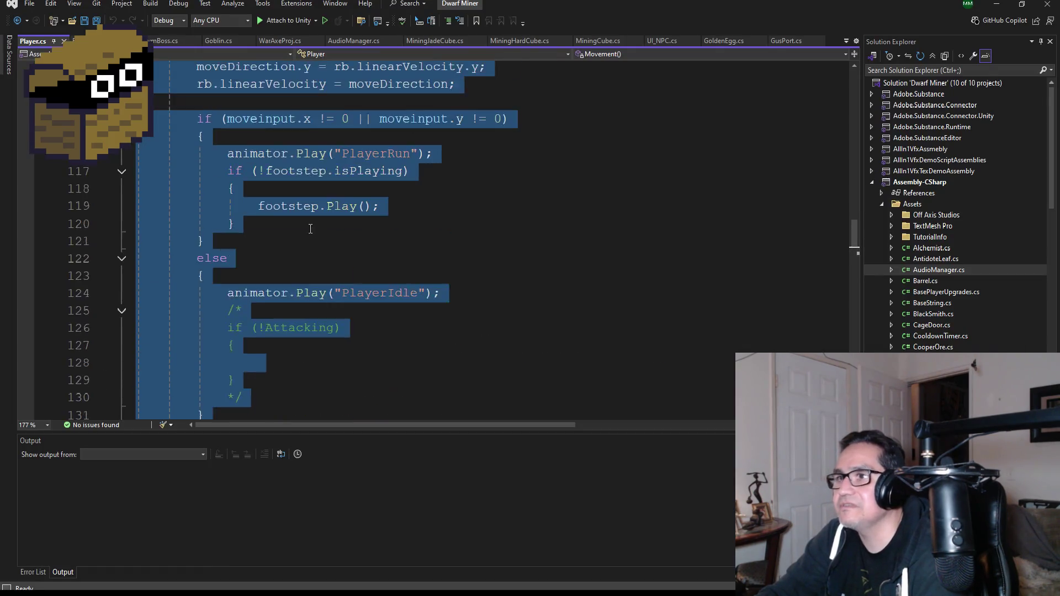
{"action": "scroll", "coordinate": [325, 299], "scroll_direction": "up", "scroll_amount": 20}
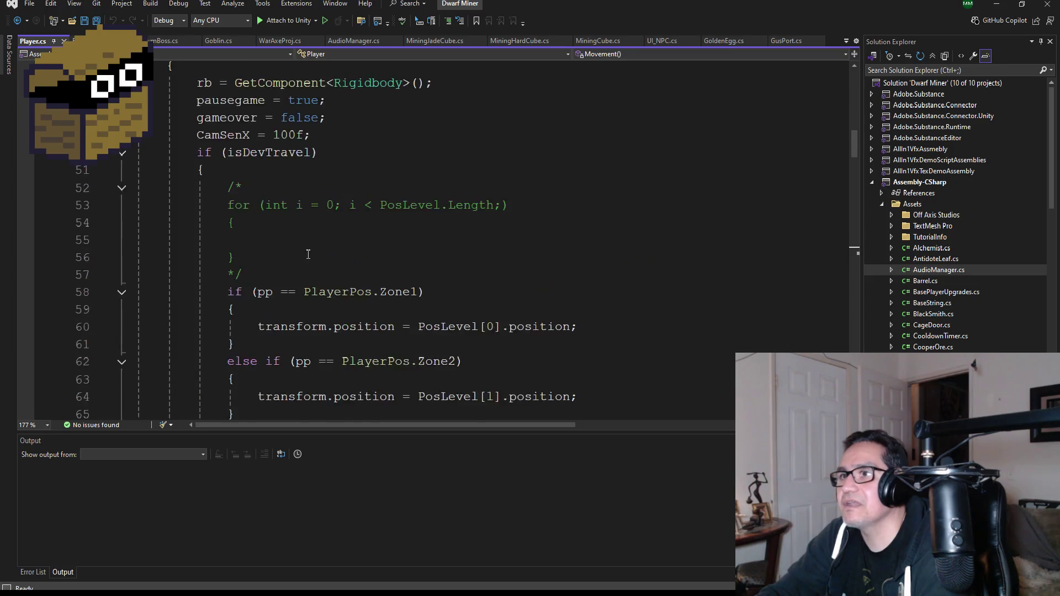
{"action": "scroll", "coordinate": [386, 274], "scroll_direction": "up", "scroll_amount": 4}
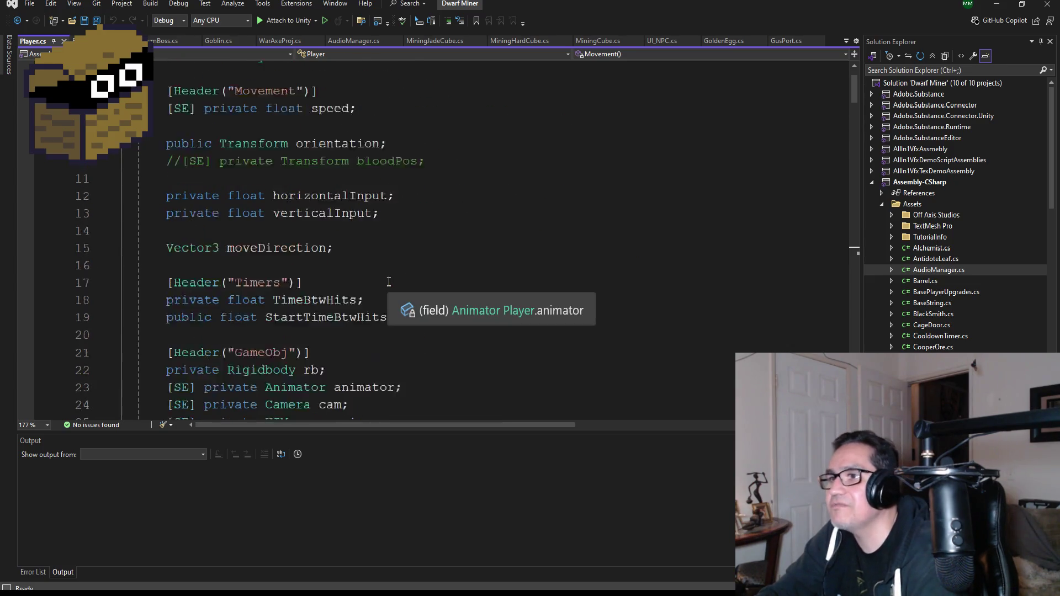
{"action": "left_click_drag", "start_coordinate": [387, 290], "coordinate": [136, 273]}
{"action": "key", "text": "ctrl+c"}
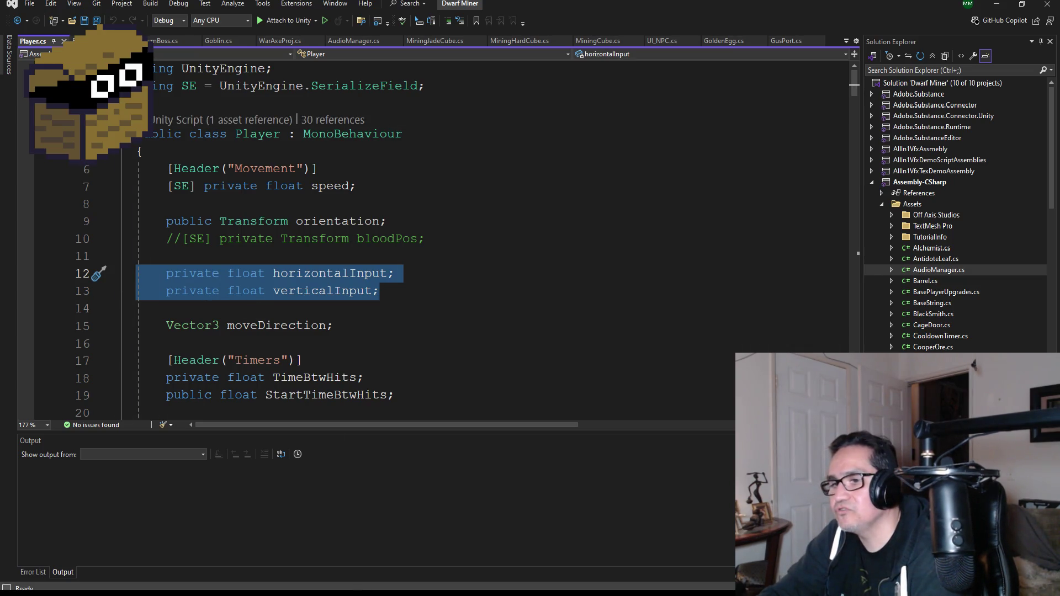
Step: Post the two private float field declarations as a new #coding message
{"action": "left_click", "coordinate": [300, 513]}
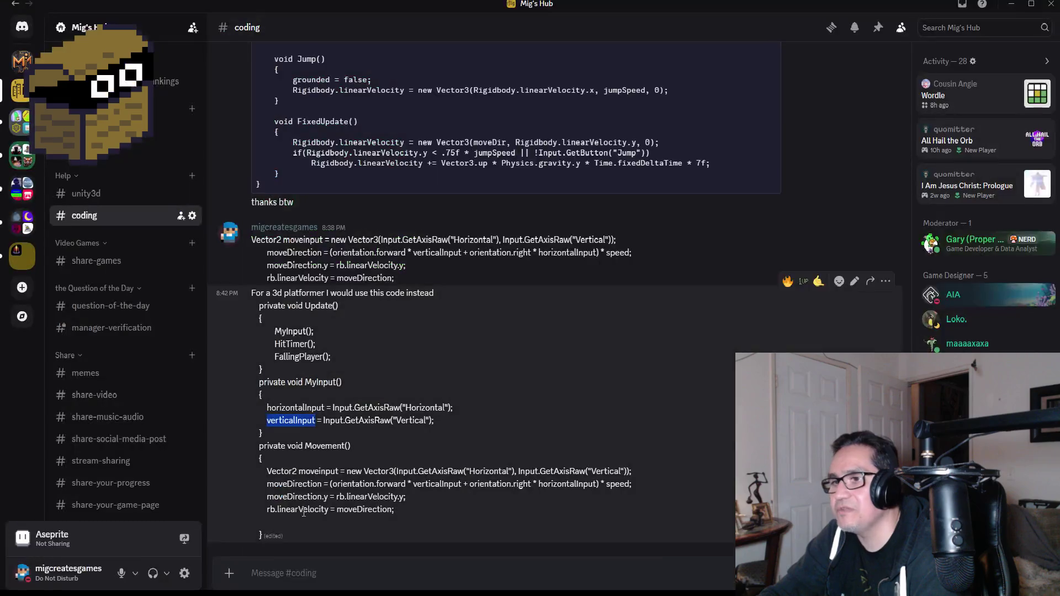
{"action": "left_click", "coordinate": [299, 572]}
{"action": "key", "text": "ctrl+v"}
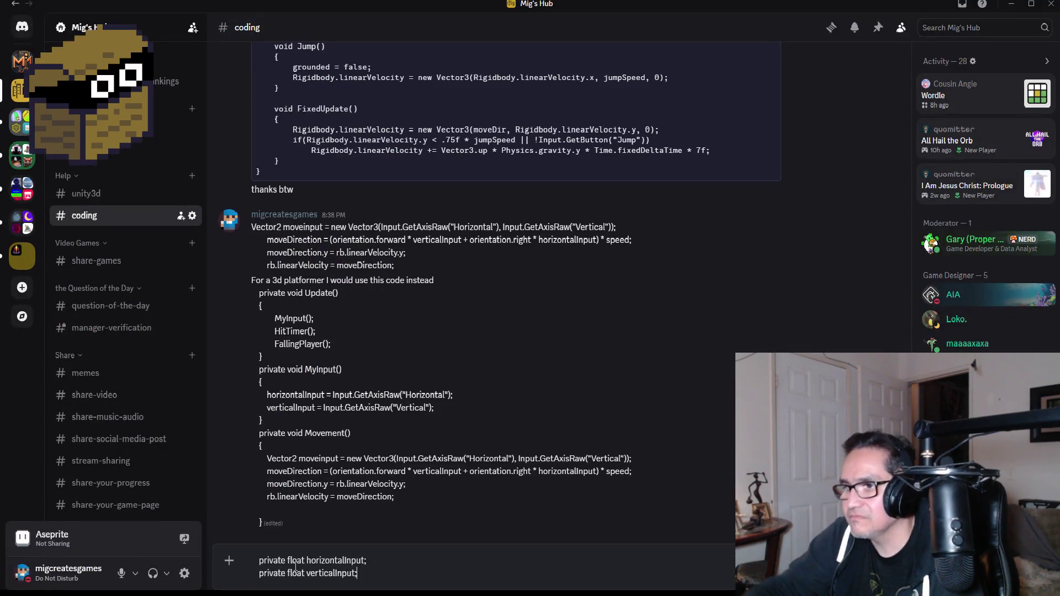
{"action": "key", "text": "Return"}
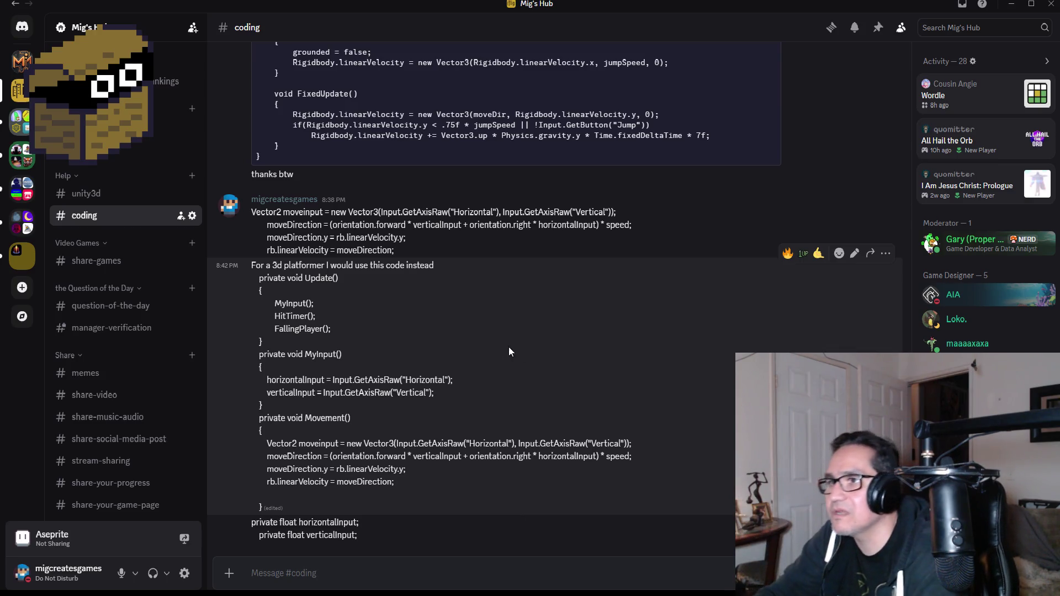
{"action": "scroll", "coordinate": [398, 360], "scroll_direction": "up", "scroll_amount": 2}
{"action": "scroll", "coordinate": [388, 363], "scroll_direction": "down", "scroll_amount": 2}
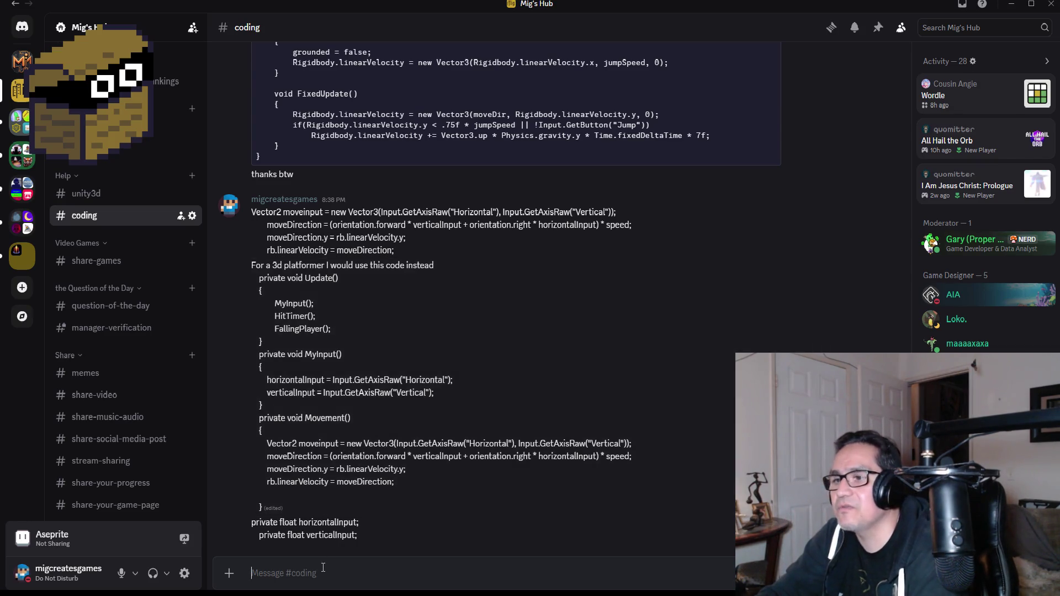
{"action": "scroll", "coordinate": [340, 446], "scroll_direction": "up", "scroll_amount": 5}
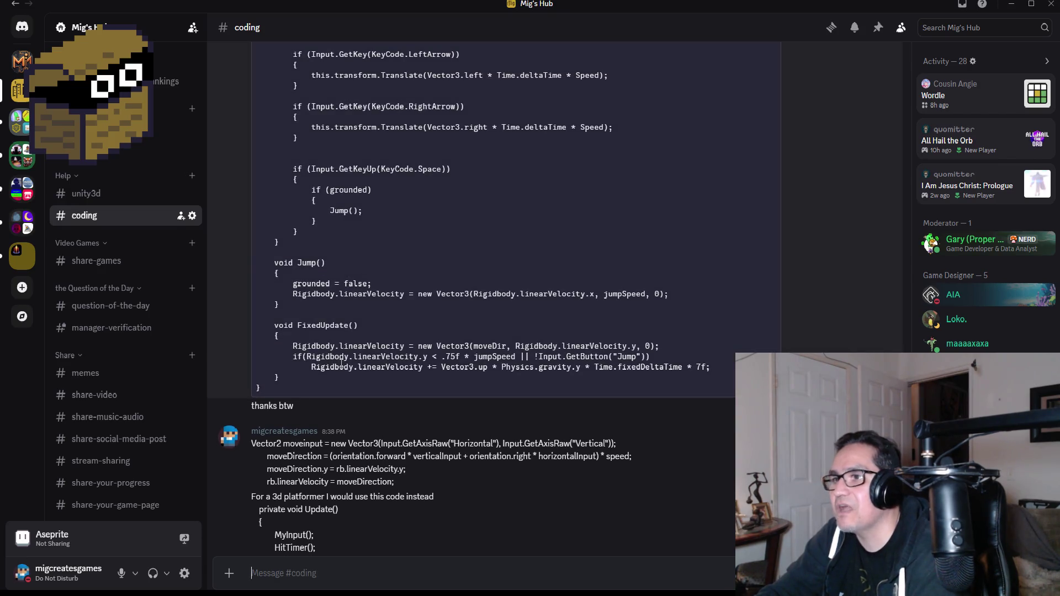
{"action": "mouse_move", "coordinate": [356, 375]}
{"action": "left_mouse_down"}
{"action": "mouse_move", "coordinate": [243, 366]}
{"action": "mouse_move", "coordinate": [223, 319]}
{"action": "left_mouse_up"}
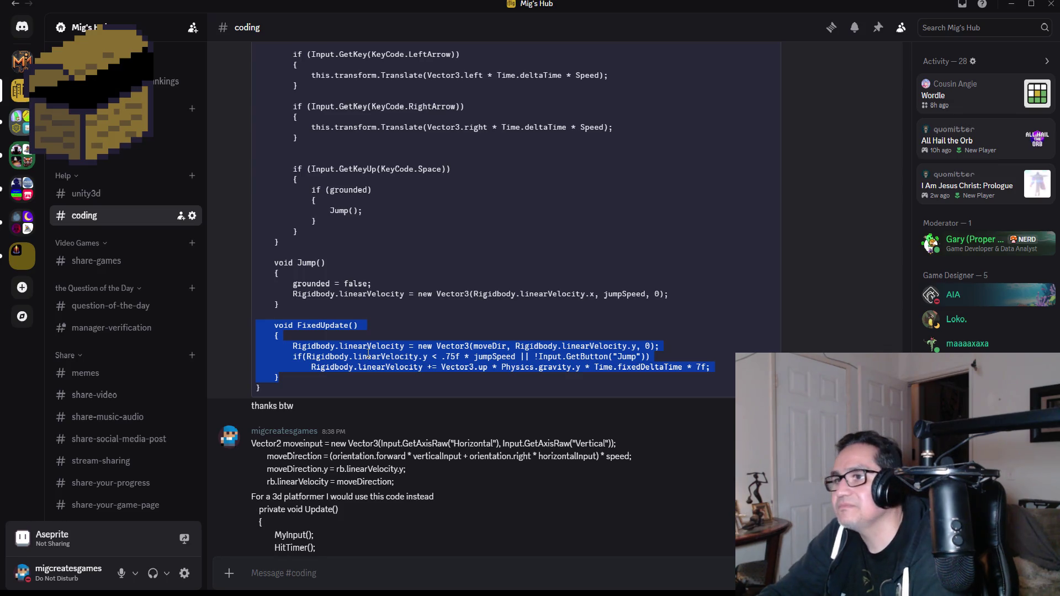
{"action": "scroll", "coordinate": [366, 343], "scroll_direction": "down", "scroll_amount": 4}
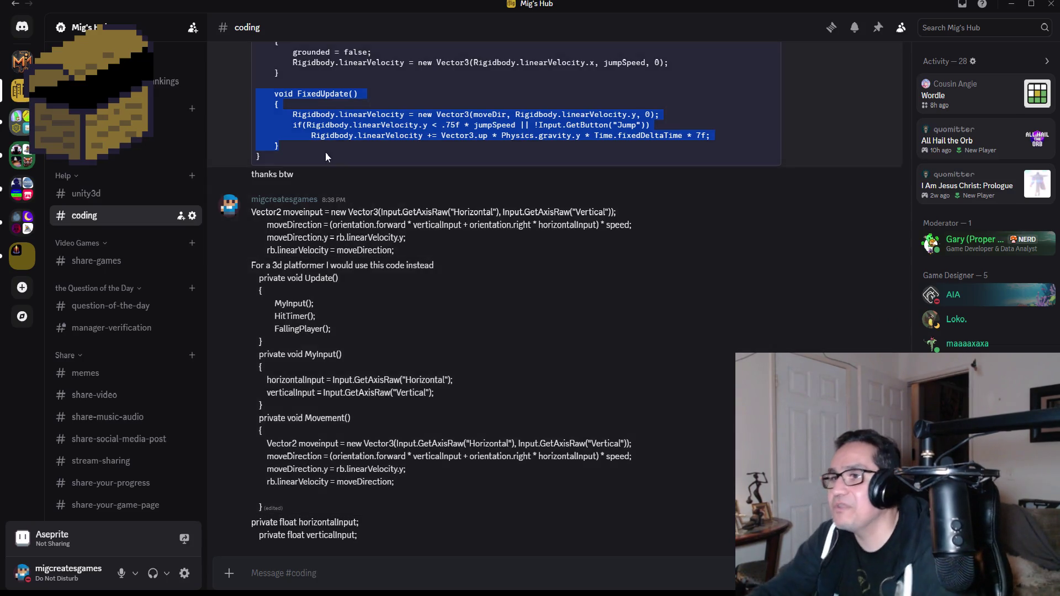
{"action": "scroll", "coordinate": [381, 241], "scroll_direction": "up", "scroll_amount": 5}
{"action": "scroll", "coordinate": [381, 241], "scroll_direction": "up", "scroll_amount": 2}
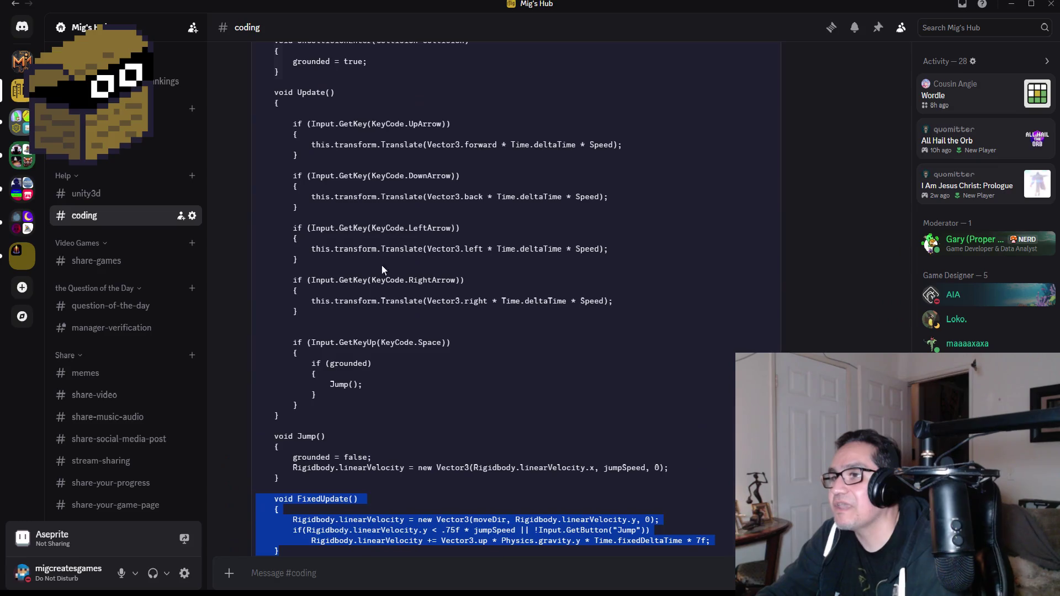
{"action": "left_click_drag", "start_coordinate": [310, 310], "coordinate": [255, 113]}
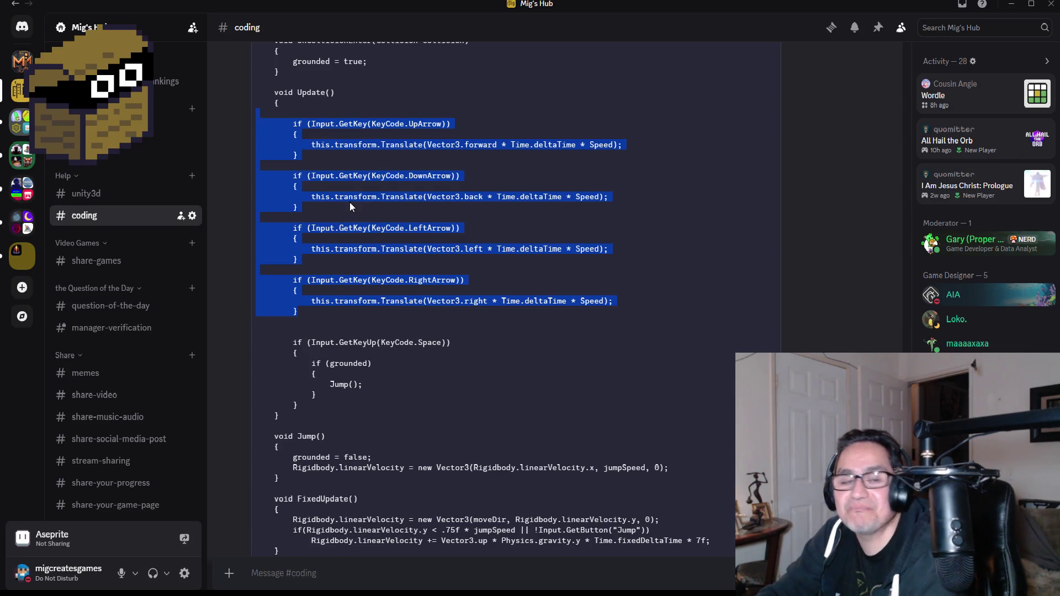
{"action": "scroll", "coordinate": [349, 202], "scroll_direction": "up", "scroll_amount": 1}
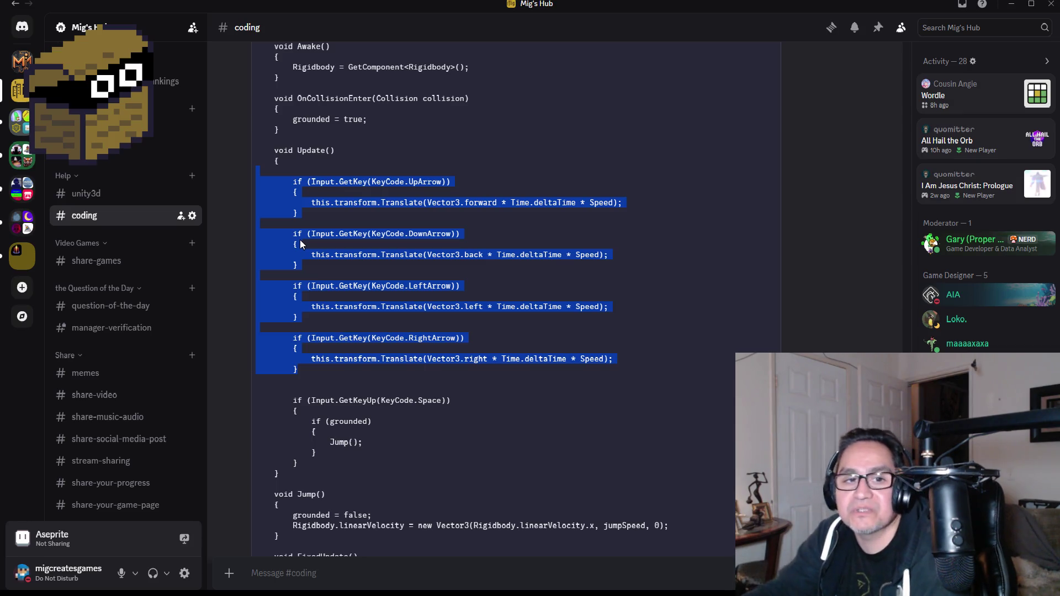
{"action": "scroll", "coordinate": [434, 276], "scroll_direction": "down", "scroll_amount": 10}
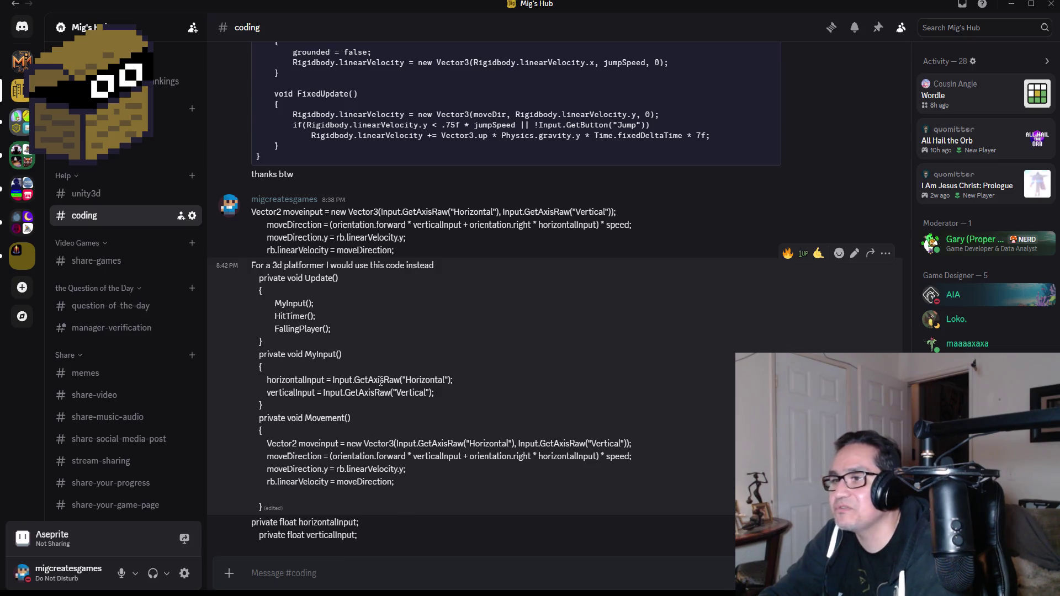
{"action": "double_click", "coordinate": [404, 391]}
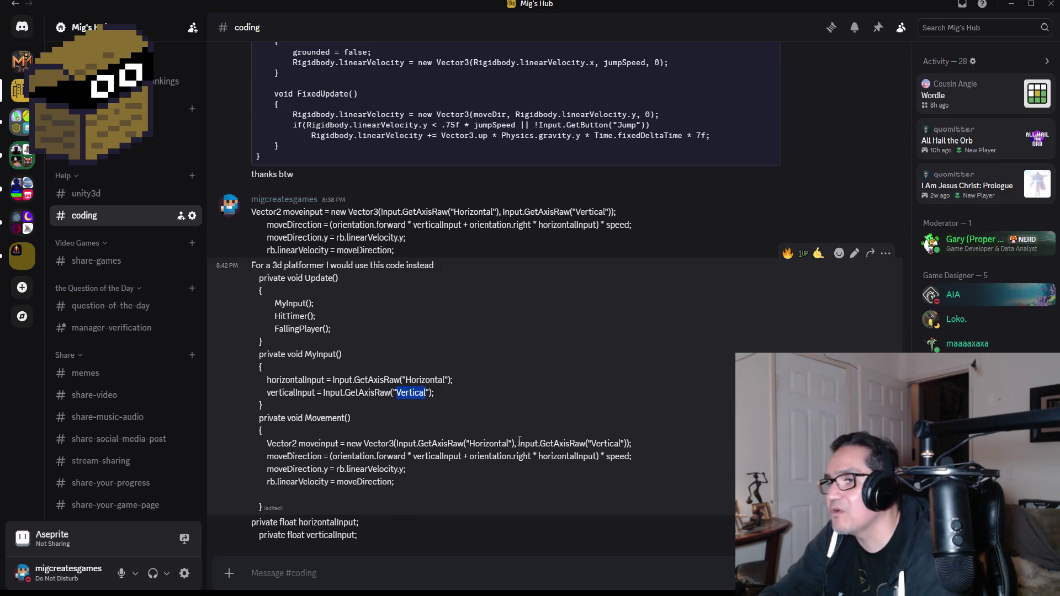
{"action": "double_click", "coordinate": [563, 443]}
{"action": "double_click", "coordinate": [606, 443]}
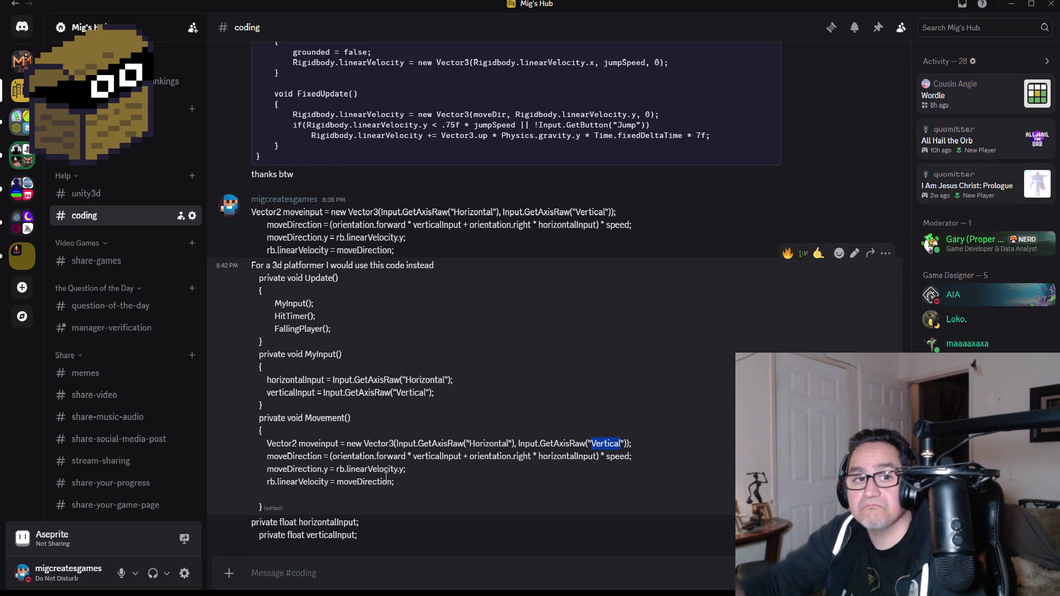
{"action": "mouse_move", "coordinate": [620, 5]}
{"action": "left_mouse_down"}
{"action": "mouse_move", "coordinate": [529, 24]}
{"action": "mouse_move", "coordinate": [6, 23]}
{"action": "mouse_move", "coordinate": [161, 22]}
{"action": "left_mouse_up"}
Step: Save Player.cs, minimize the Dwarf Miner Visual Studio window, and close the Jack Platformer instance
{"action": "key", "text": "alt+Tab"}
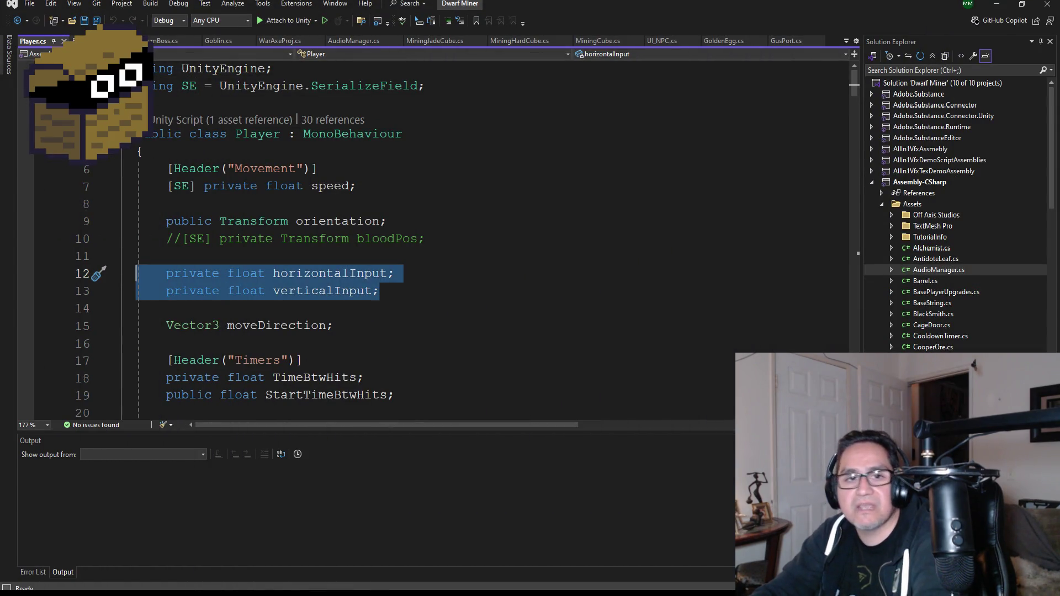
{"action": "key", "text": "alt+Tab"}
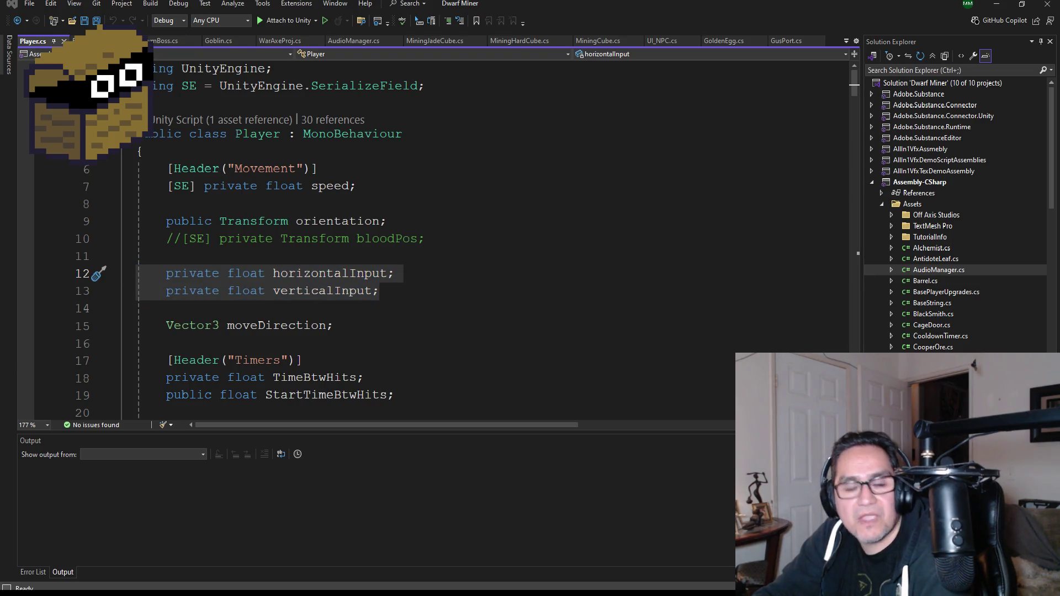
{"action": "scroll", "coordinate": [449, 338], "scroll_direction": "down", "scroll_amount": 2}
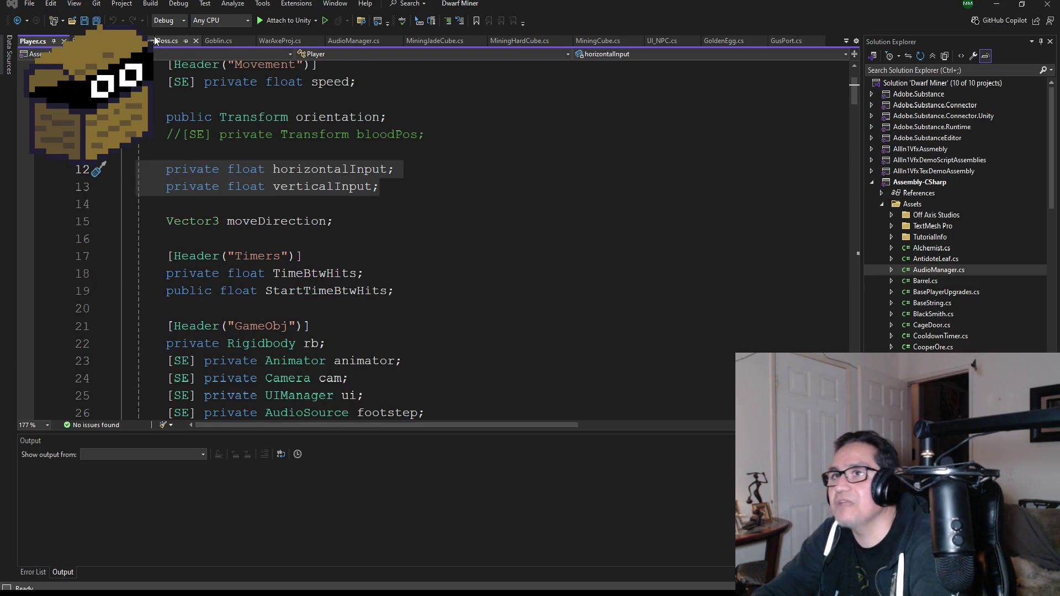
{"action": "key", "text": "alt+Tab"}
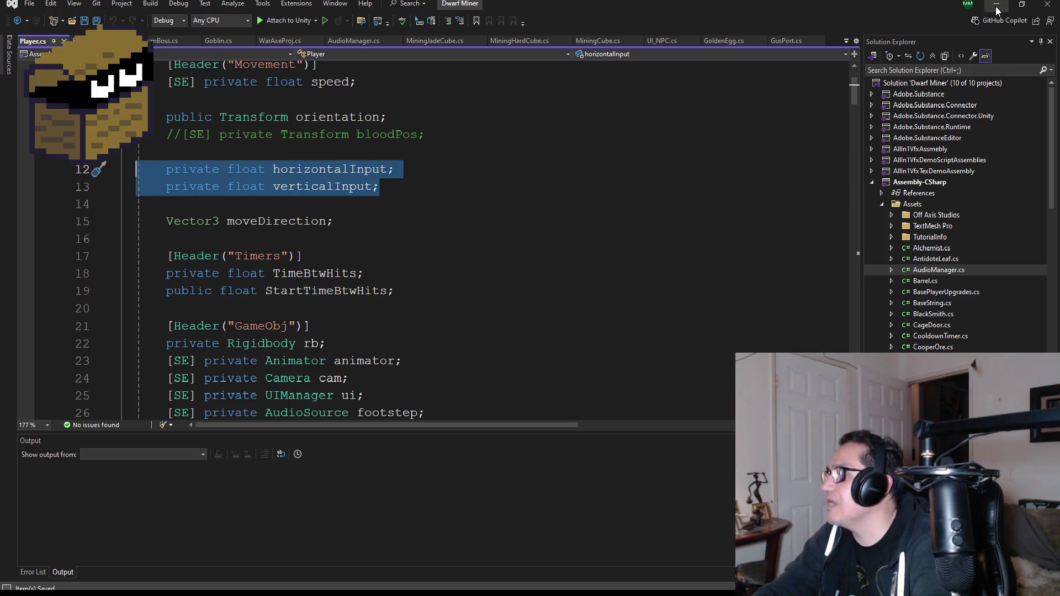
{"action": "left_click", "coordinate": [997, 9]}
{"action": "left_click", "coordinate": [1047, 6]}
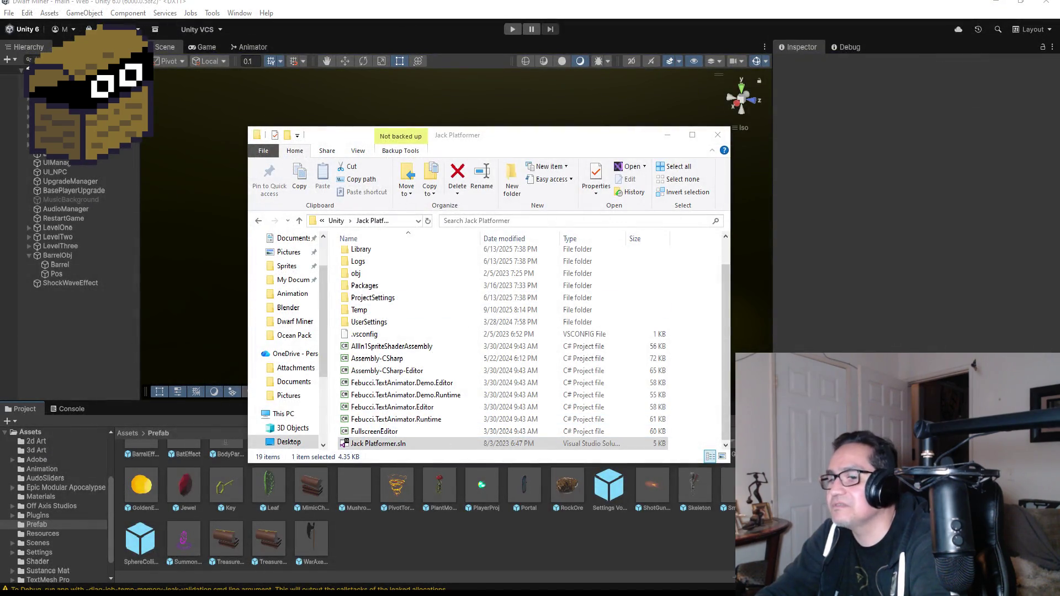
Step: Minimize Visual Studio and Explorer, collapse BarrelObj, then select and frame ShockWaveEffect
{"action": "key", "text": "alt+Tab"}
{"action": "scroll", "coordinate": [309, 142], "scroll_direction": "up", "scroll_amount": 2}
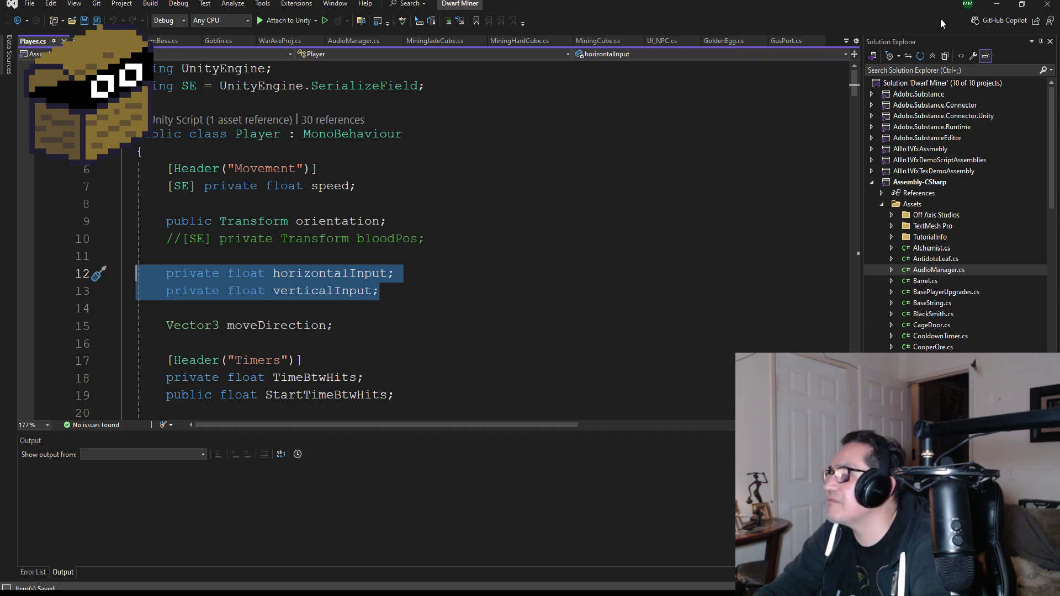
{"action": "left_click", "coordinate": [997, 5]}
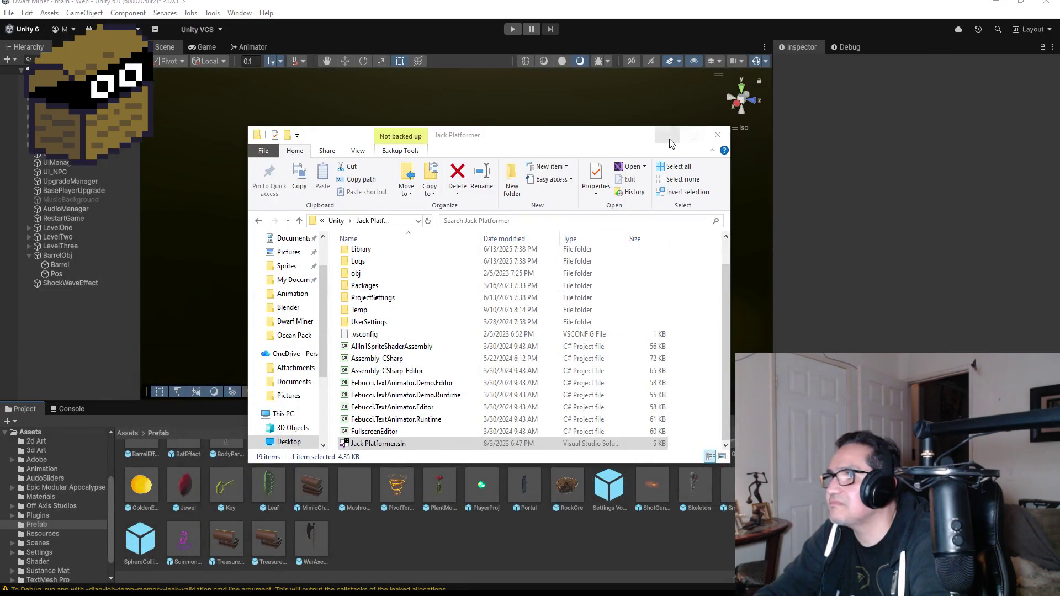
{"action": "left_click", "coordinate": [668, 137]}
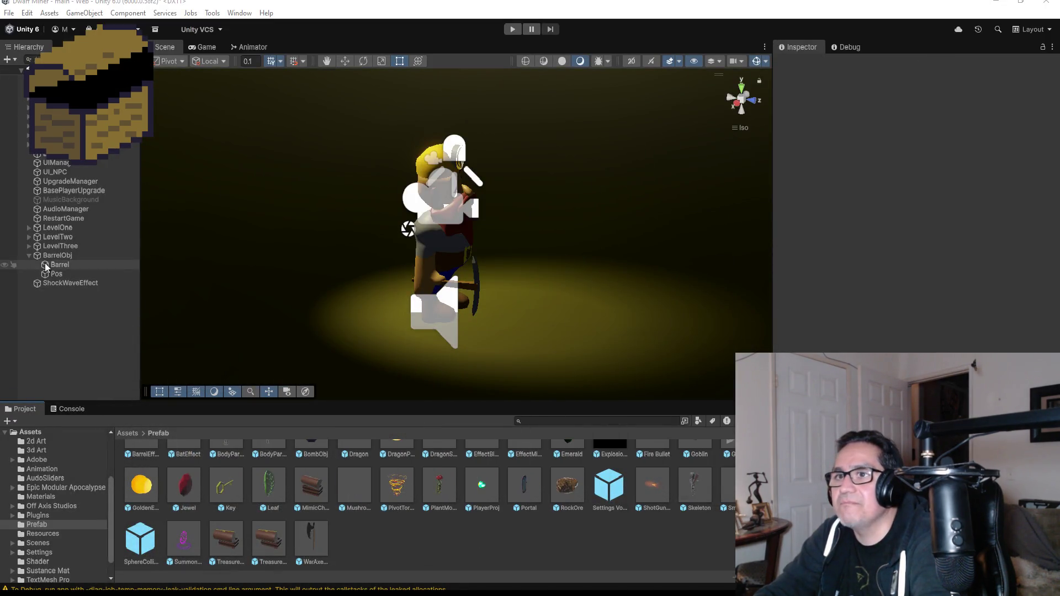
{"action": "left_click", "coordinate": [28, 255]}
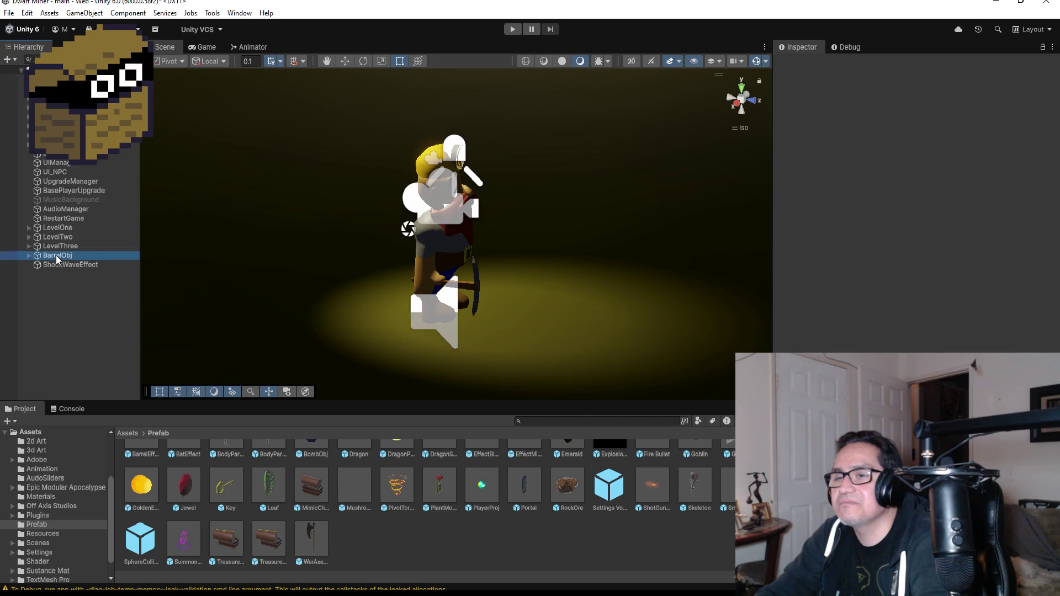
{"action": "left_click", "coordinate": [58, 264]}
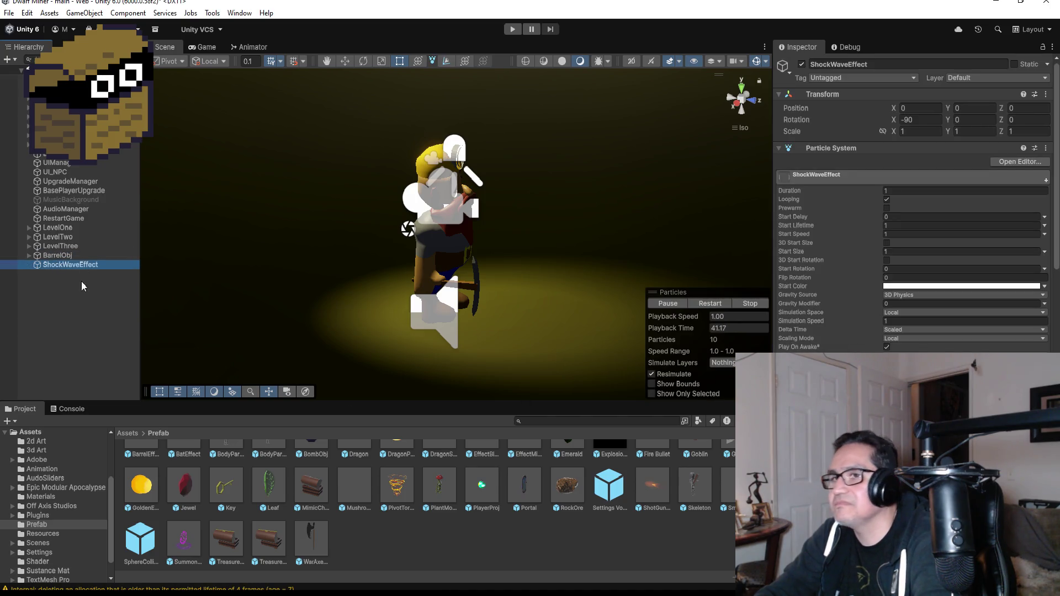
{"action": "double_click", "coordinate": [79, 266]}
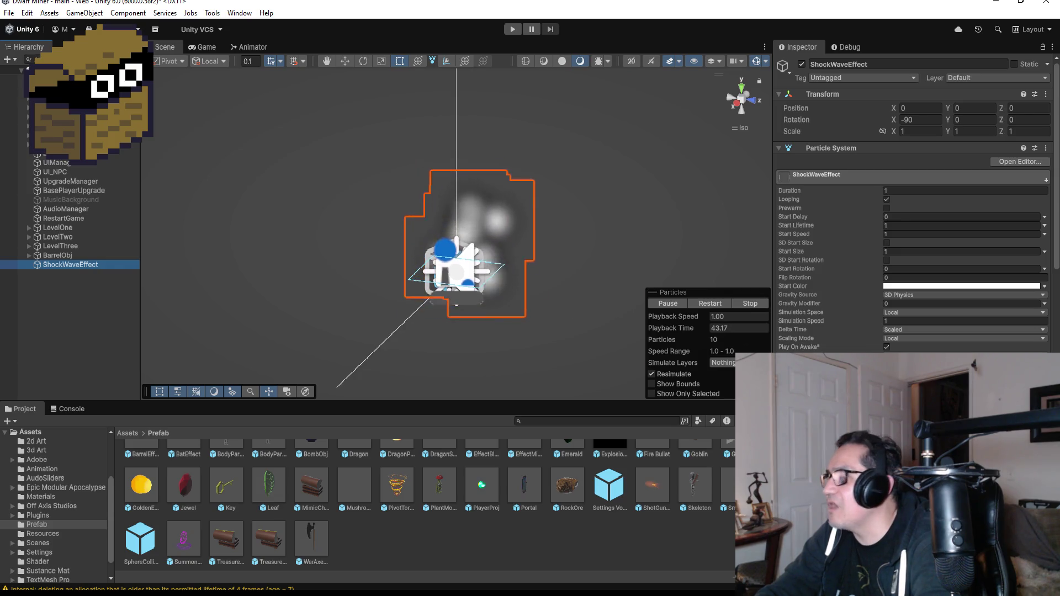